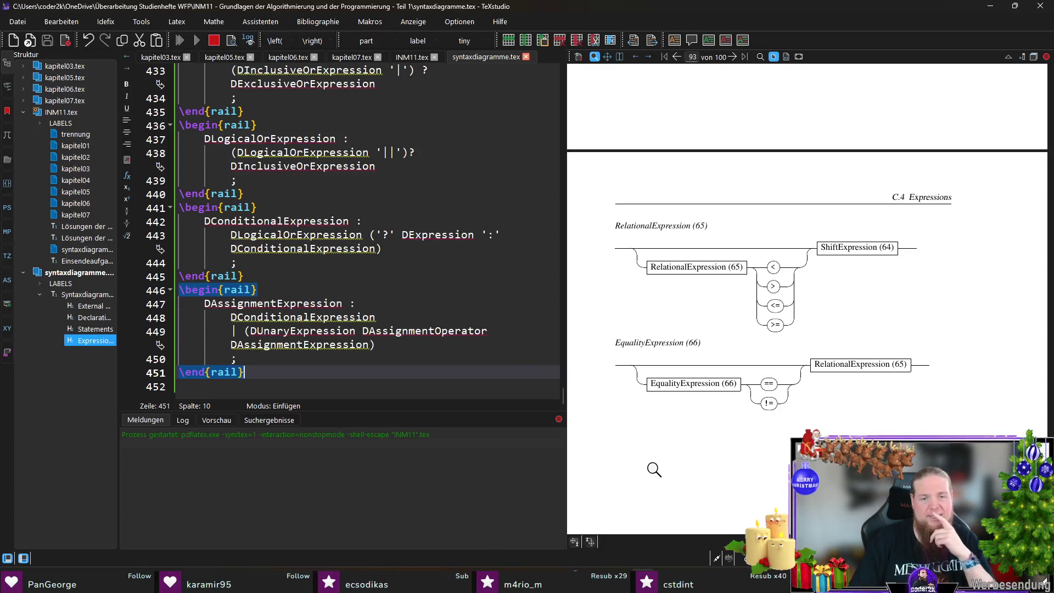
Rerun rail INM11 in Git Bash and note the line-81 syntax error in DExclusiveOrExpression.
key(alt+Tab)
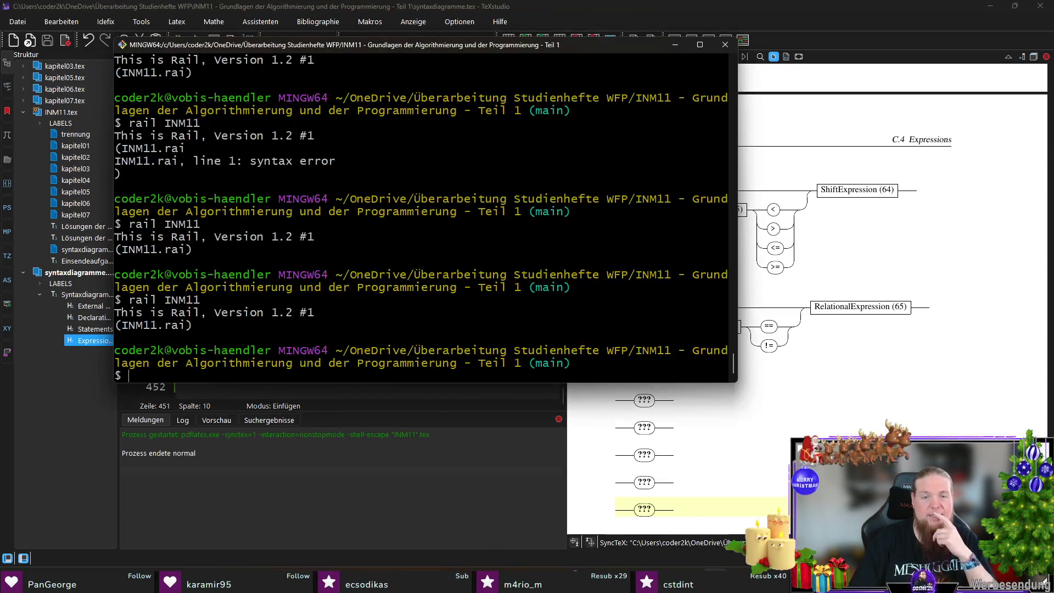
key(Up)
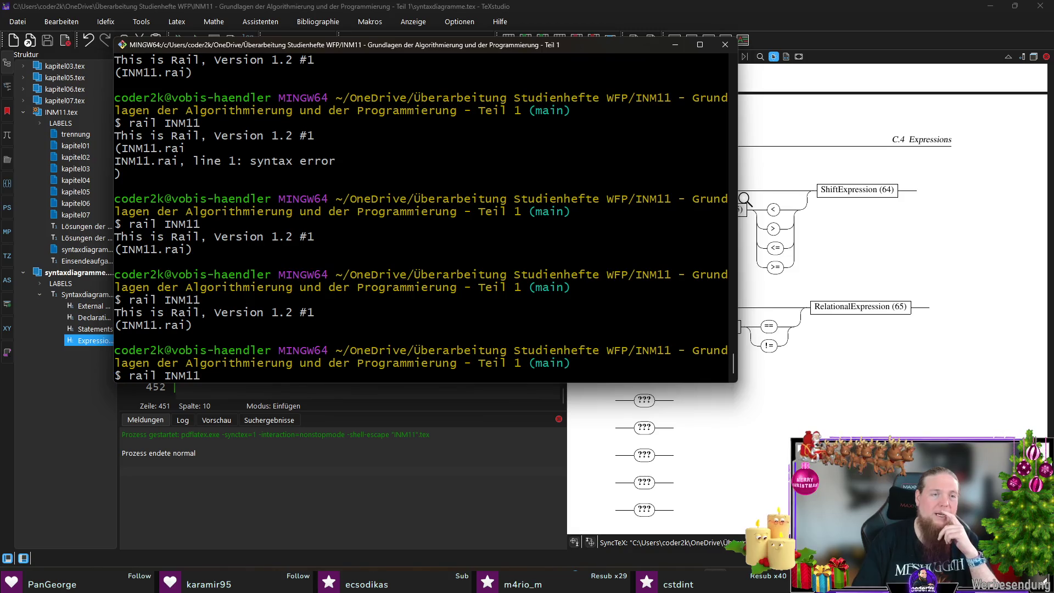
key(Return)
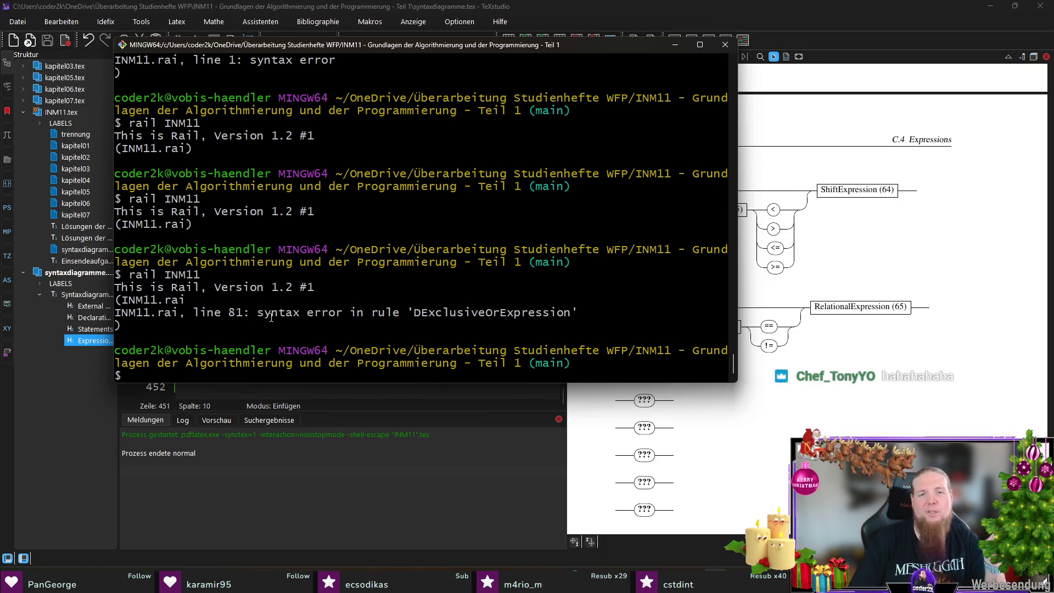
click(836, 22)
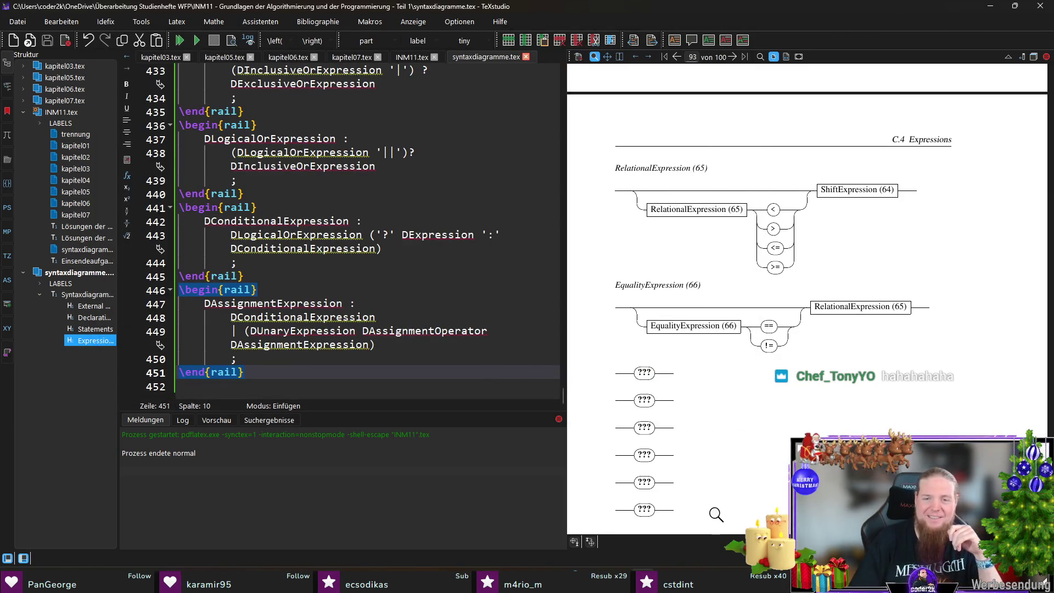
click(726, 582)
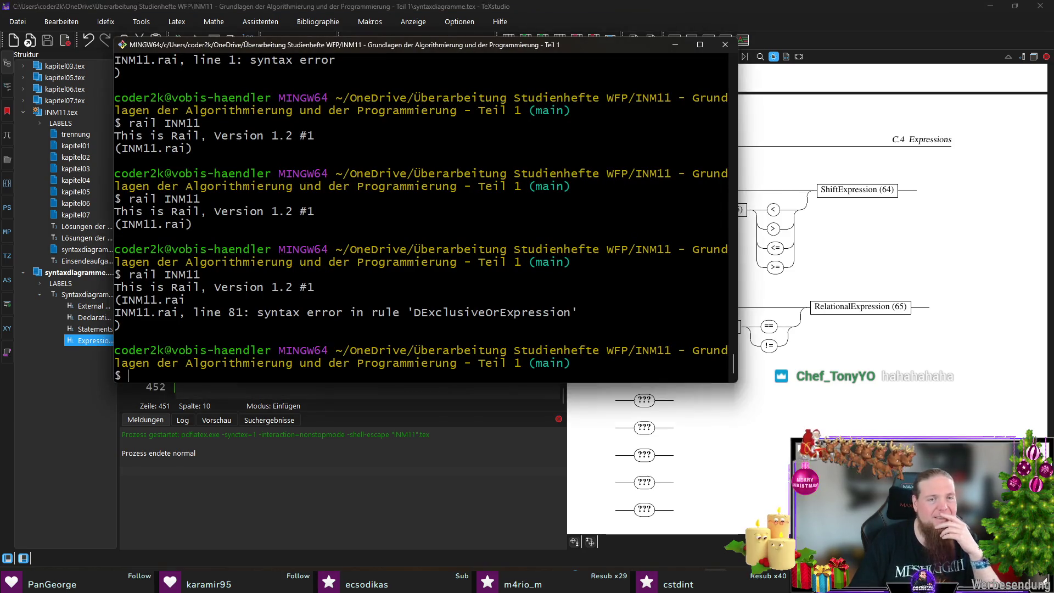
click(311, 291)
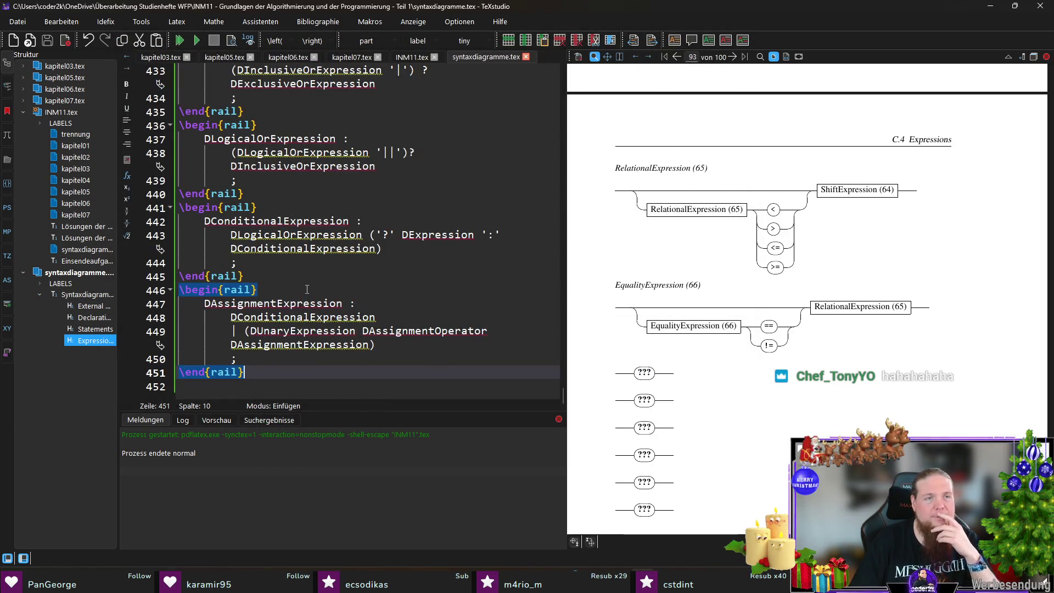
Select the \^ on line 428 of syntaxdiagramme.tex.
scroll(311, 291, up, 2)
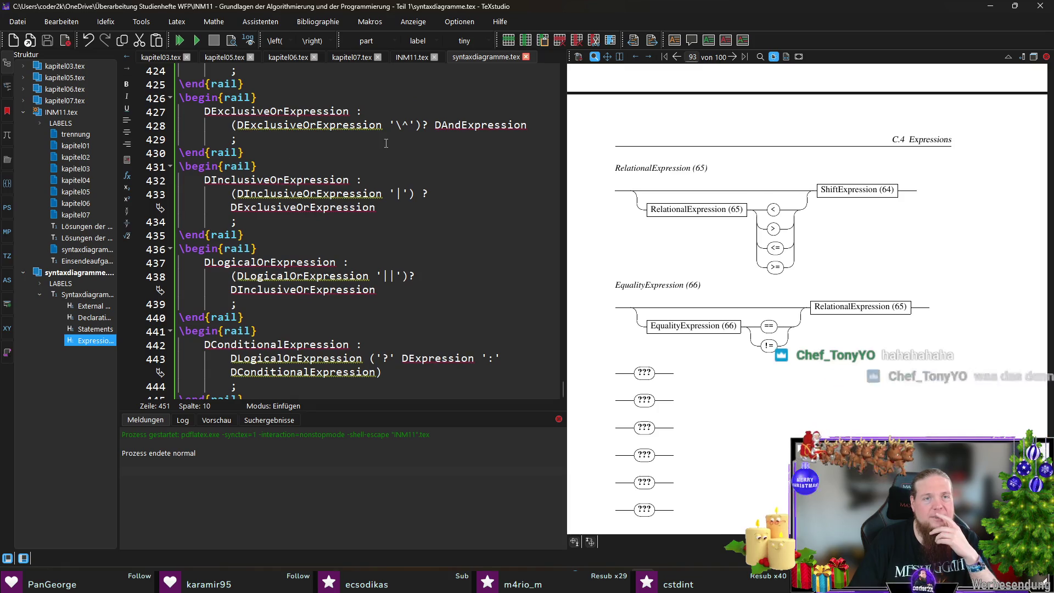
click(398, 126)
drag(398, 126, 410, 126)
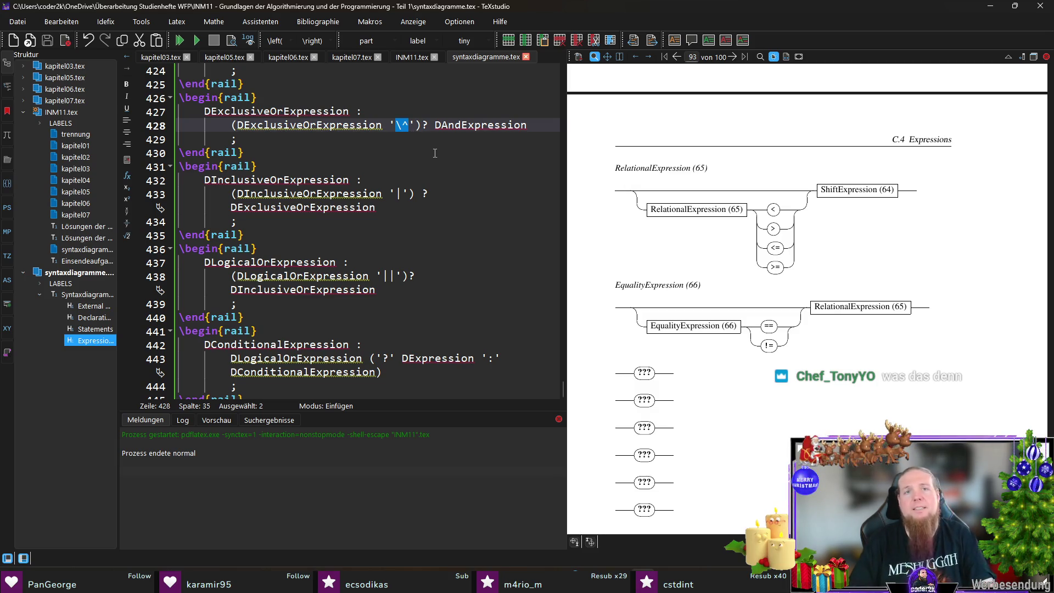
In INM11.tex, add a blank line after the TNumber alias on line 36.
click(404, 57)
scroll(438, 266, up, 10)
scroll(438, 266, up, 15)
click(529, 323)
click(512, 306)
key(Return)
Remove the rail environment that autocompletion inserted by mistake.
text(ai)
key(Return)
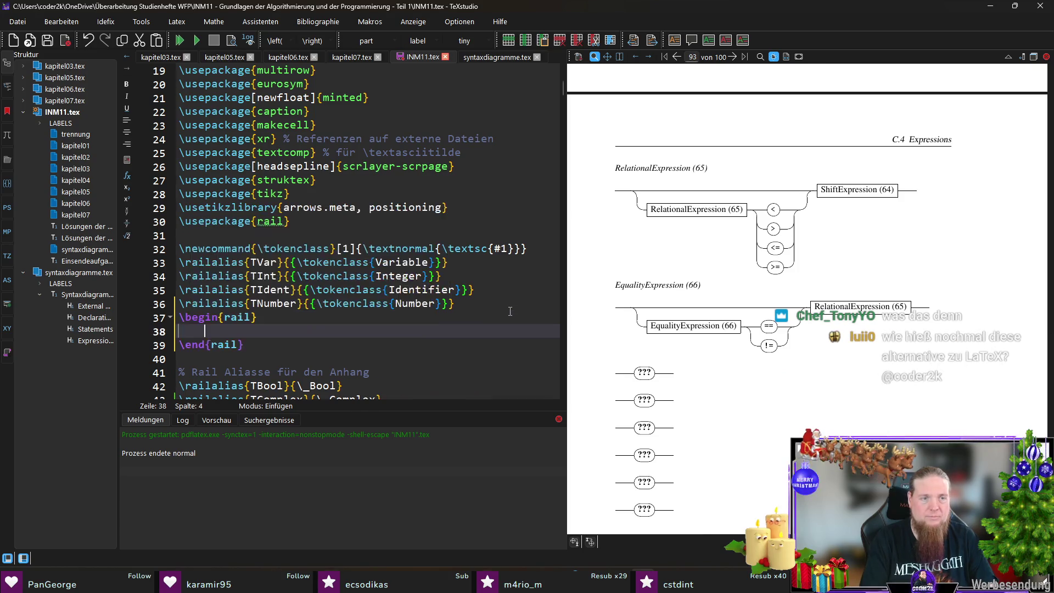
key(Down)
key(End)
key(shift+Up)
key(shift+Up)
key(shift+Home)
key(BackSpace)
Type the alias \railalias{TCircumflex}{\^} on the new line.
text(\railal)
key(Return)
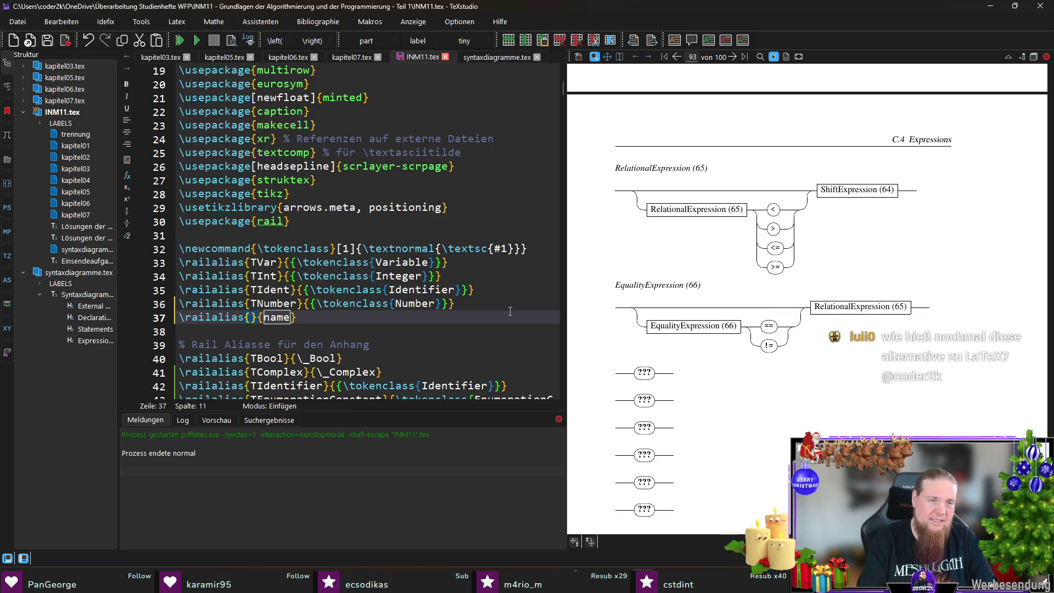
text(TCircumf)
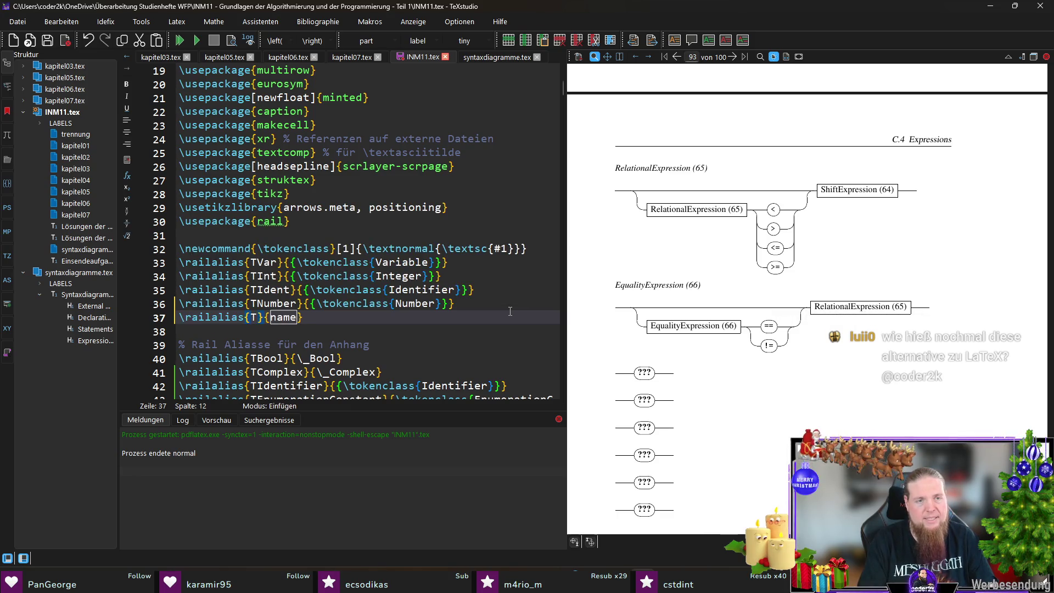
text(lex)
key(Tab)
key(BackSpace)
text(\^)
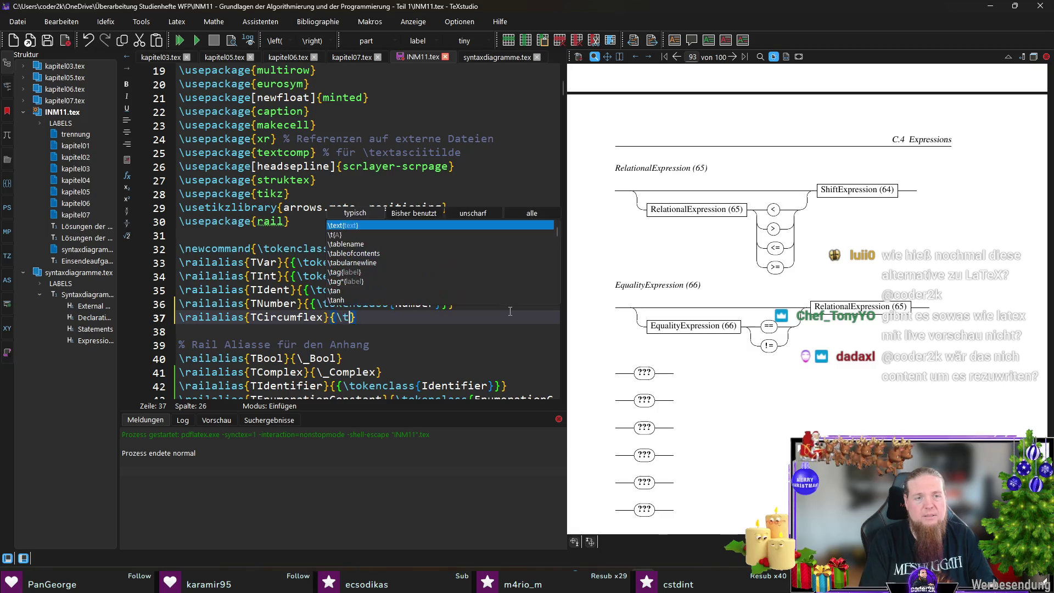
Move the TCircumflex alias line to just below the TTilde alias.
key(Escape)
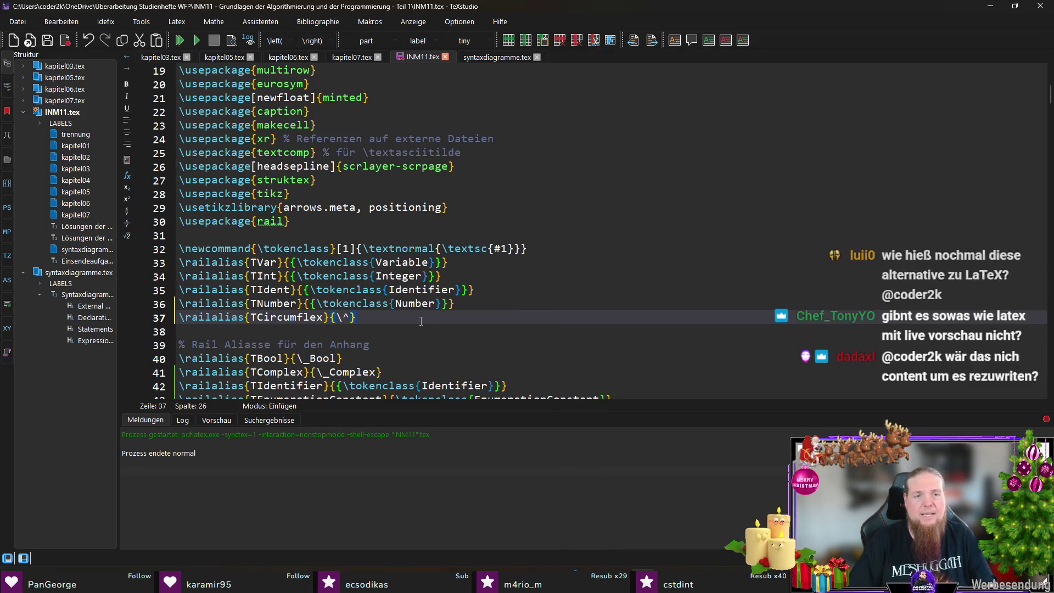
click(406, 305)
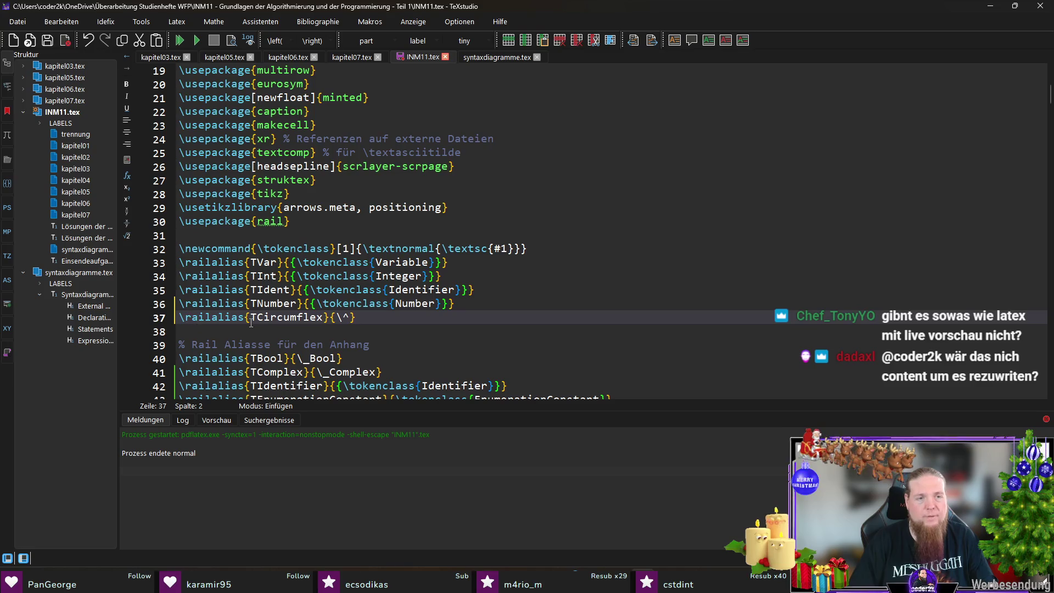
double_click(286, 317)
scroll(409, 286, down, 3)
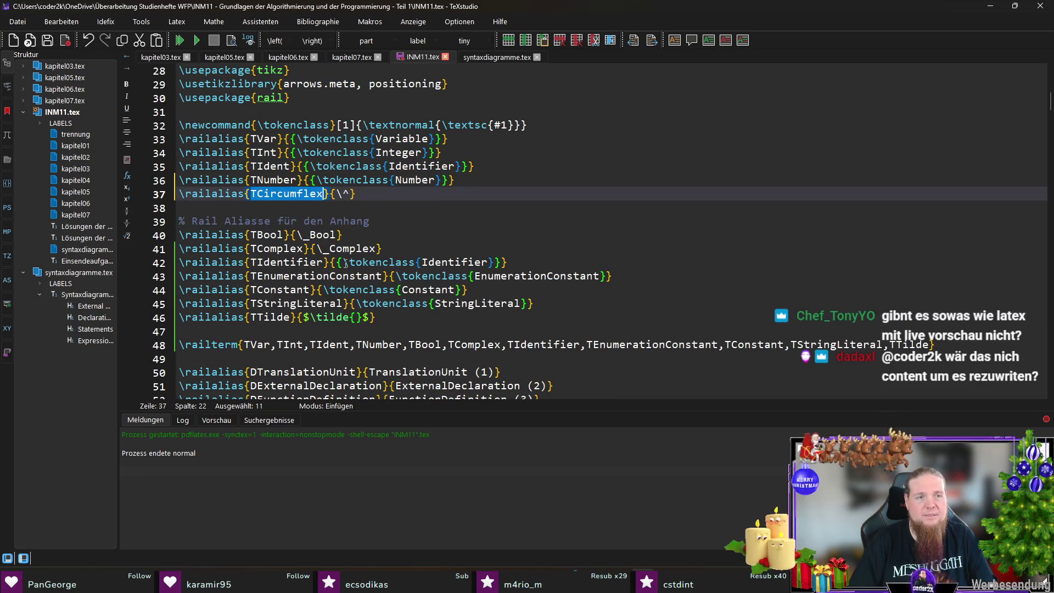
click(384, 195)
key(shift+Home)
key(ctrl+c)
key(BackSpace)
key(Delete)
key(Down)
key(Down)
key(Down)
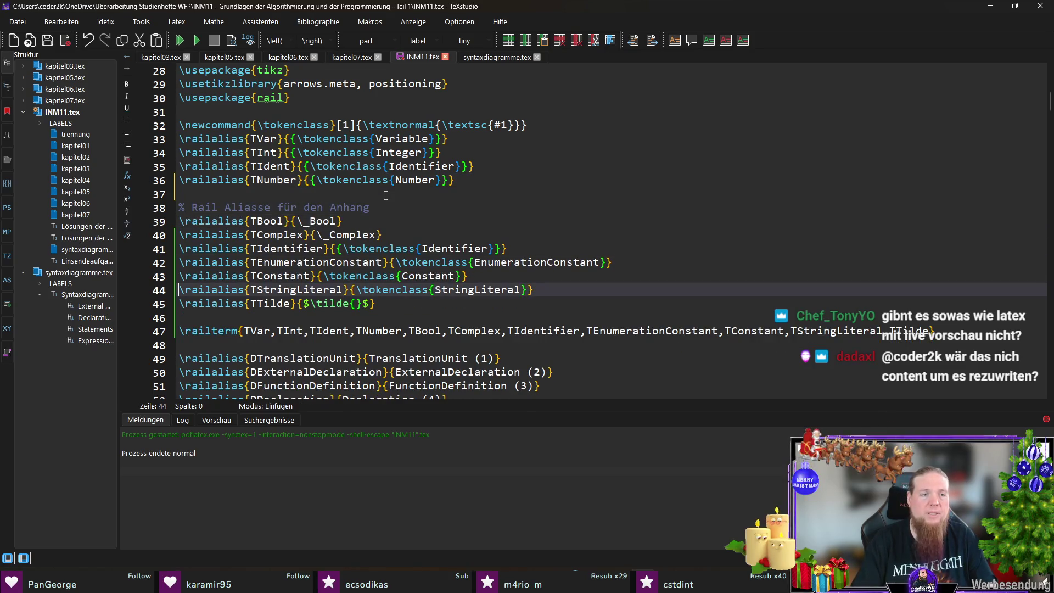
key(End)
key(Return)
key(ctrl+v)
Append ,TCircumflex to the end of the \railterm list.
double_click(285, 318)
key(ctrl+c)
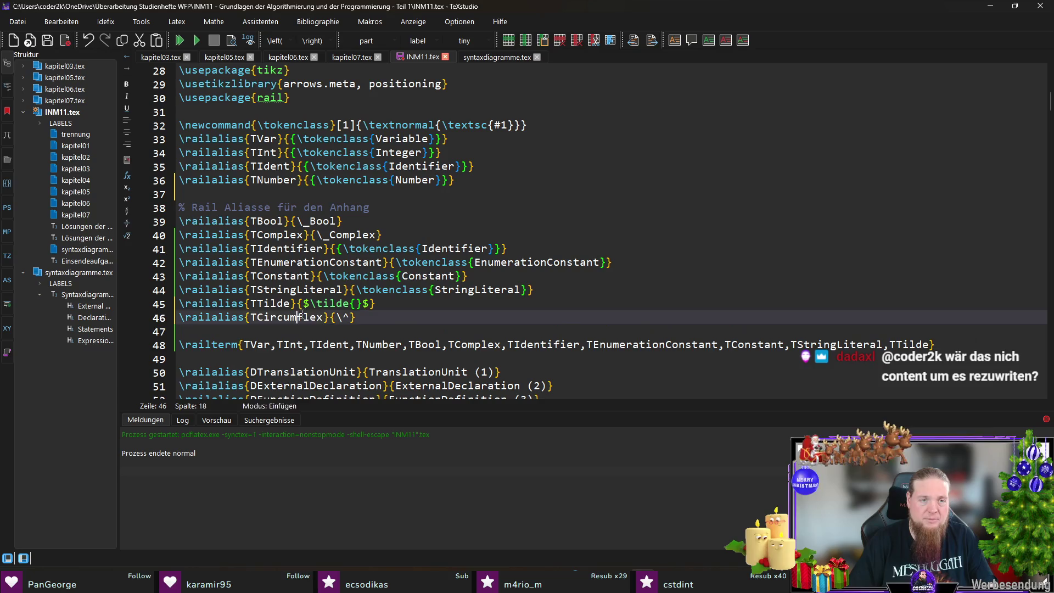
click(943, 346)
text(,)
key(ctrl+v)
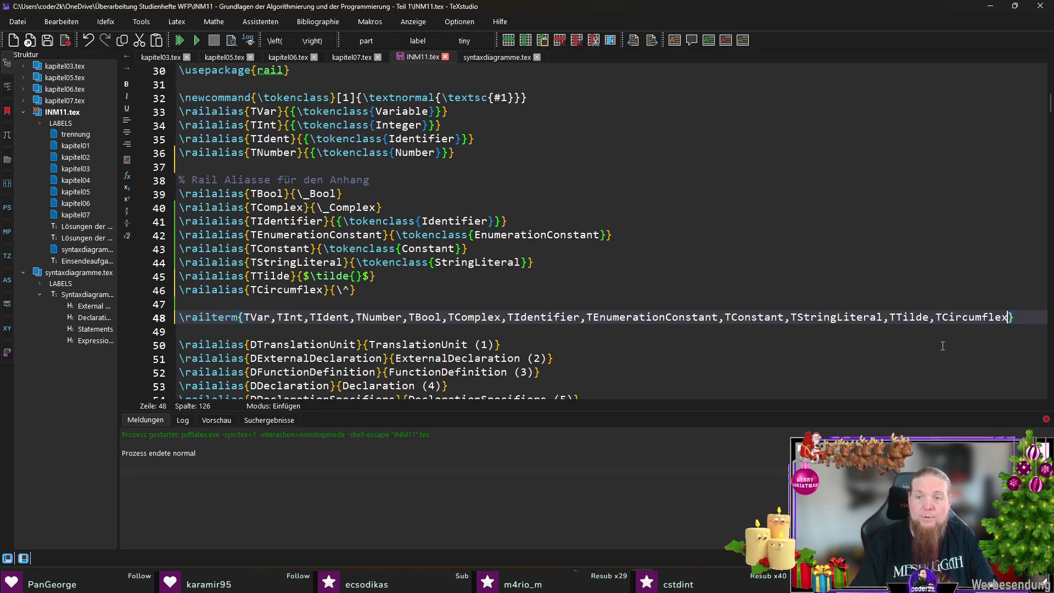
Compile syntaxdiagramme.tex with F5.
click(478, 57)
click(301, 368)
key(F5)
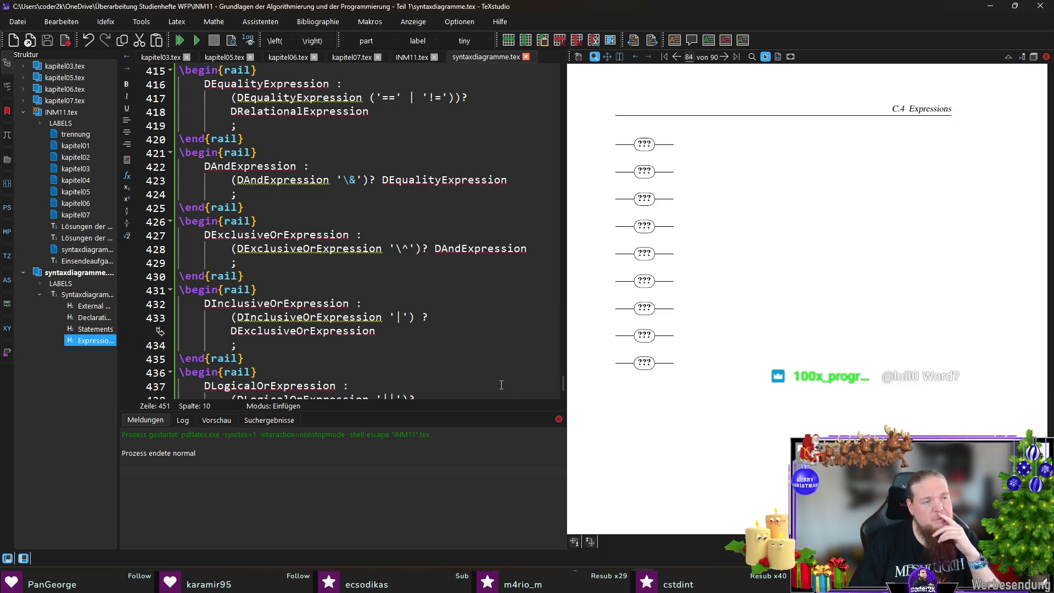
Rerun rail INM11, see the line-82 DExclusiveOrExpression error, and select the quoted \^ on line 428.
mouse_move(716, 582)
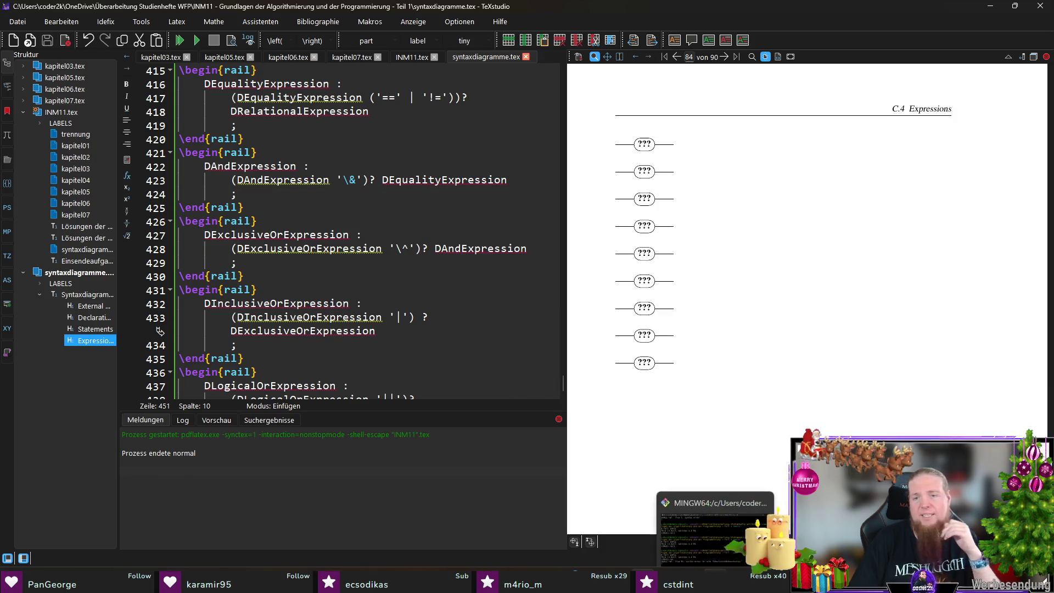
click(713, 511)
key(Up)
key(Return)
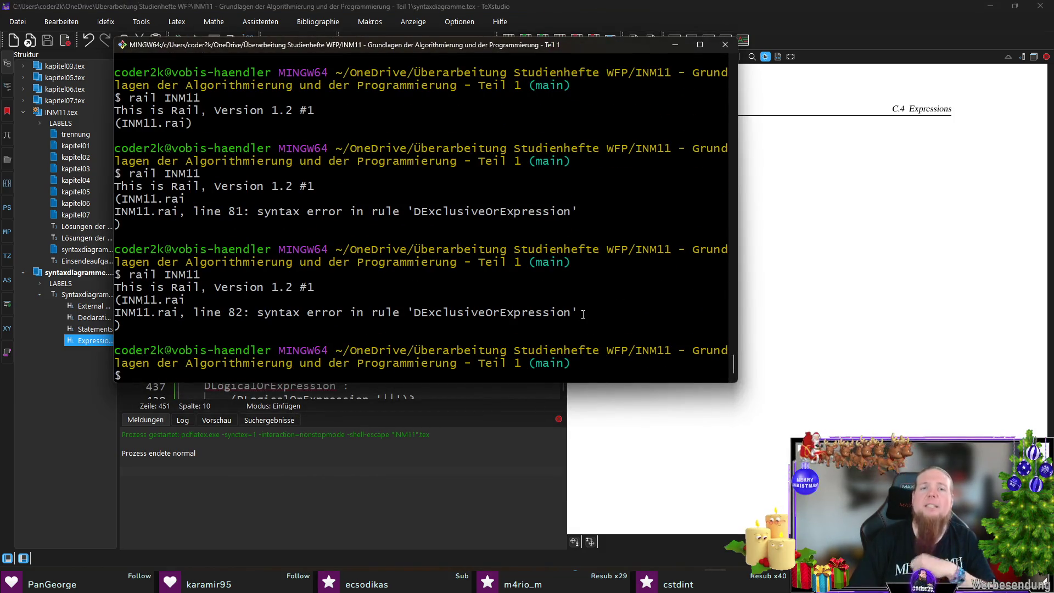
key(alt+Tab)
drag(415, 249, 392, 249)
Replace the quoted \^ on line 428 with TCircumflex, save, and recompile.
key(BackSpace)
text(TCircumflex)
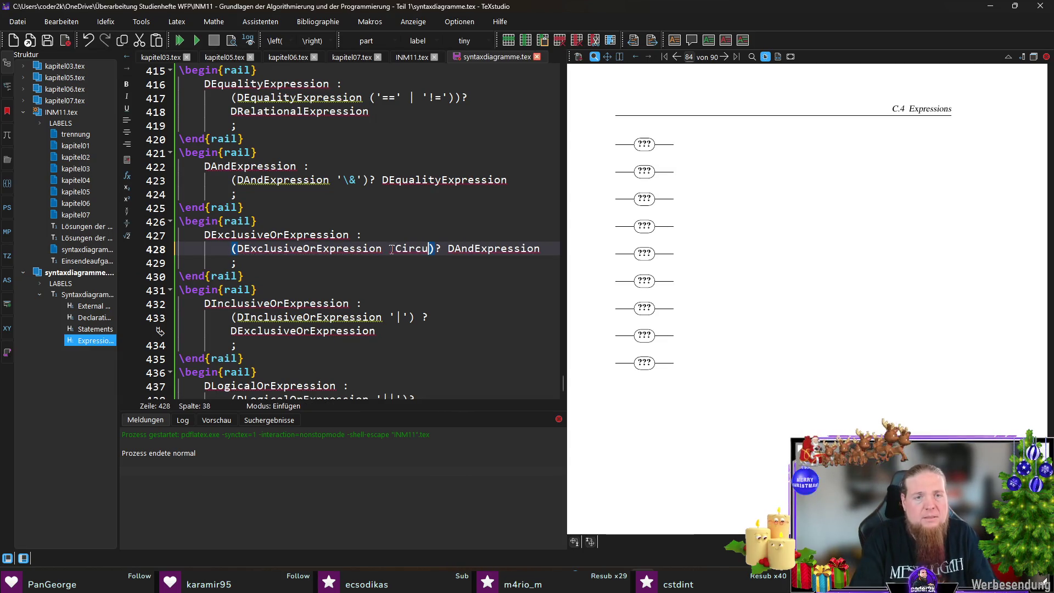
key(ctrl+s)
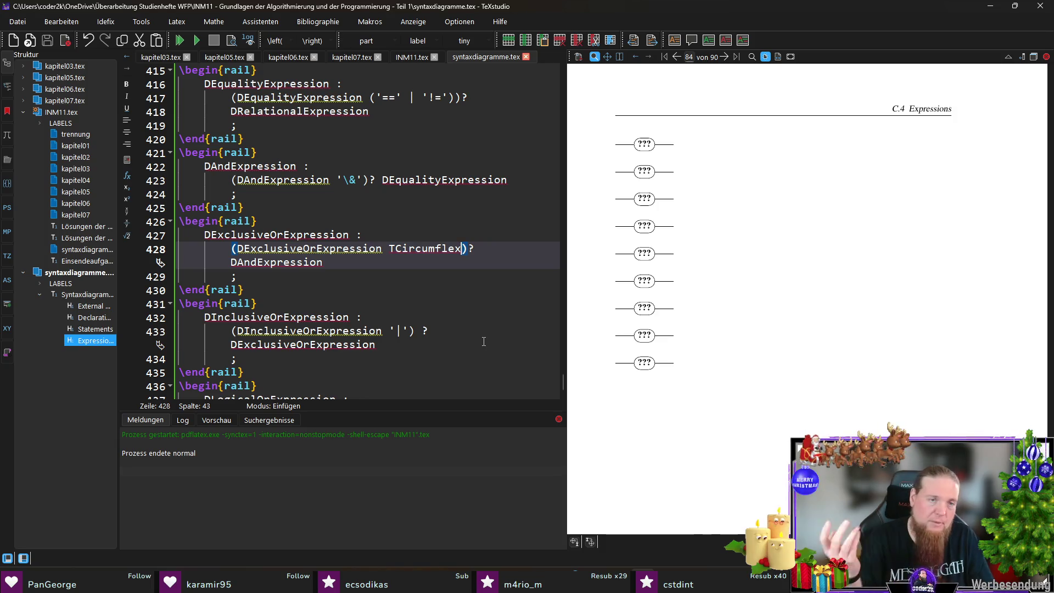
click(397, 258)
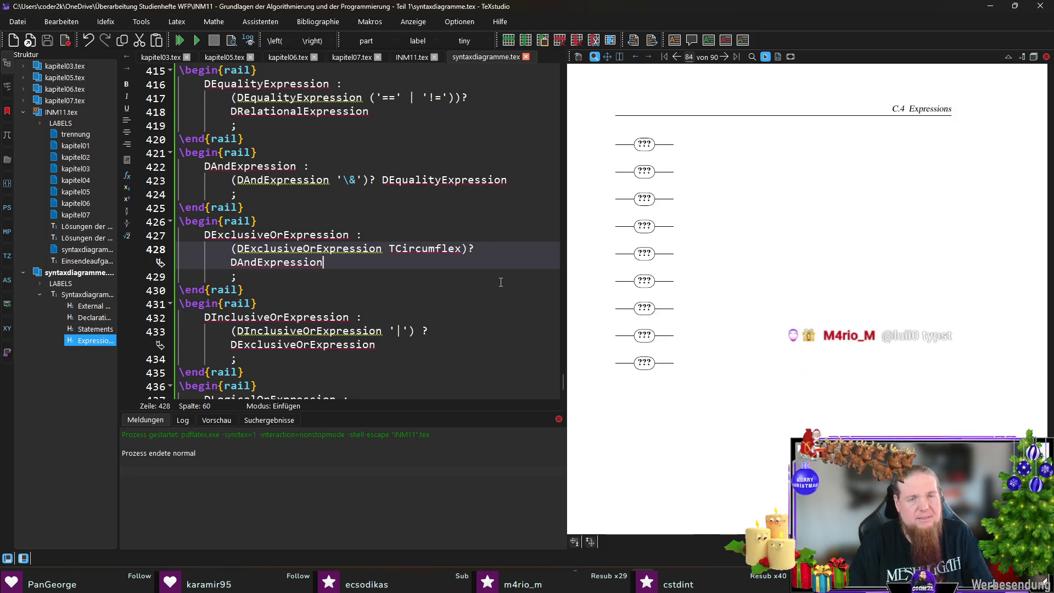
key(F5)
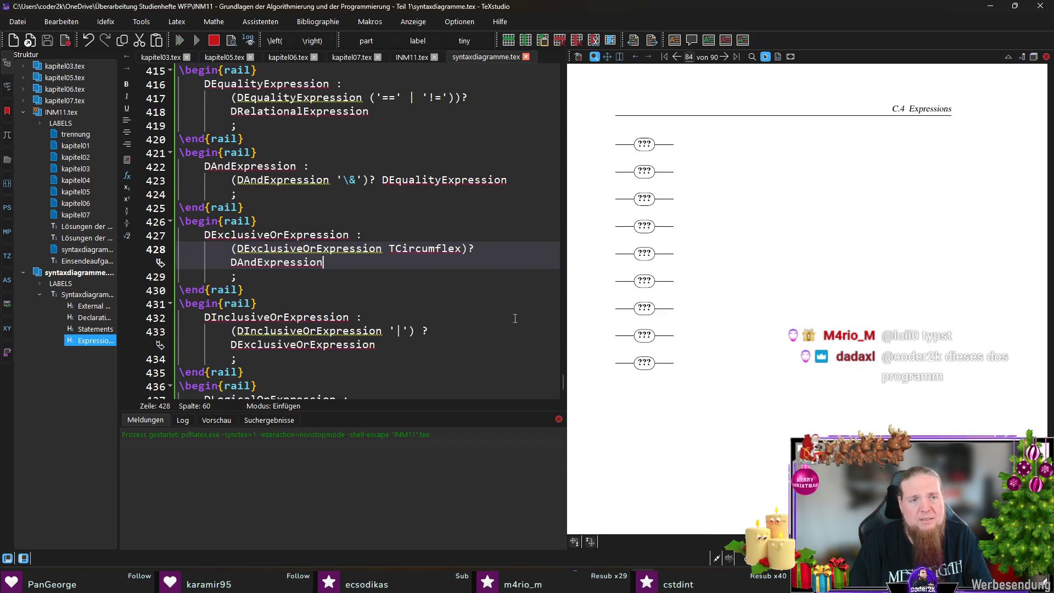
key(alt+Tab)
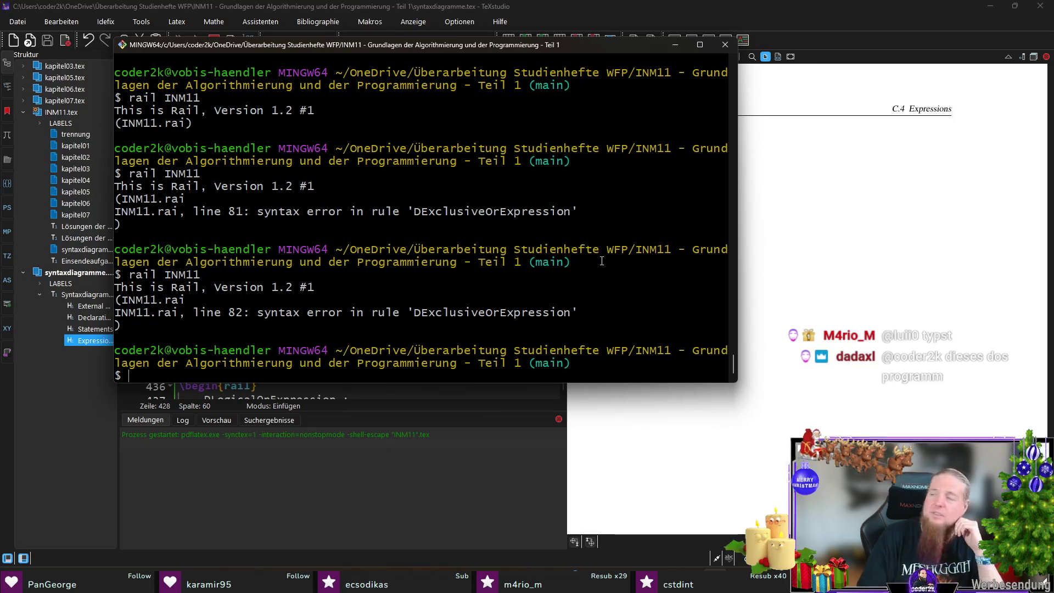
Run rail INM11 in Git Bash twice more until it completes without syntax errors.
key(Up)
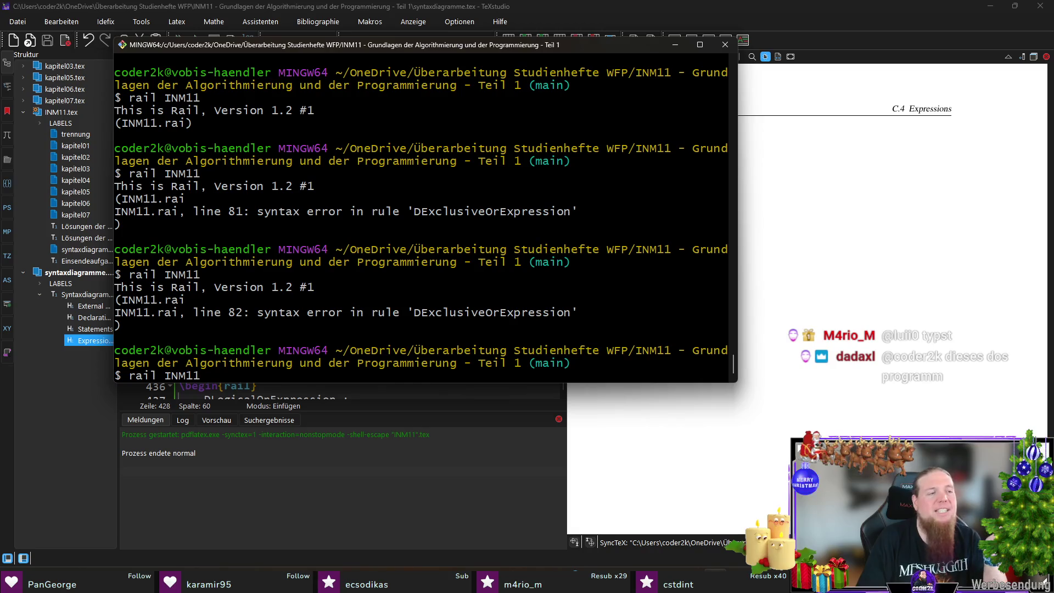
key(Return)
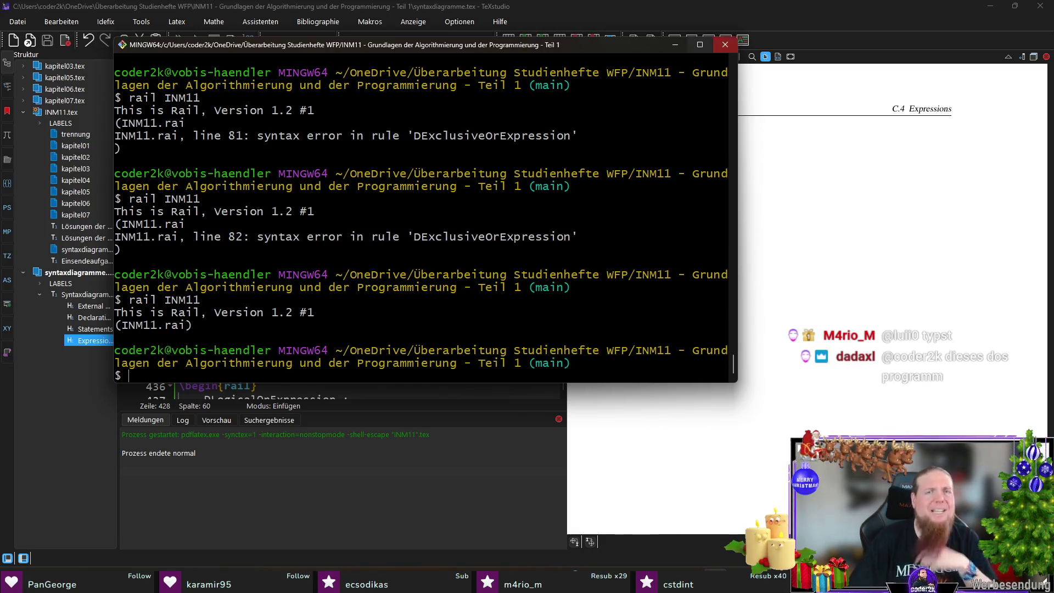
key(alt+Tab)
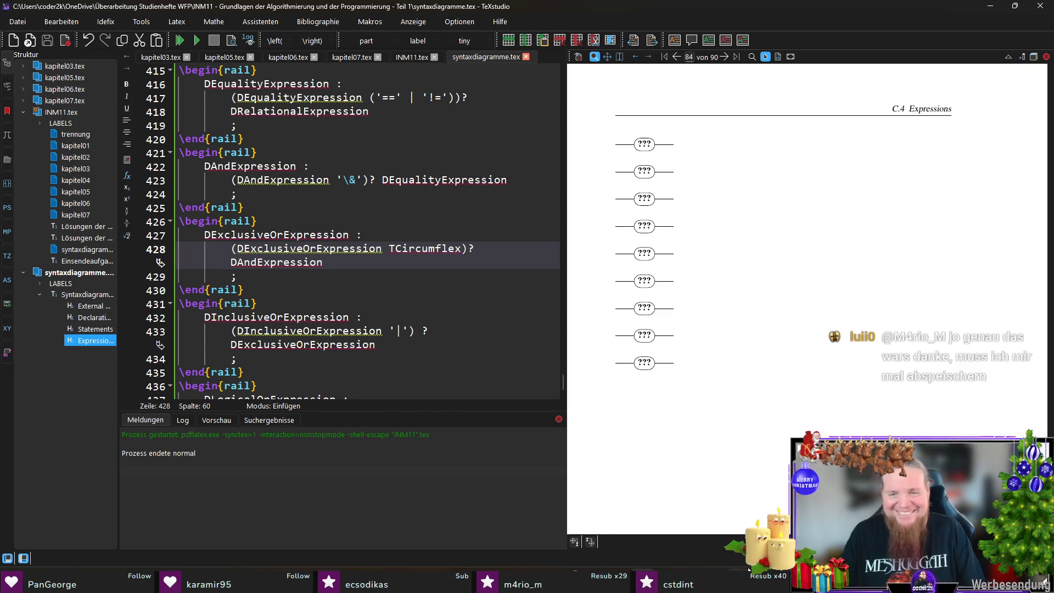
key(alt+Tab)
key(Up)
key(Return)
key(Up)
key(Return)
Recompile with F5, inspect the line-430 TCircumflex error, and open INM11.tex's alias definitions.
key(alt+Tab)
key(F5)
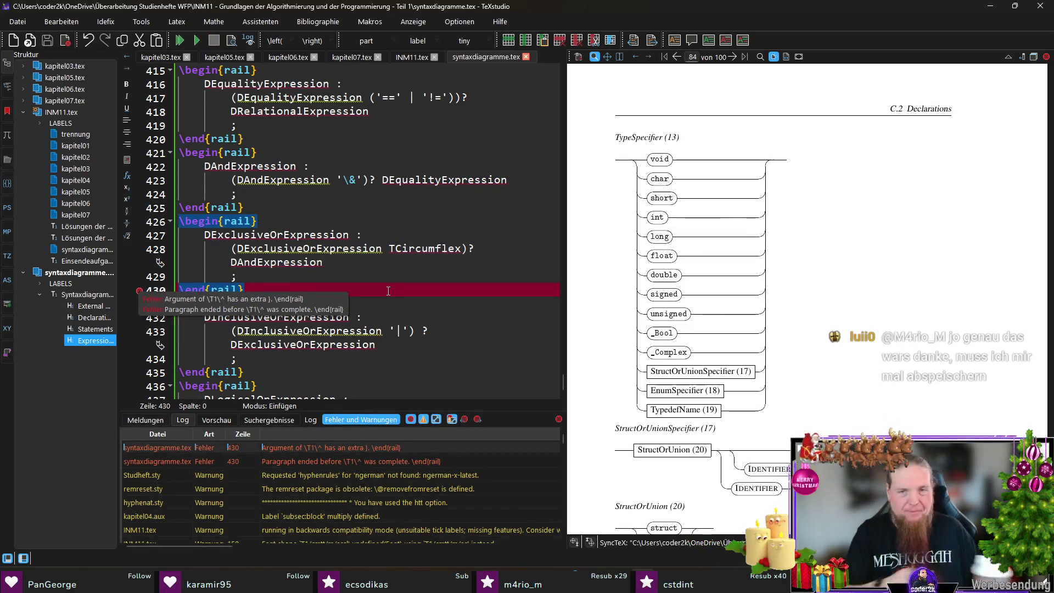
click(296, 306)
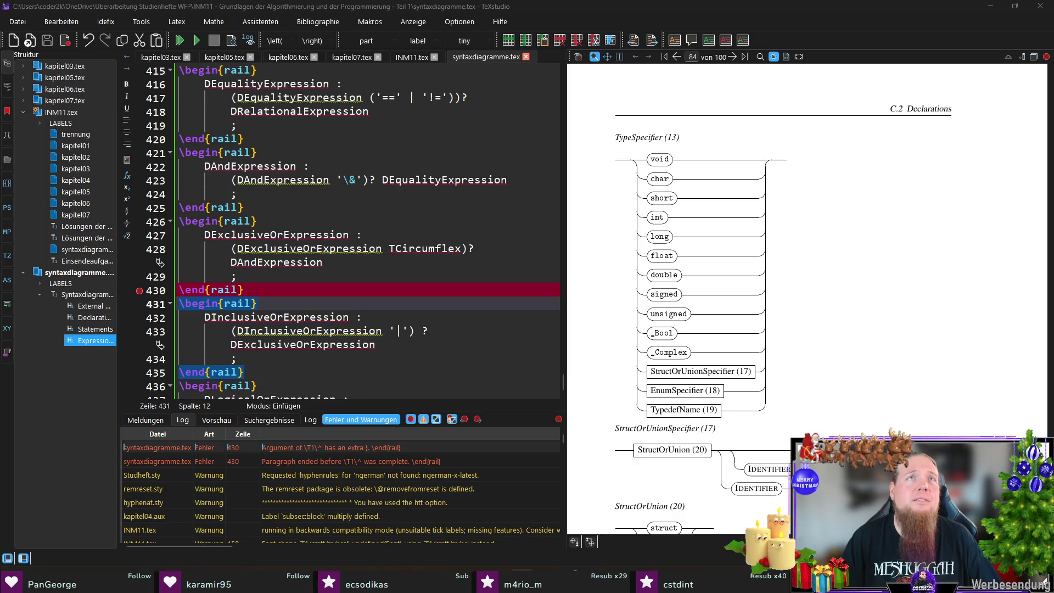
click(411, 57)
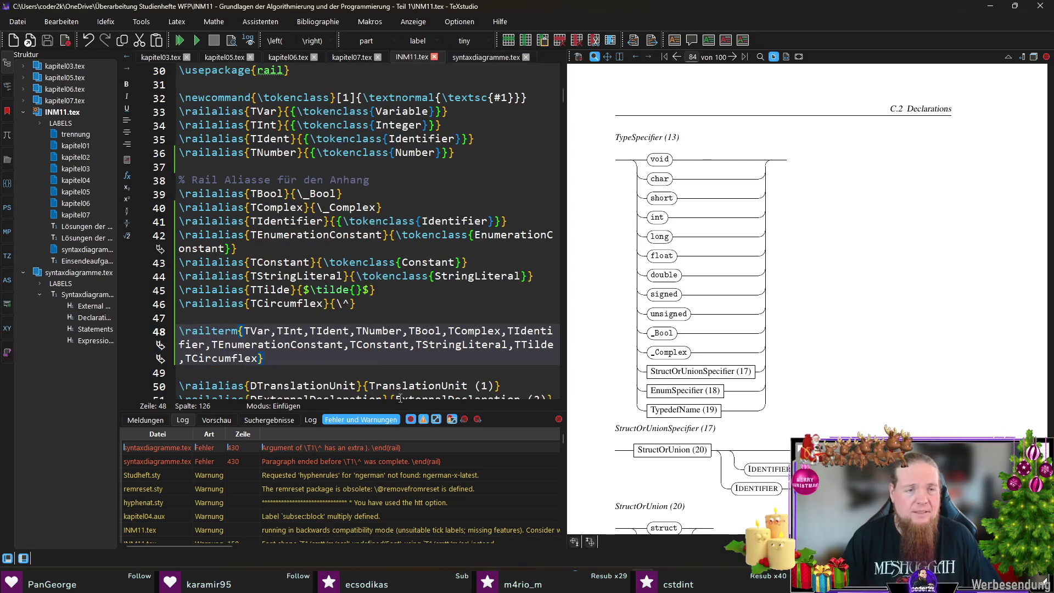
Change the TCircumflex alias on line 46 to \^{} and recompile from syntaxdiagramme.tex.
click(347, 310)
text({})
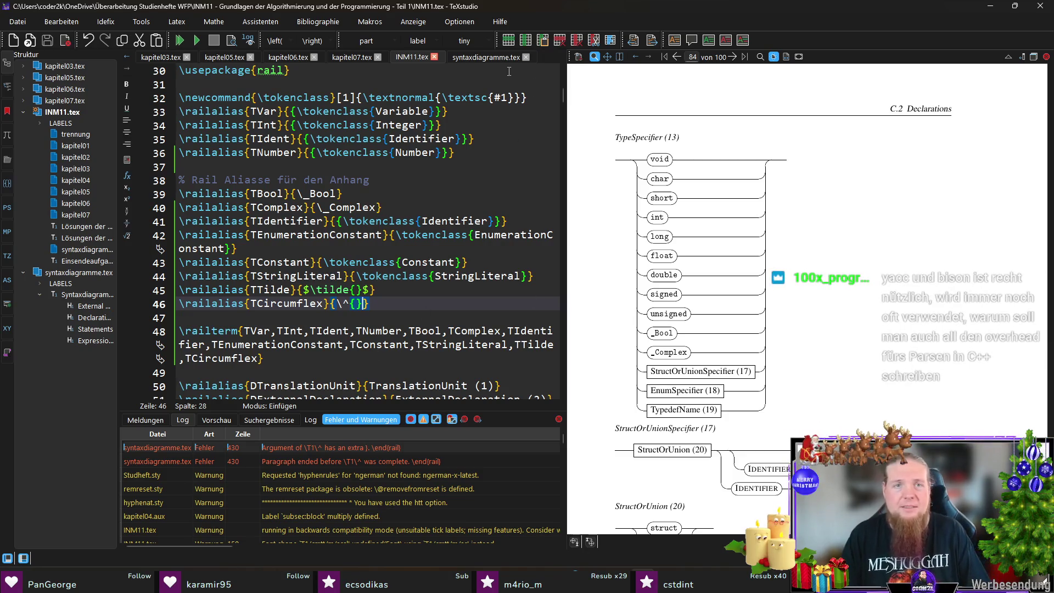
click(489, 58)
key(F5)
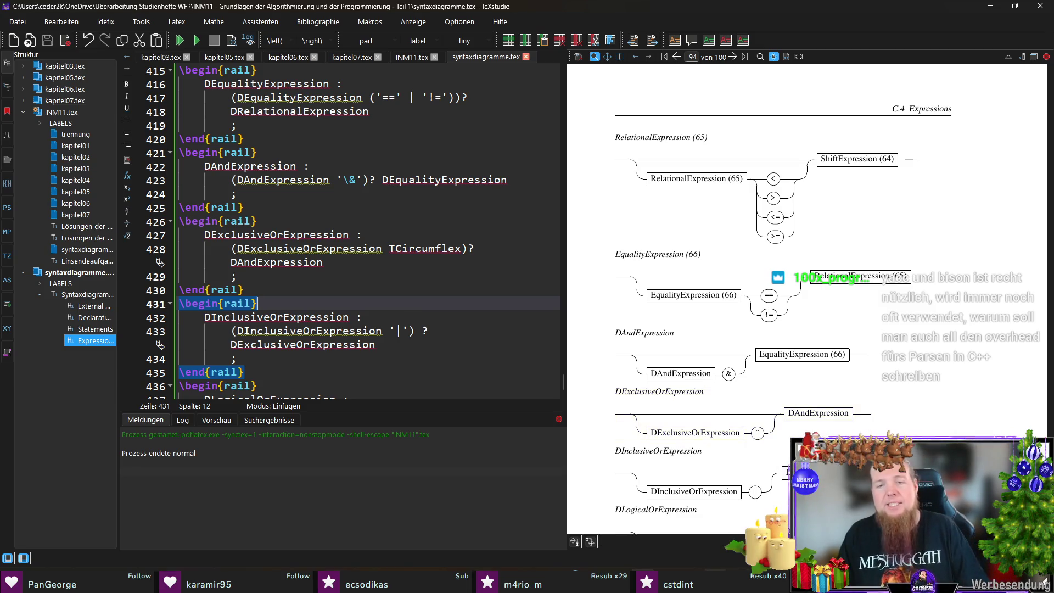
Rerun rail INM11 in Git Bash and return to TeXstudio.
key(alt+Tab)
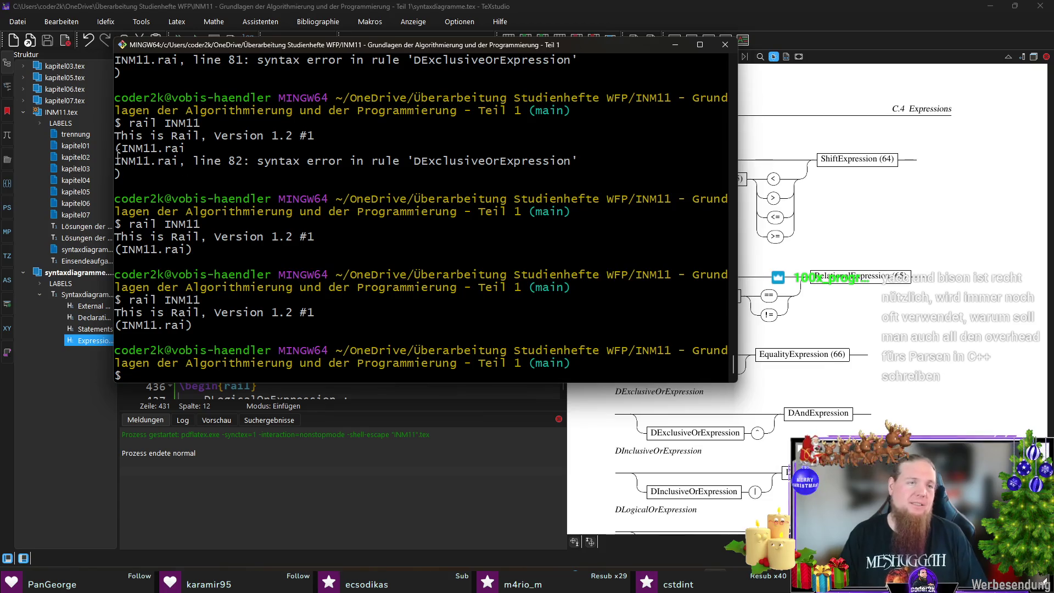
double_click(258, 161)
click(604, 144)
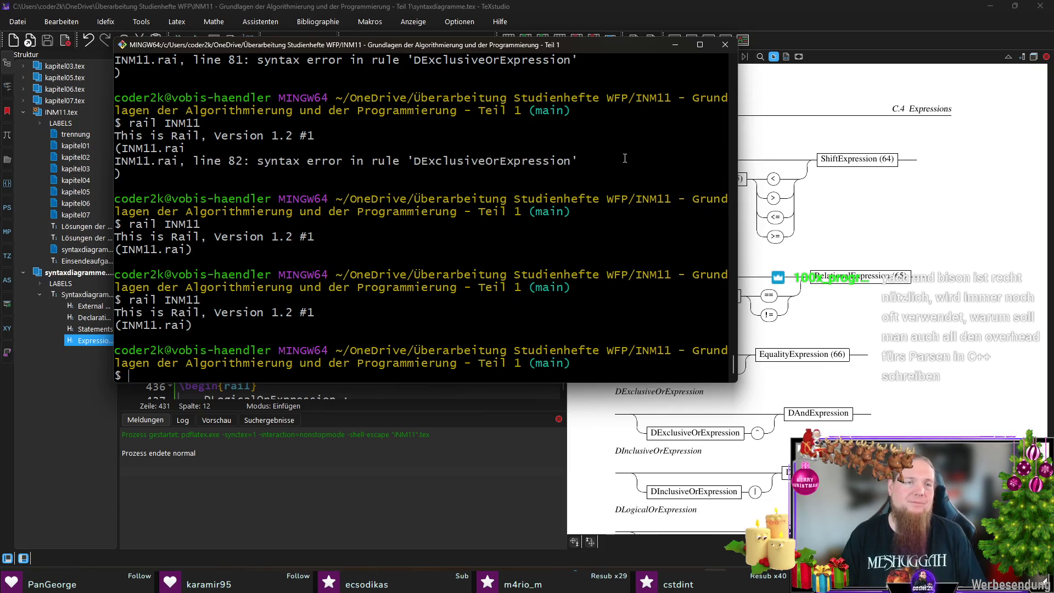
key(Up)
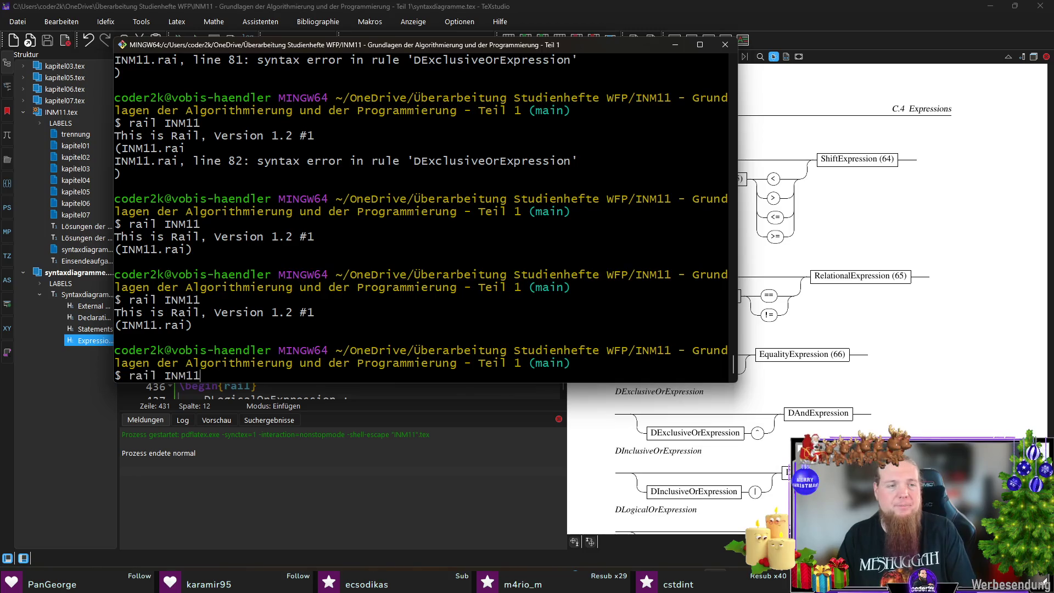
key(Return)
click(839, 24)
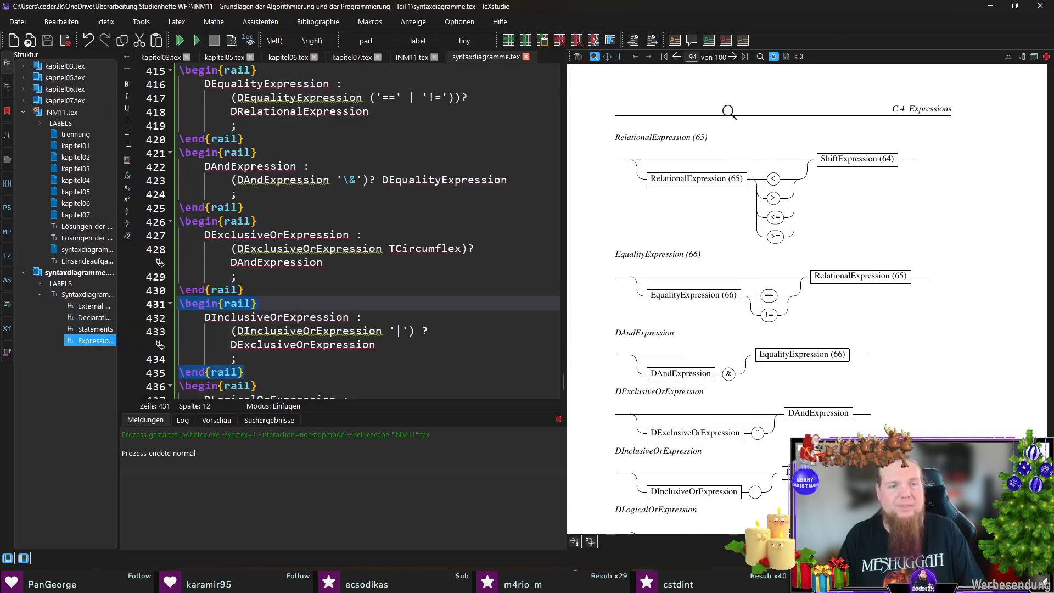
scroll(308, 278, down, 4)
Recompile syntaxdiagramme.tex with F5.
scroll(308, 279, down, 2)
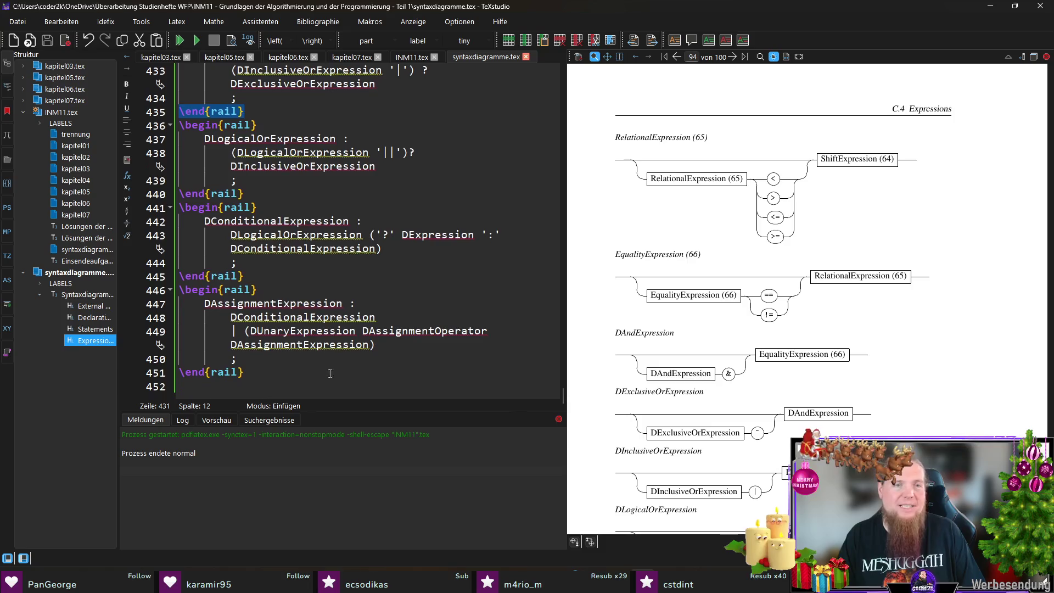
click(330, 385)
key(F5)
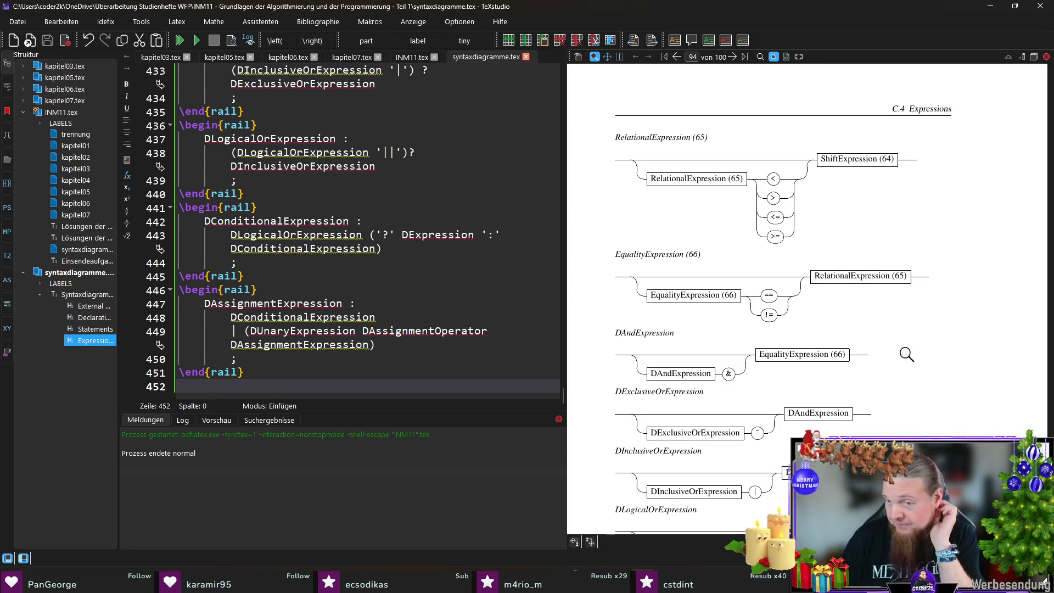
Append a \\ line break after DAssignmentOperator on line 449.
scroll(923, 341, down, 3)
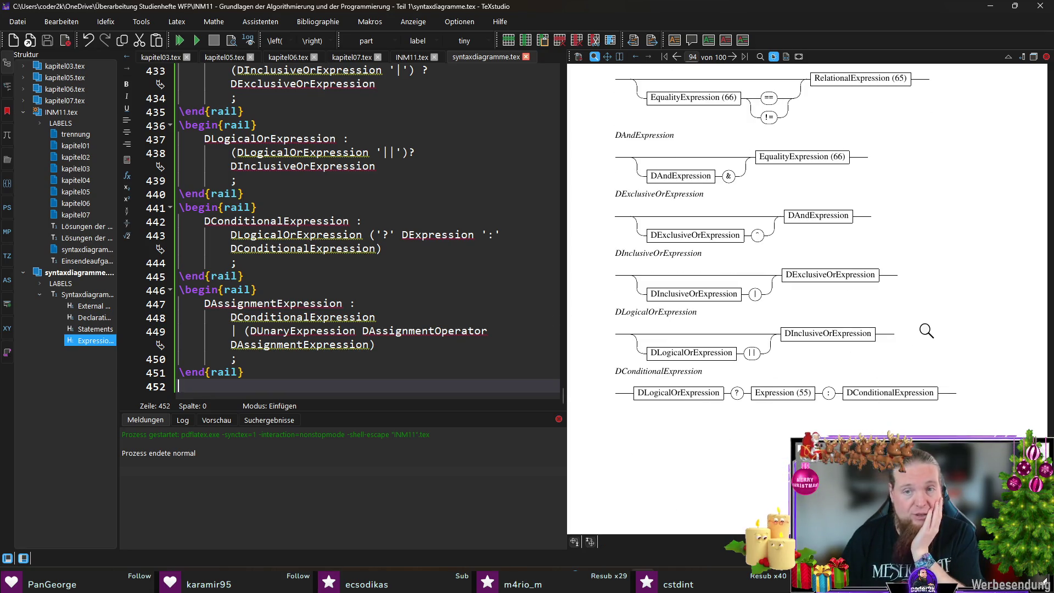
scroll(674, 269, down, 3)
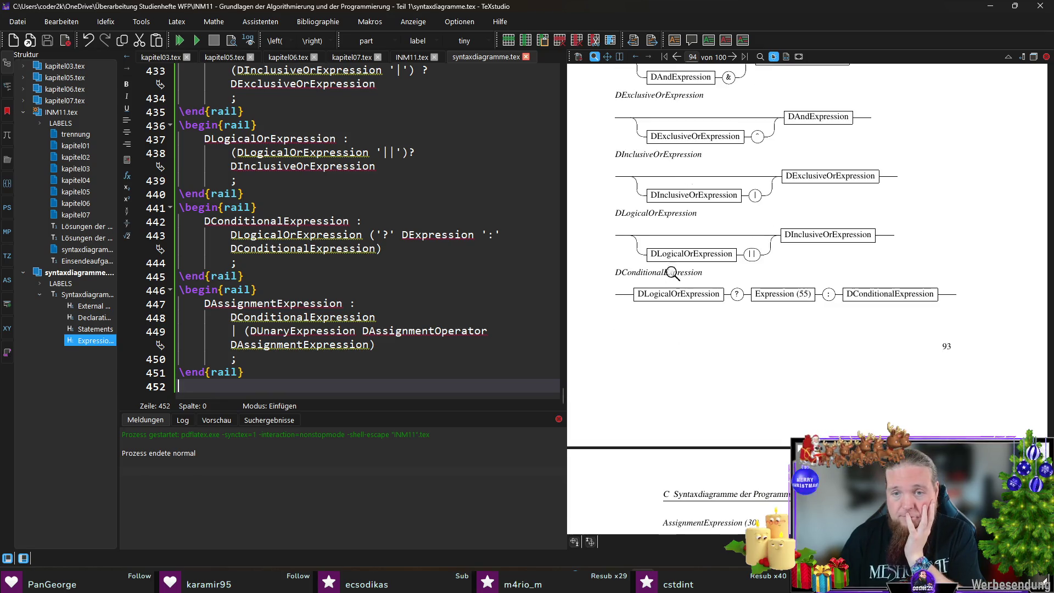
scroll(699, 359, down, 2)
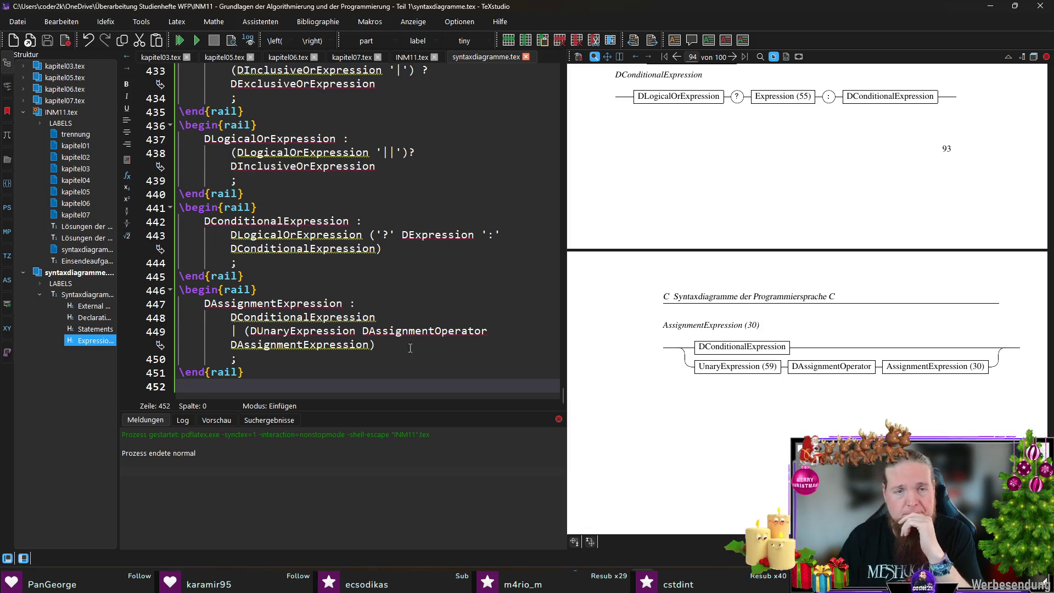
click(496, 333)
text(\)
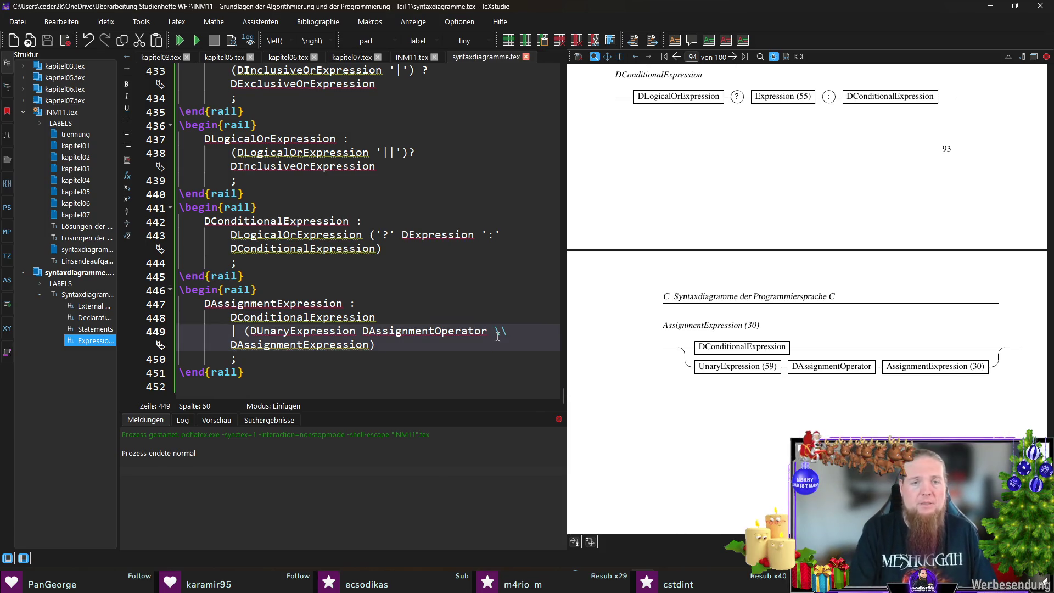
Review the DAndExpression rule and its reference around lines 422–428, then return to INM11.tex.
scroll(665, 325, up, 10)
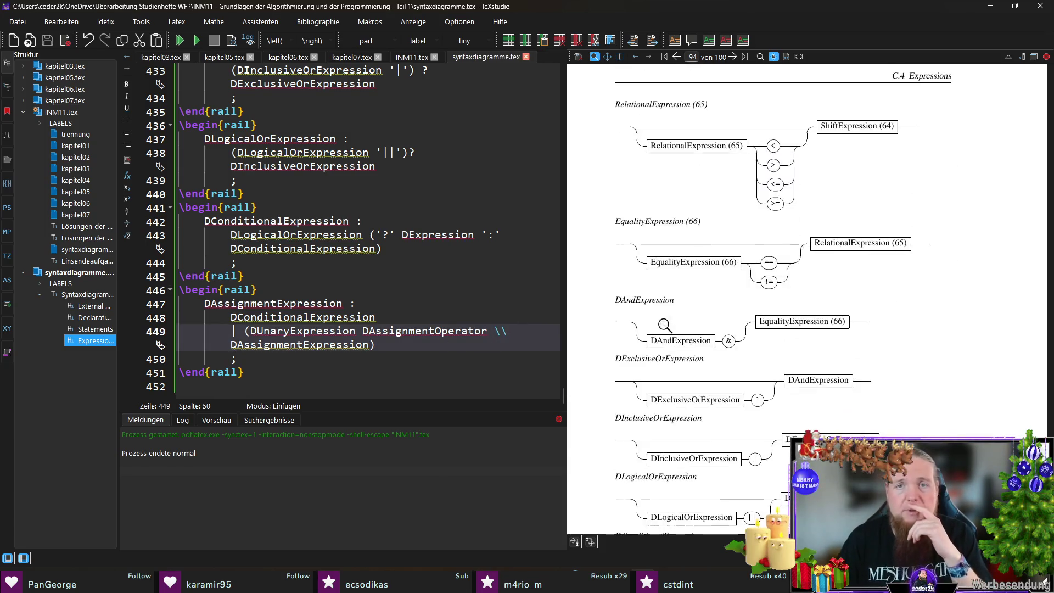
scroll(665, 326, down, 3)
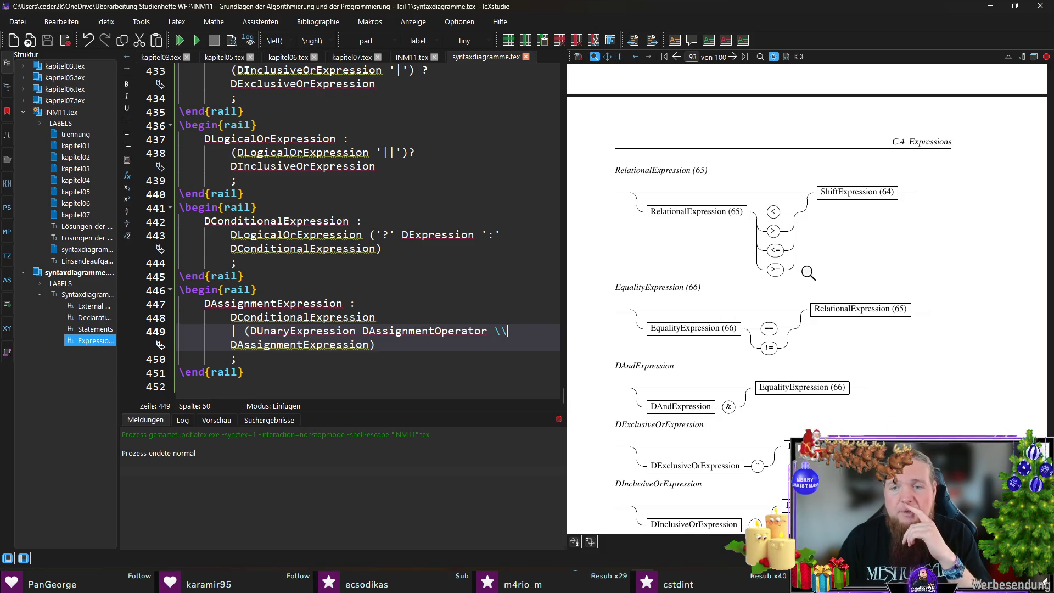
scroll(695, 268, down, 3)
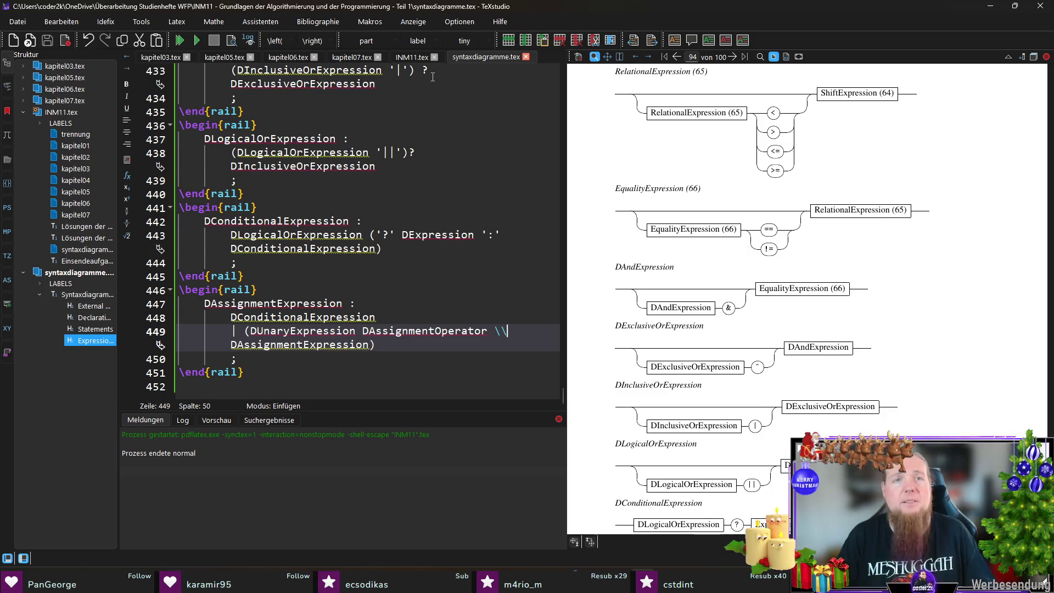
scroll(409, 94, up, 5)
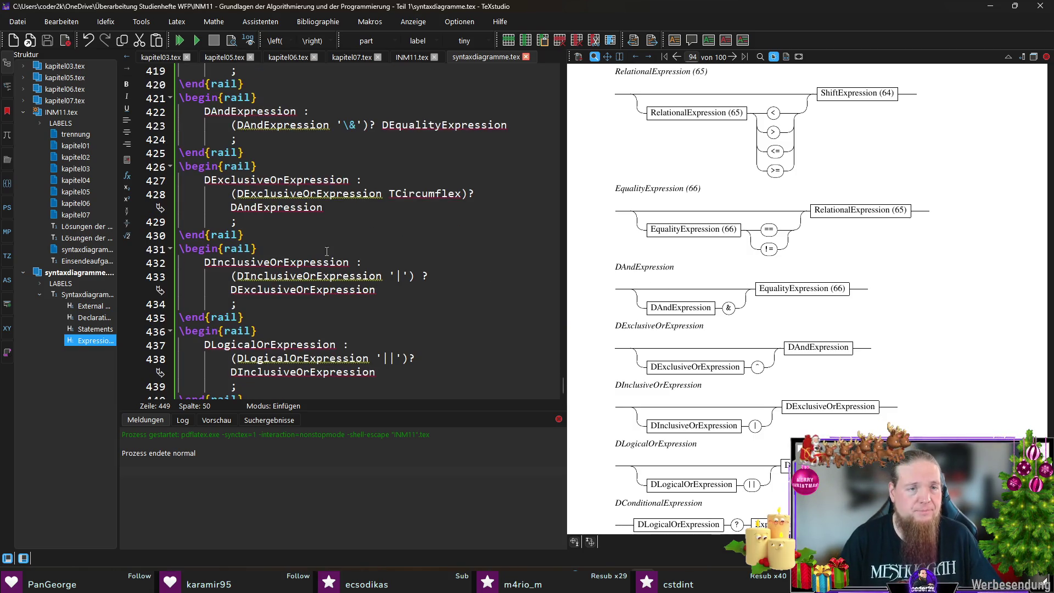
double_click(276, 208)
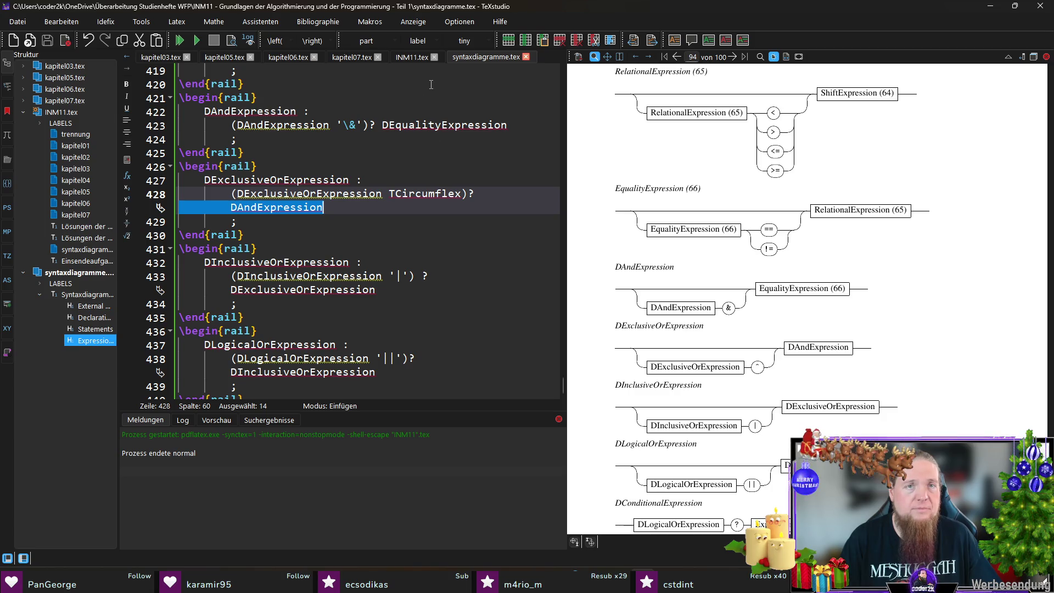
click(299, 174)
double_click(250, 111)
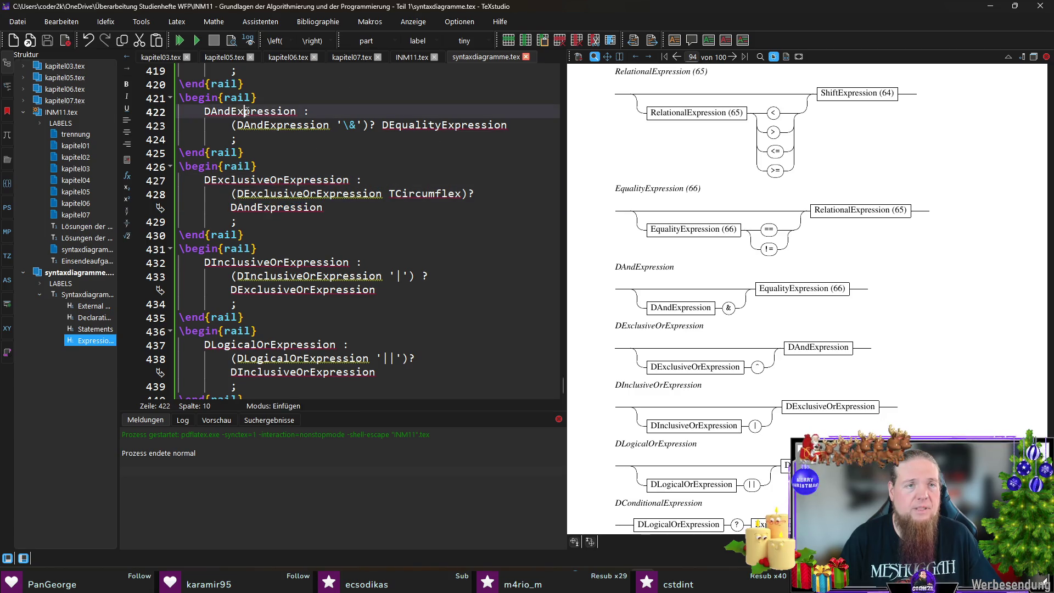
click(412, 57)
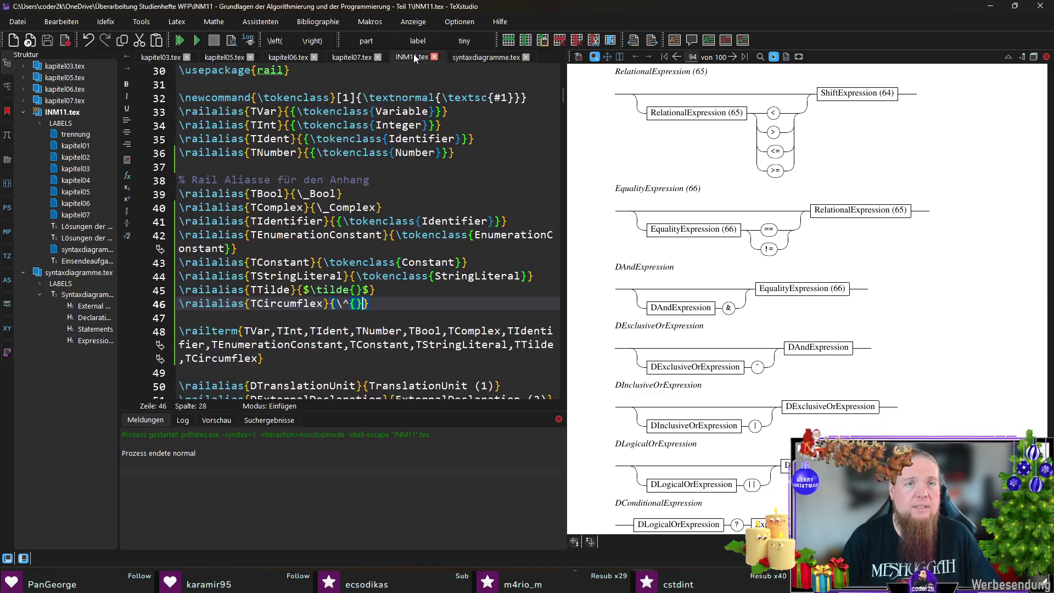
Below the EqualityExpression alias, add \railalias{DAndExpression}{AndExpression (67)}.
click(415, 304)
scroll(413, 305, down, 20)
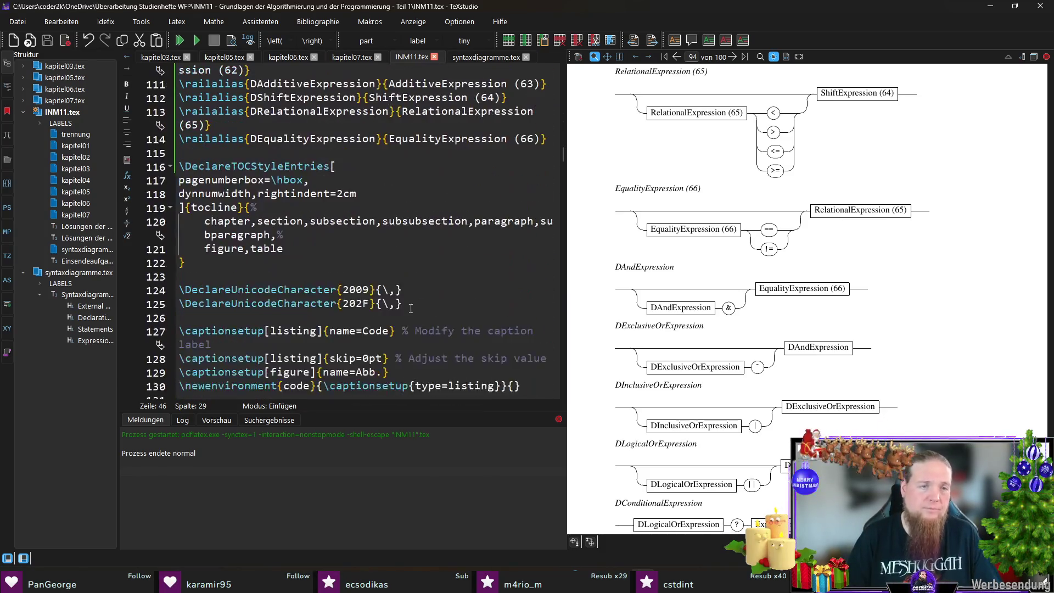
scroll(411, 309, up, 1)
click(340, 236)
click(333, 220)
key(End)
key(Return)
text(\rail)
key(Return)
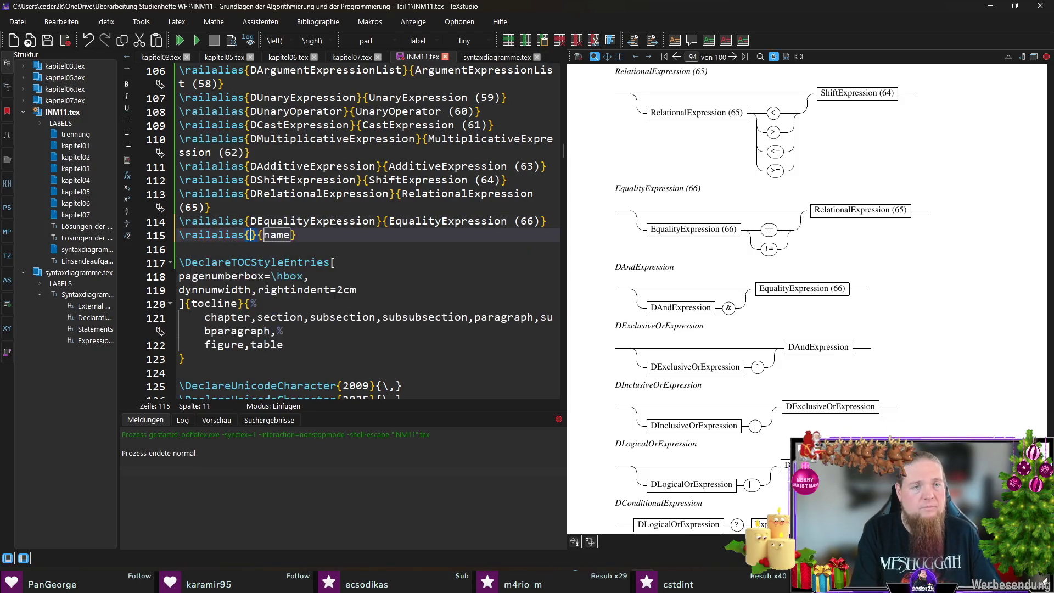
text(DAndExpression)
key(Tab)
text(DAndExpression)
key(ctrl+Left)
key(Delete)
key(ctrl+Right)
text((67)
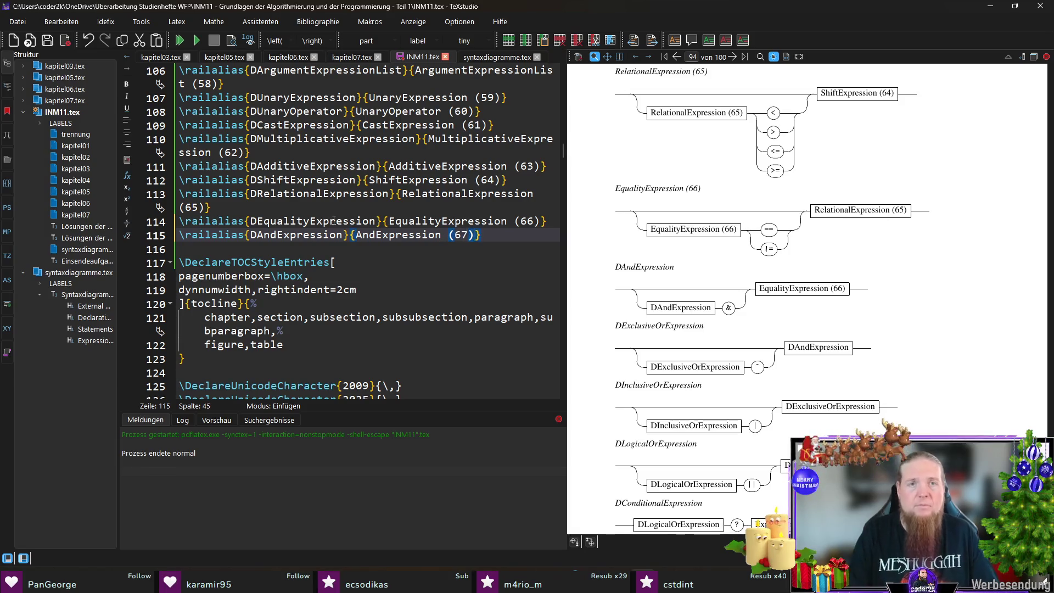
Copy DExclusiveOrExpression from syntaxdiagramme.tex and alias it as 'ExclusiveOrExpression (68)'.
click(479, 61)
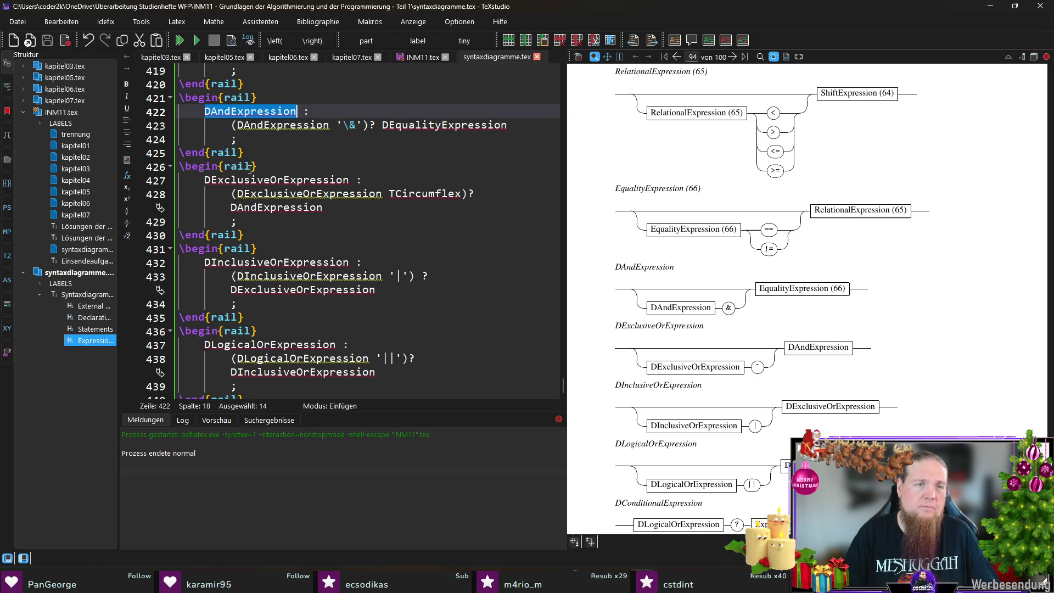
key(Down)
key(Down)
key(Down)
key(Home)
key(ctrl+shift+Right)
key(ctrl+c)
click(422, 57)
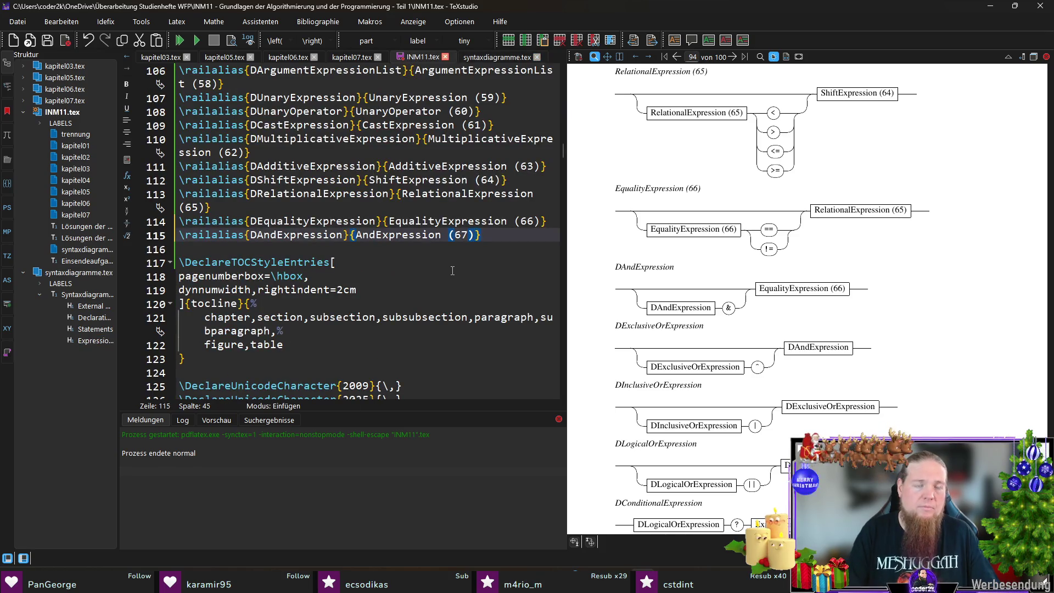
key(Return)
text(ailalias{}{name)
key(Return)
key(ctrl+v)
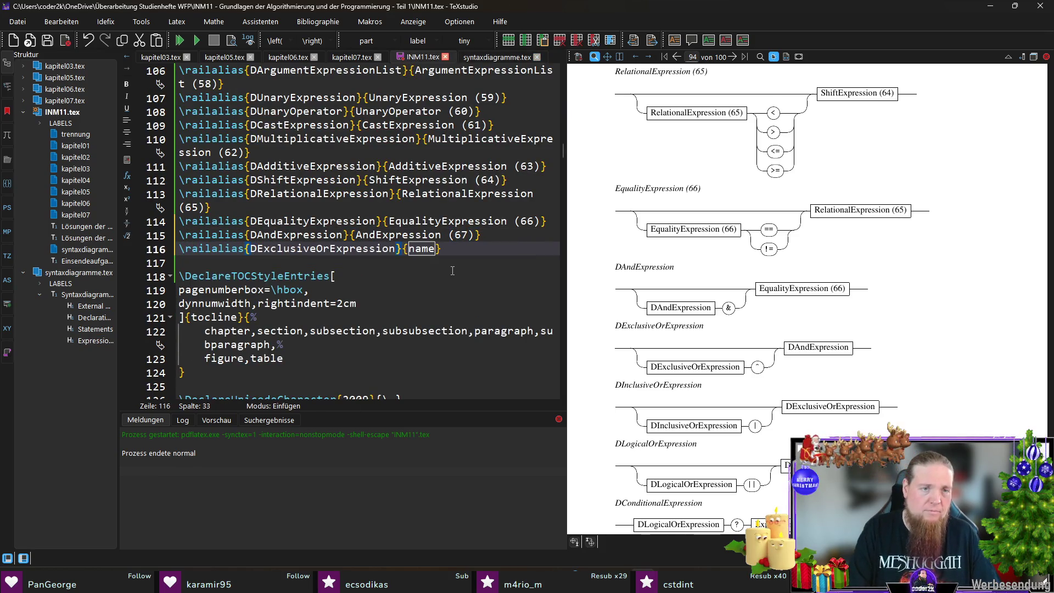
key(ctrl+v)
key(ctrl+Left)
key(Delete)
key(End)
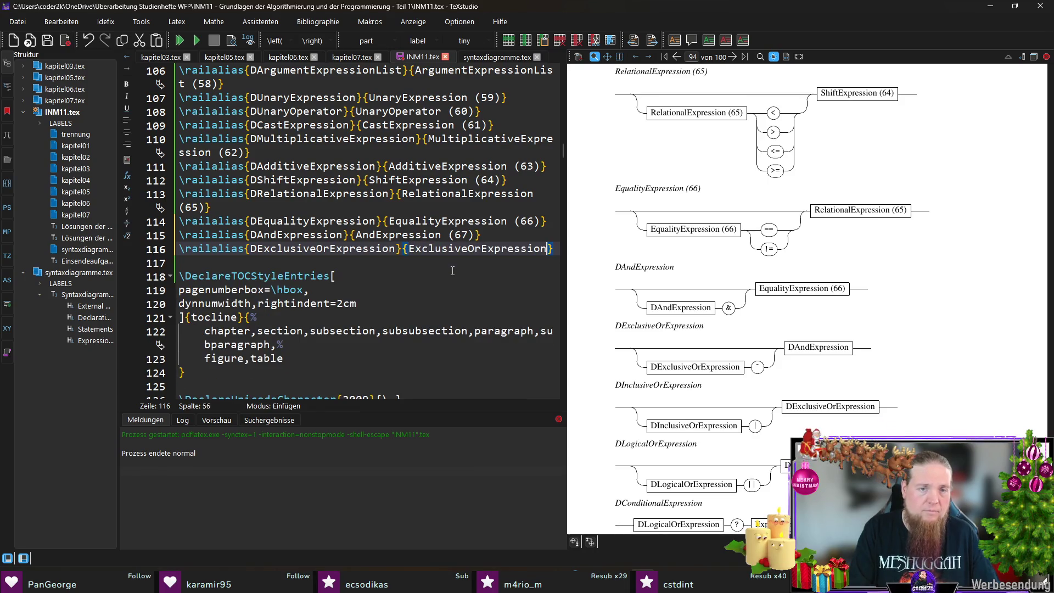
text((68))
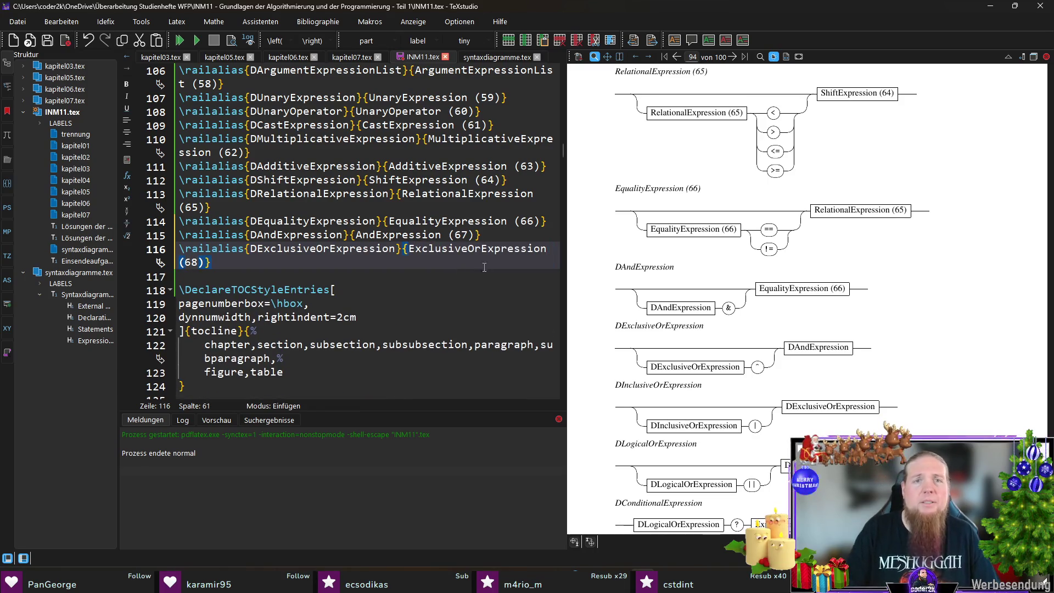
Add a \railalias line mapping DInclusiveOrExpression to 'InclusiveOrExpression (69)'.
key(ctrl+Tab)
double_click(308, 262)
key(ctrl+c)
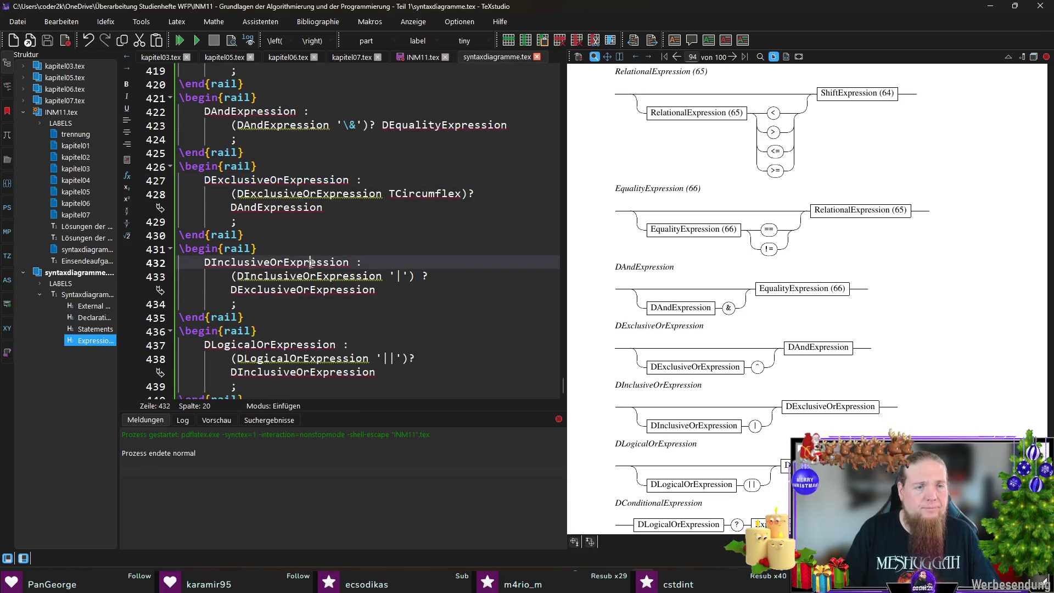
click(424, 58)
key(Return)
text(aila)
key(Return)
key(ctrl+v)
key(Tab)
key(ctrl+v)
key(ctrl+Left)
key(Delete)
key(Left)
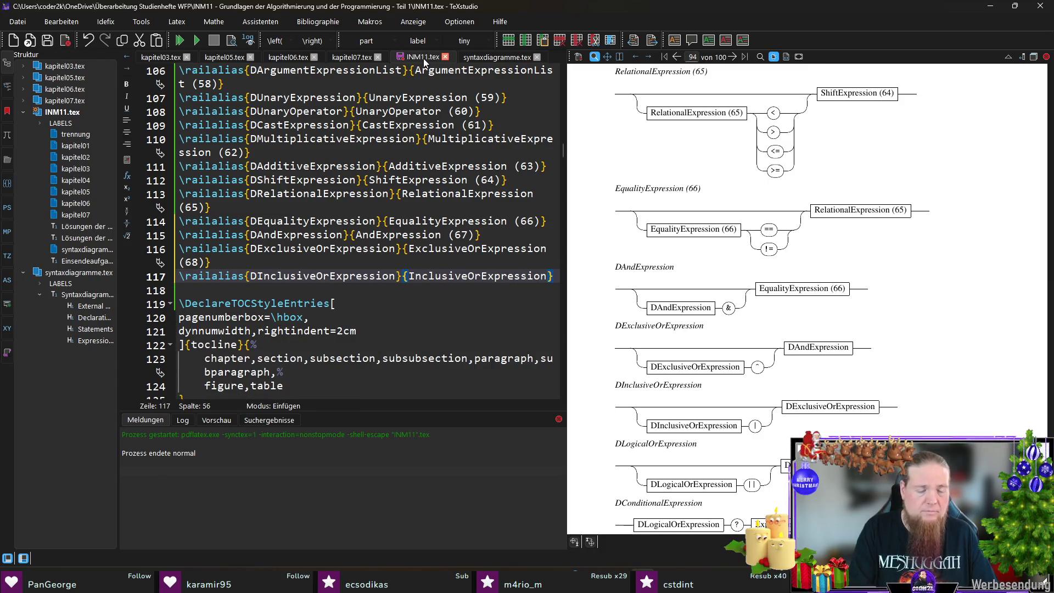
text((69)
Add a \railalias line mapping DLogicalOrExpression to 'LogicalOrExpression (70)'.
click(497, 57)
scroll(317, 251, down, 1)
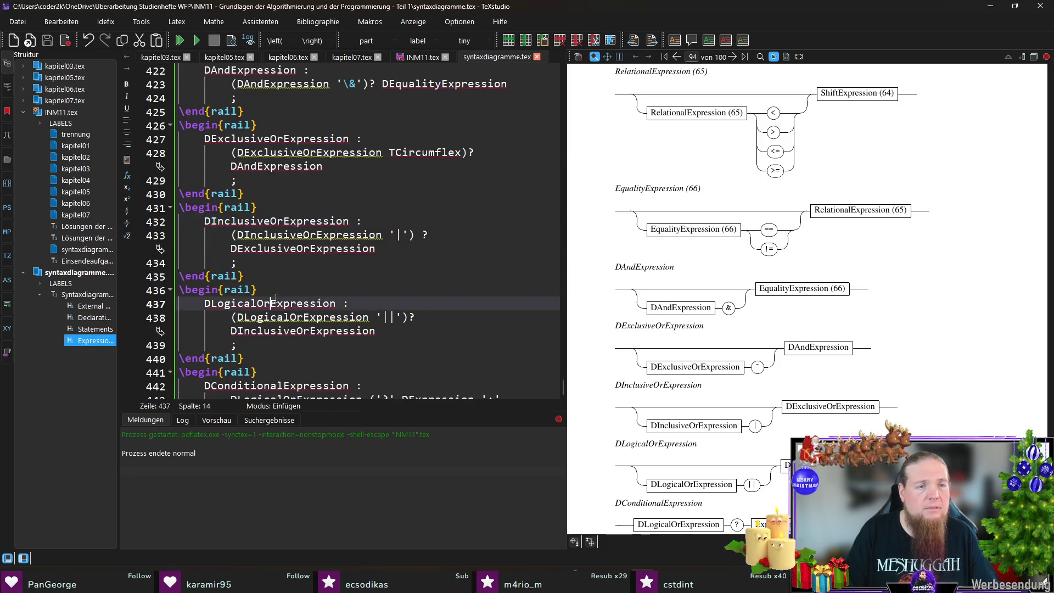
double_click(275, 301)
key(ctrl+c)
click(427, 57)
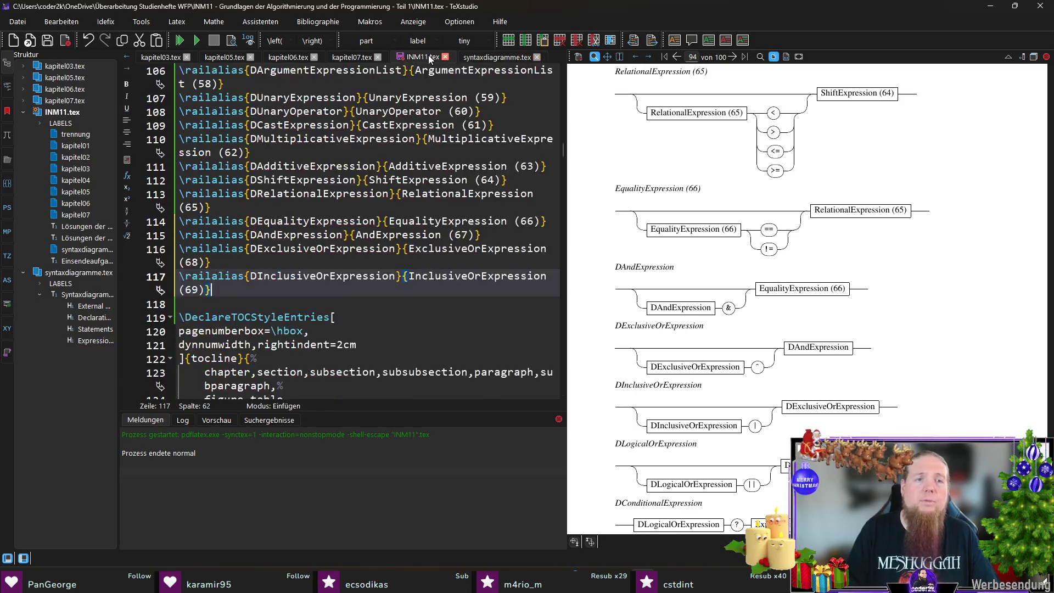
key(Return)
text(\)
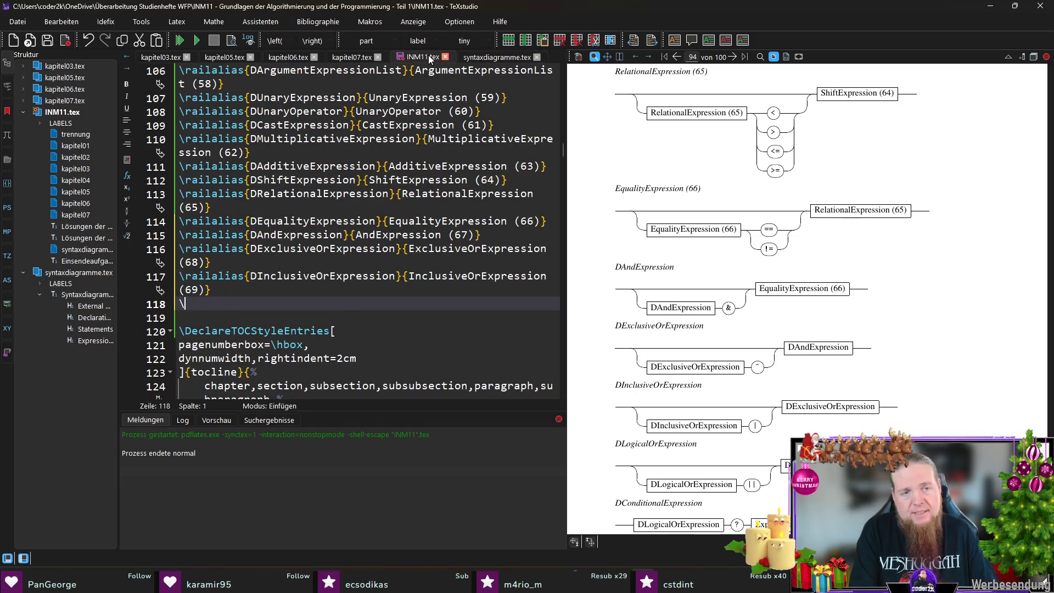
text(rail)
key(Return)
key(ctrl+v)
key(Tab)
key(ctrl+v)
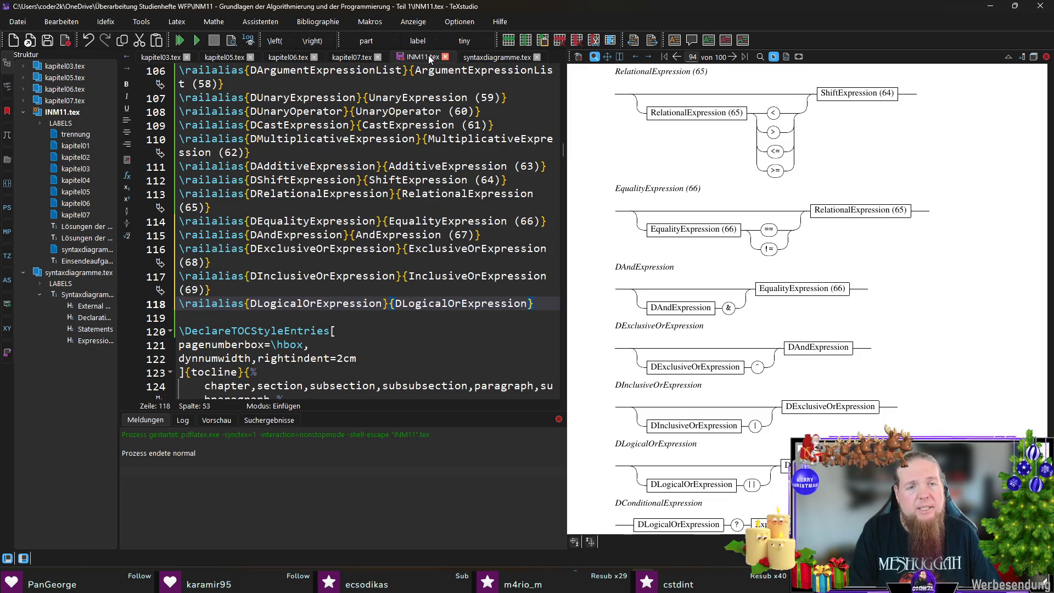
key(Delete)
text((70))
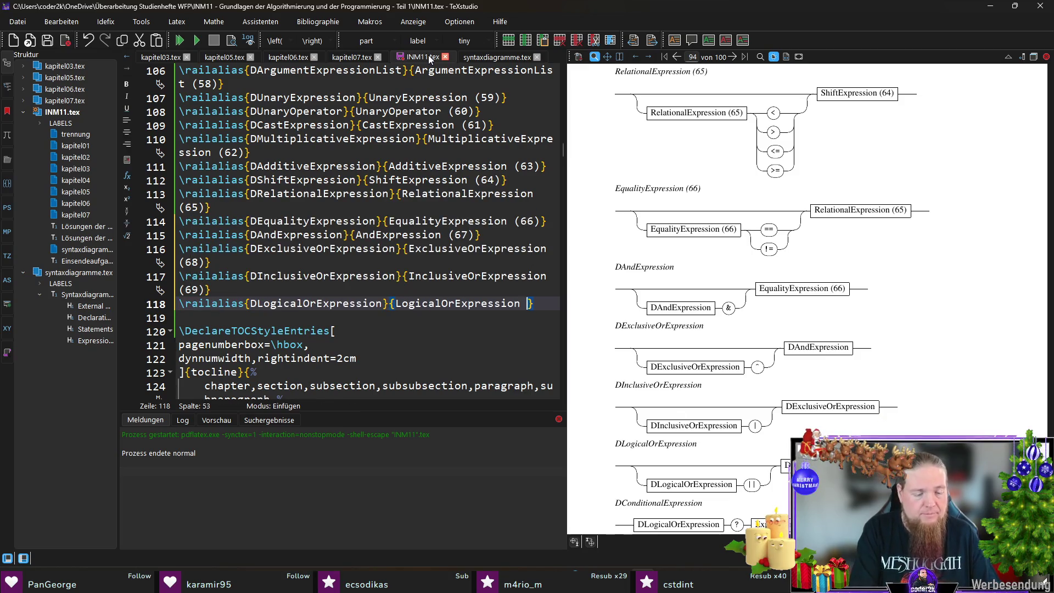
key(End)
key(Return)
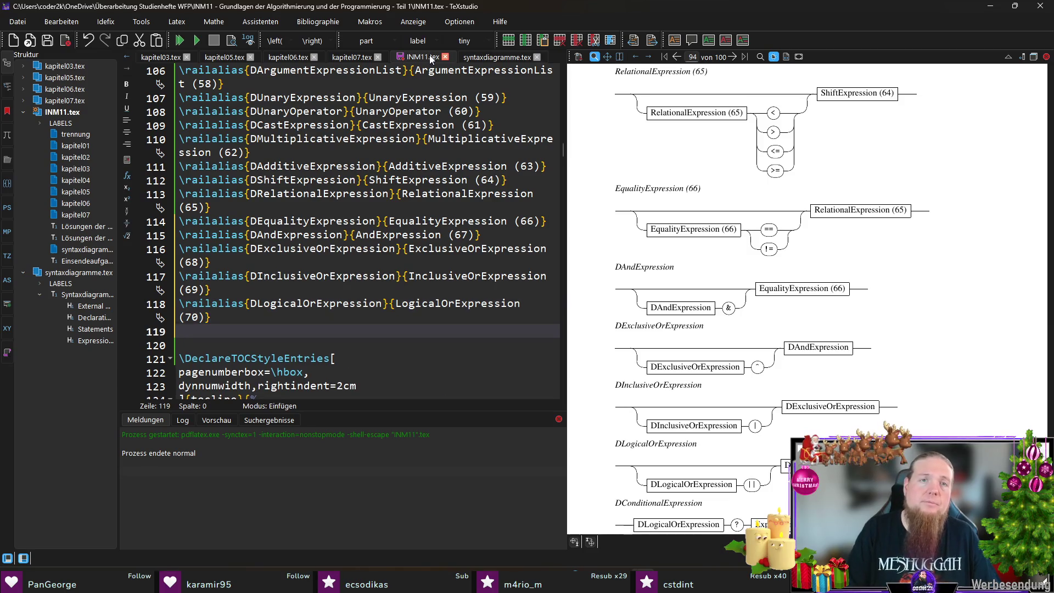
click(494, 58)
scroll(298, 226, down, 4)
Add a \railalias line mapping DConditionalExpression to 'ConditionalExpression (71)'.
double_click(297, 222)
key(ctrl+c)
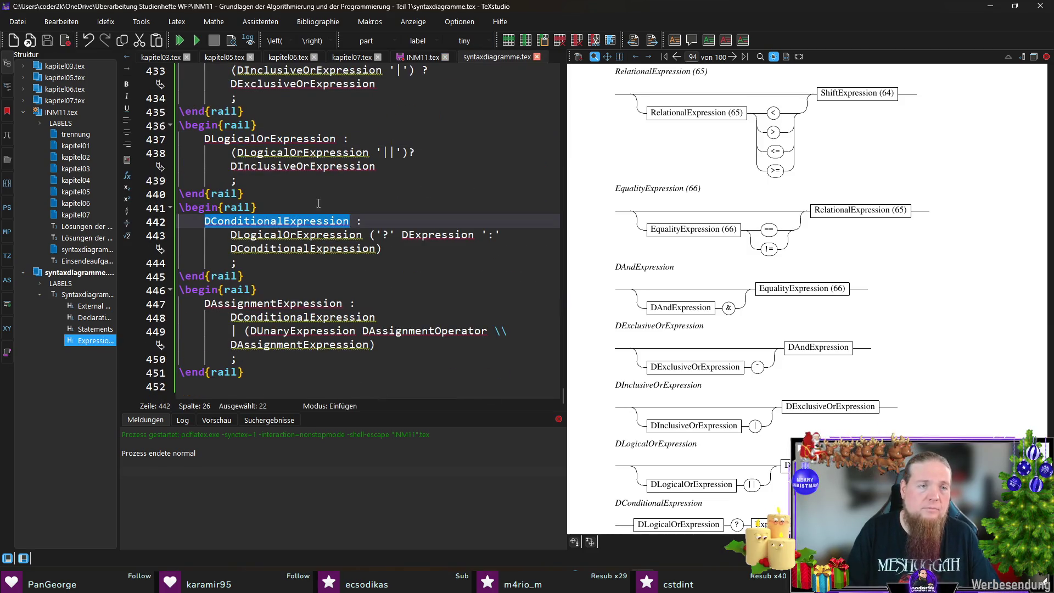
click(420, 61)
text(ailia)
key(Return)
key(ctrl+v)
key(Tab)
key(ctrl+v)
key(ctrl+Left)
key(Delete)
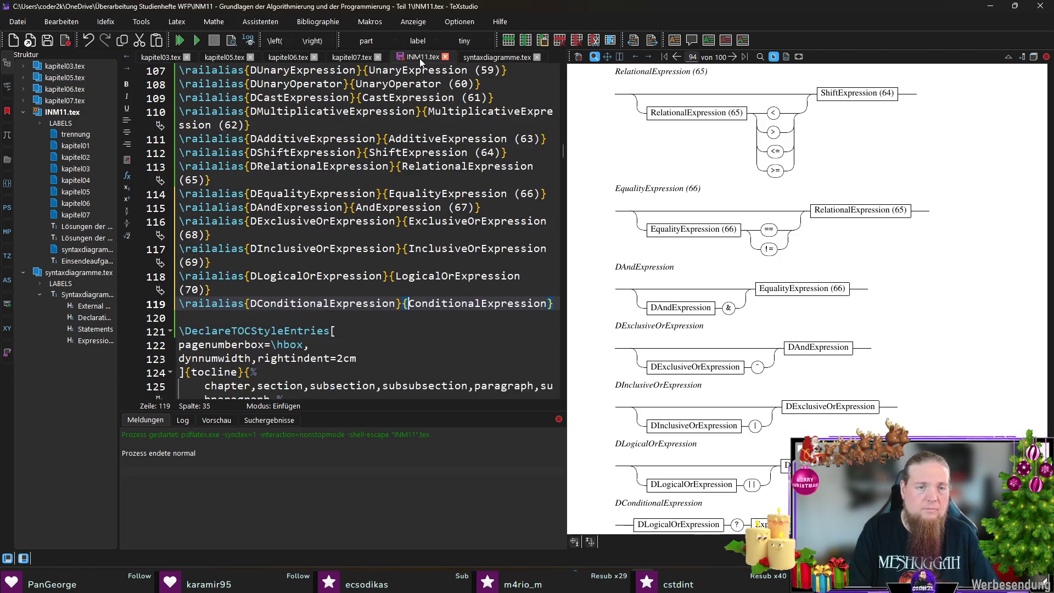
key(ctrl+Right)
text((71)
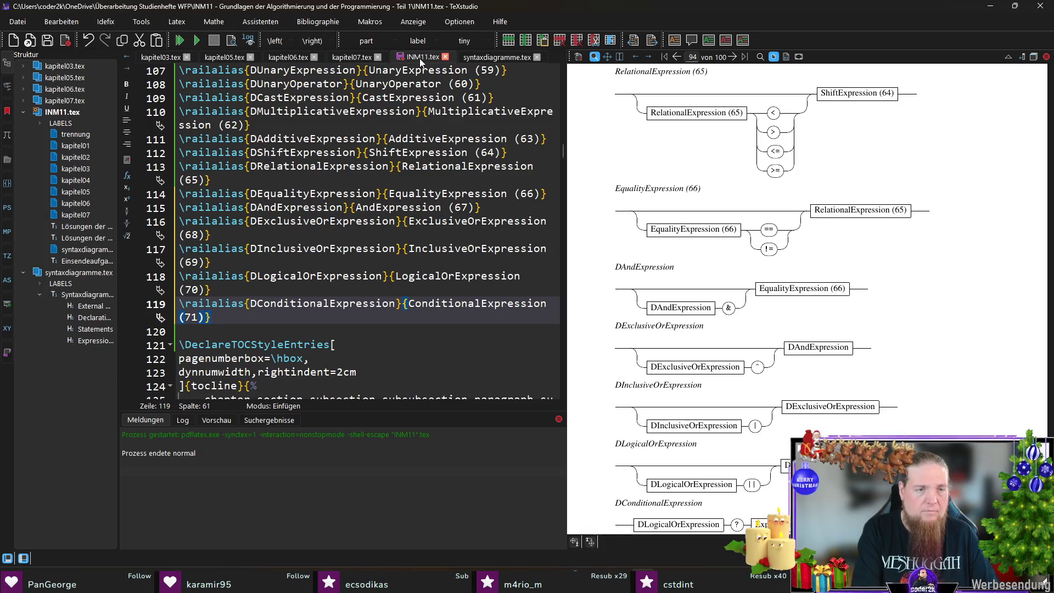
Add \railalias{DAssignmentExpression}{AssignmentExpression (72)} to the alias list in INM11.tex.
key(ctrl+Tab)
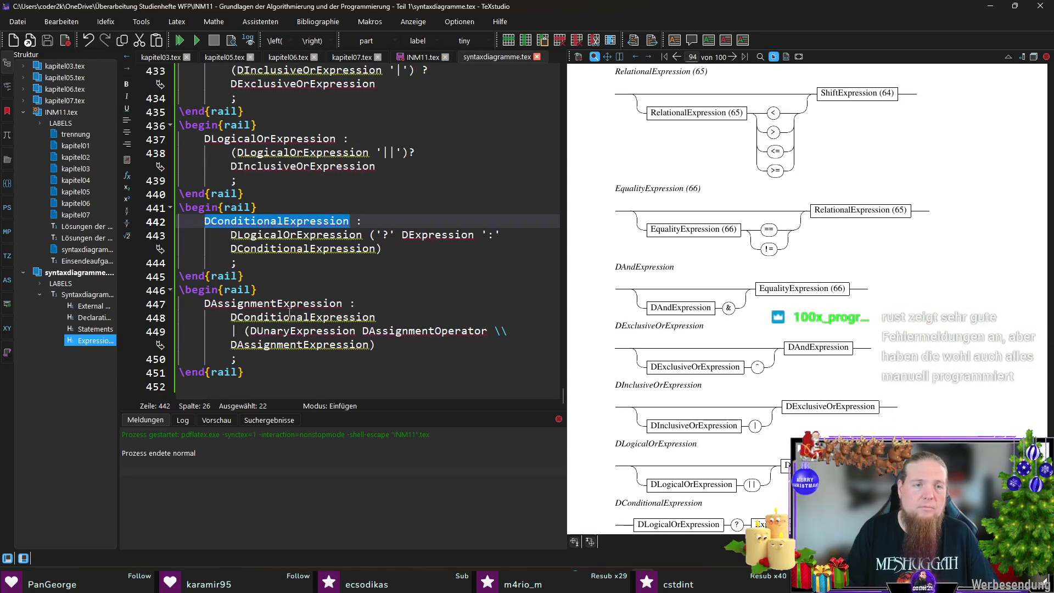
double_click(290, 305)
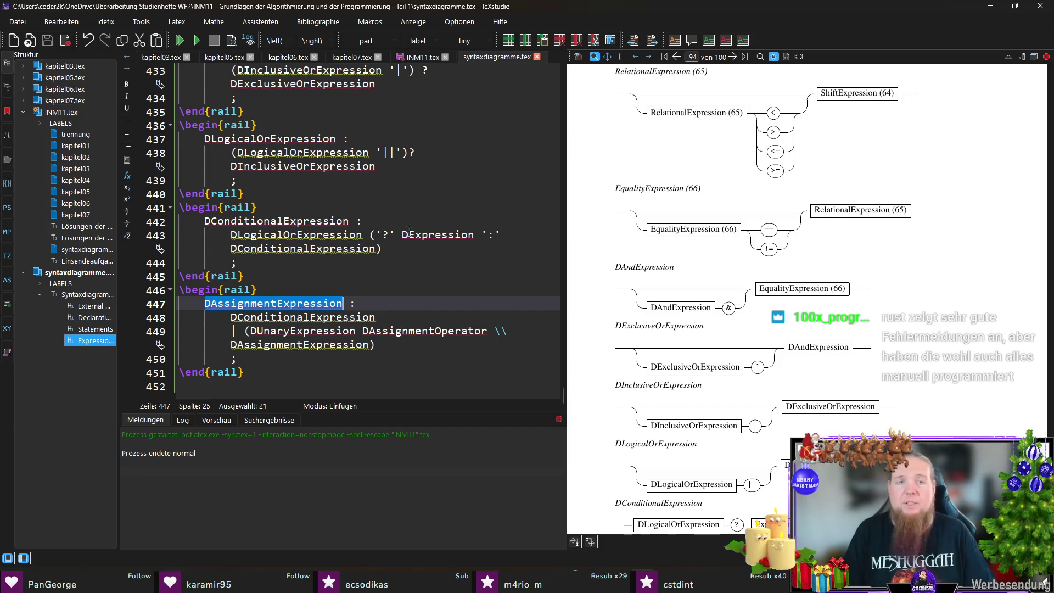
click(529, 372)
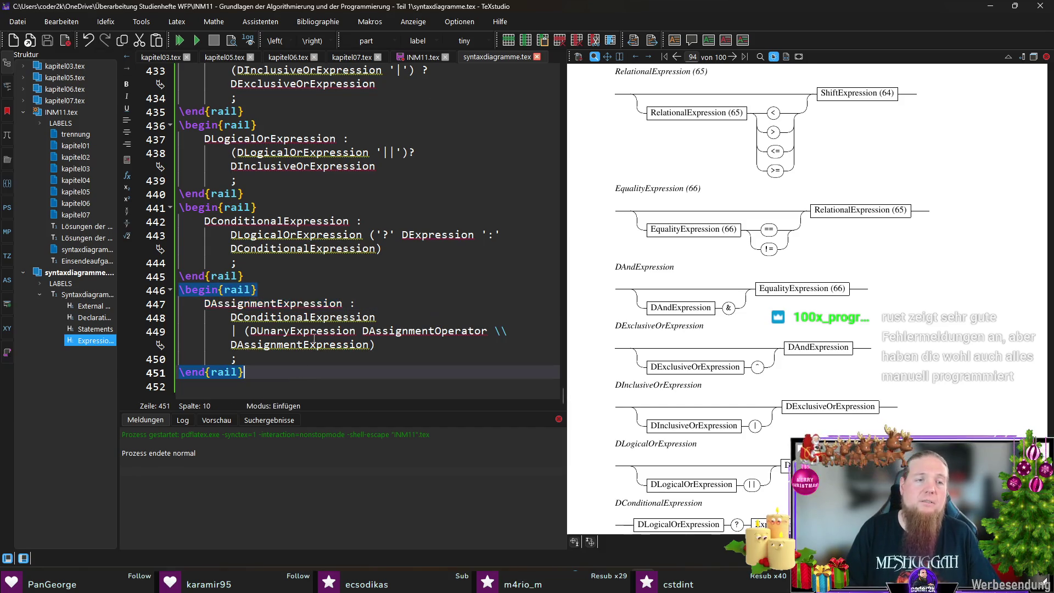
key(ctrl+Tab)
key(Return)
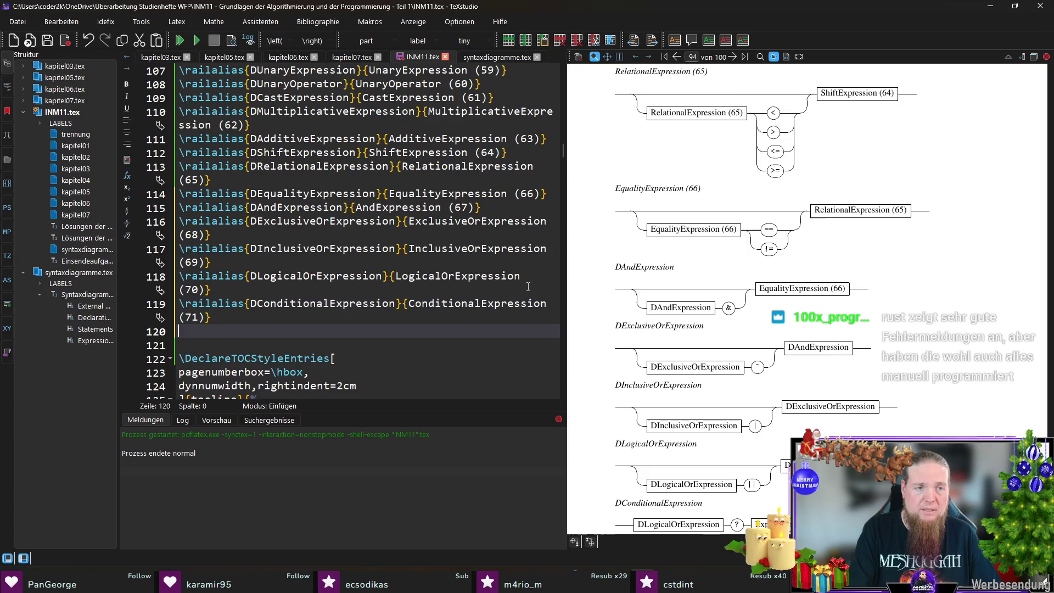
text(railalias{DAssignmentExpression}{DAssignmentExpression})
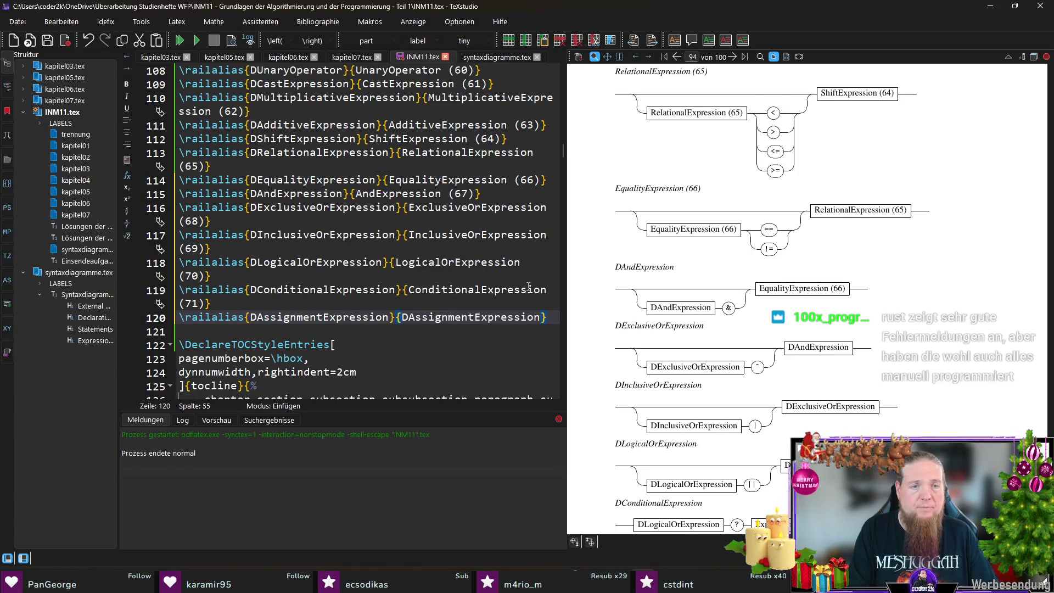
key(ctrl+Left)
key(ctrl+Left)
key(Delete)
key(ctrl+Right)
text((72))
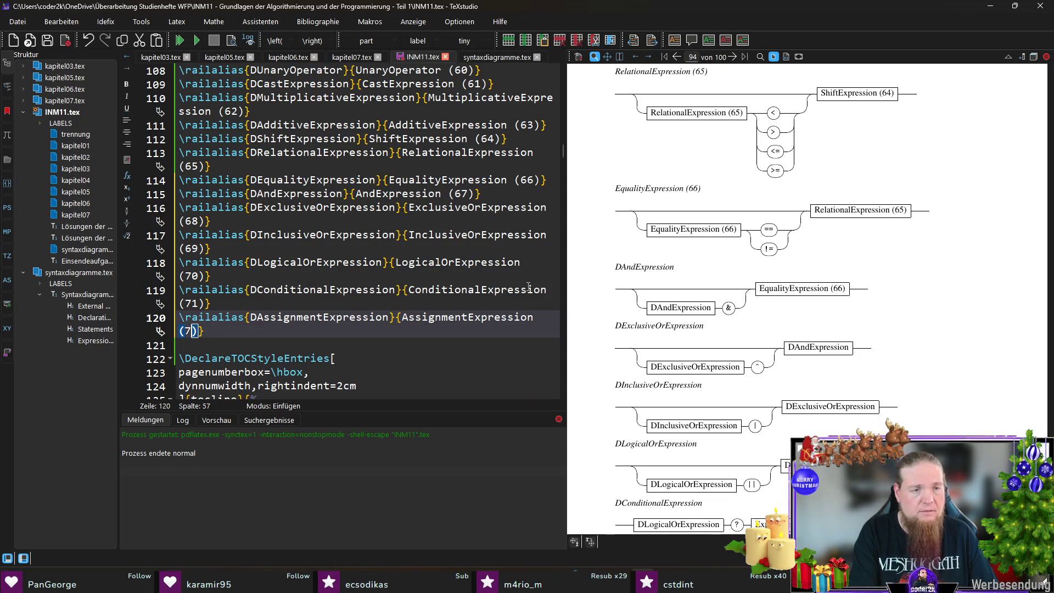
key(End)
Save INM11.tex and compile the document with F5 from syntaxdiagramme.tex.
key(ctrl+s)
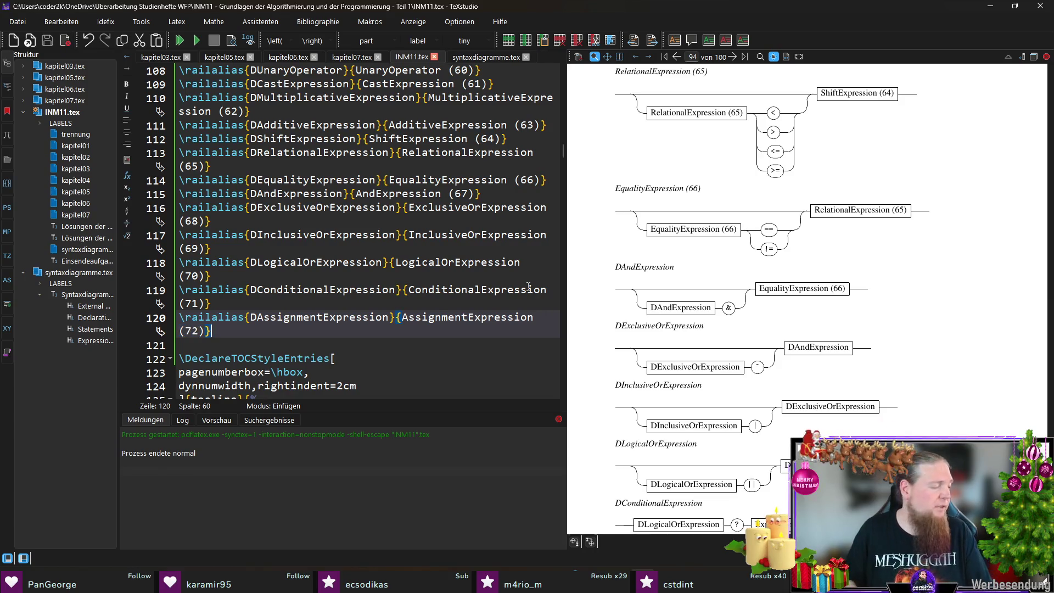
click(485, 58)
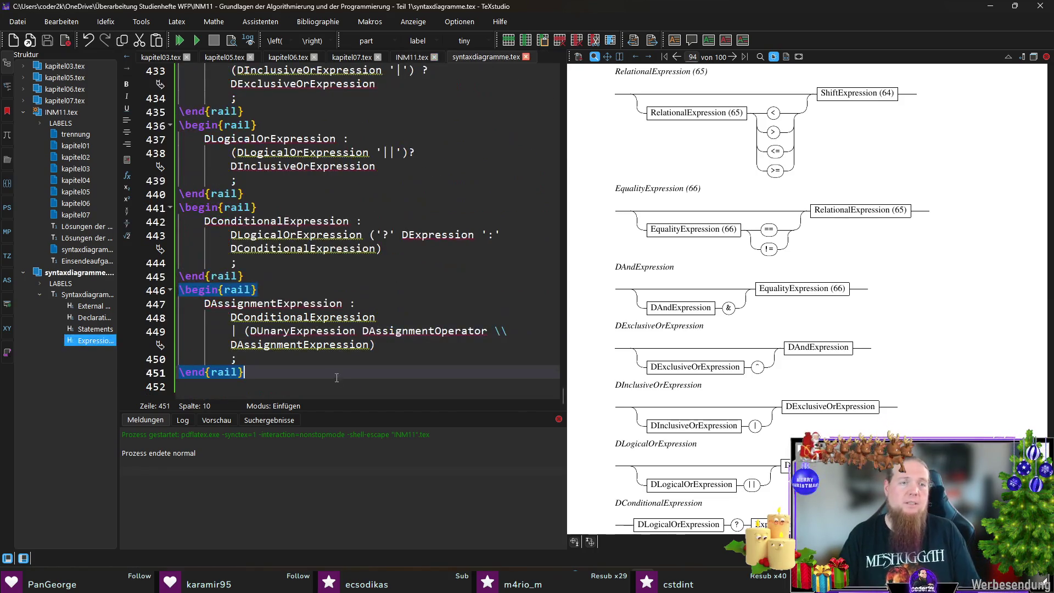
click(333, 386)
key(F5)
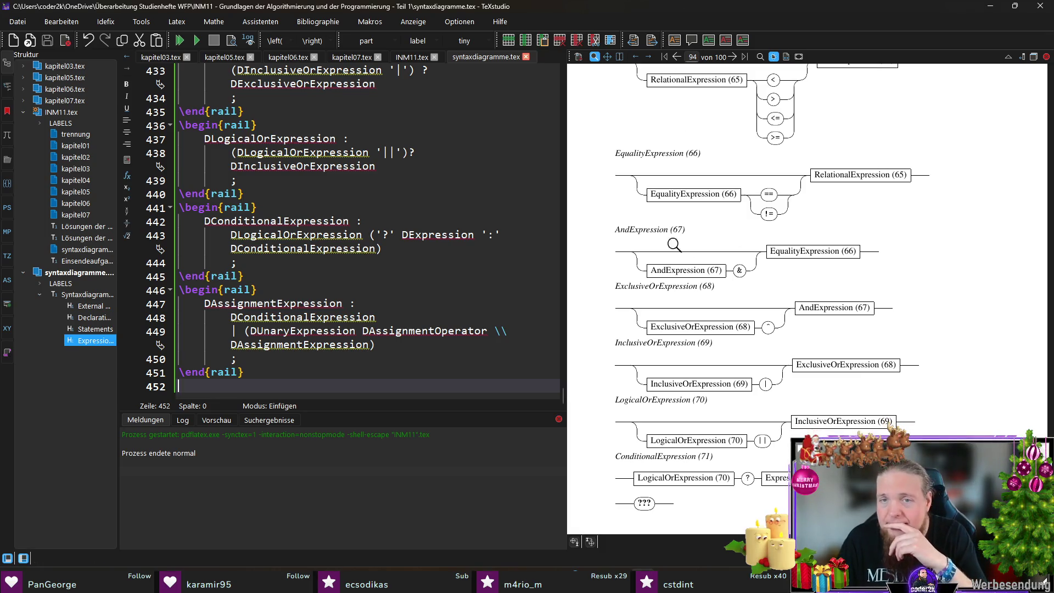
Check the PDF, rerun 'rail INM11' in Git Bash, then recompile with F5.
scroll(652, 199, down, 2)
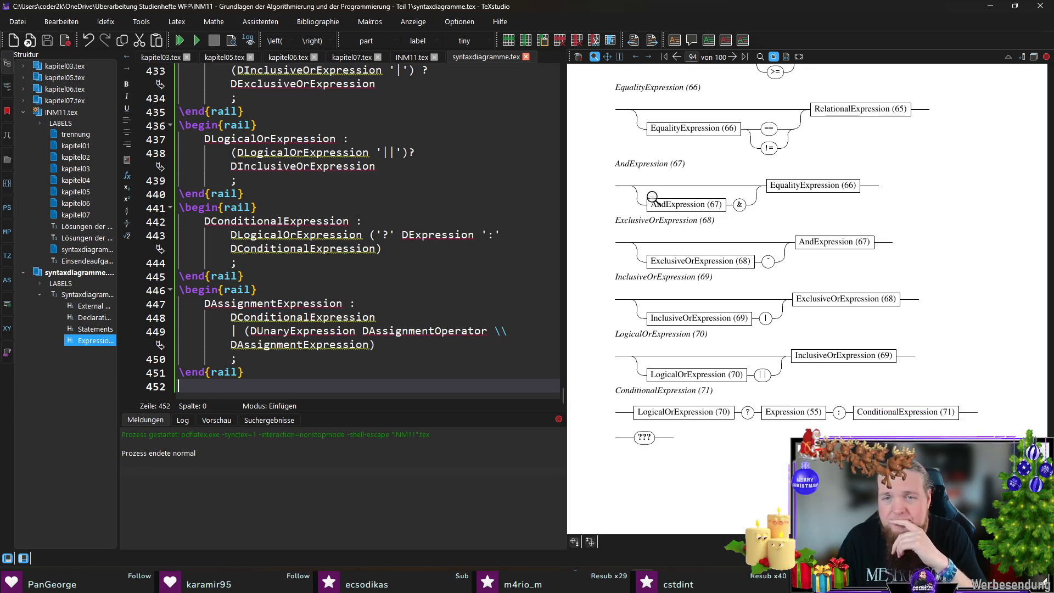
scroll(856, 222, down, 3)
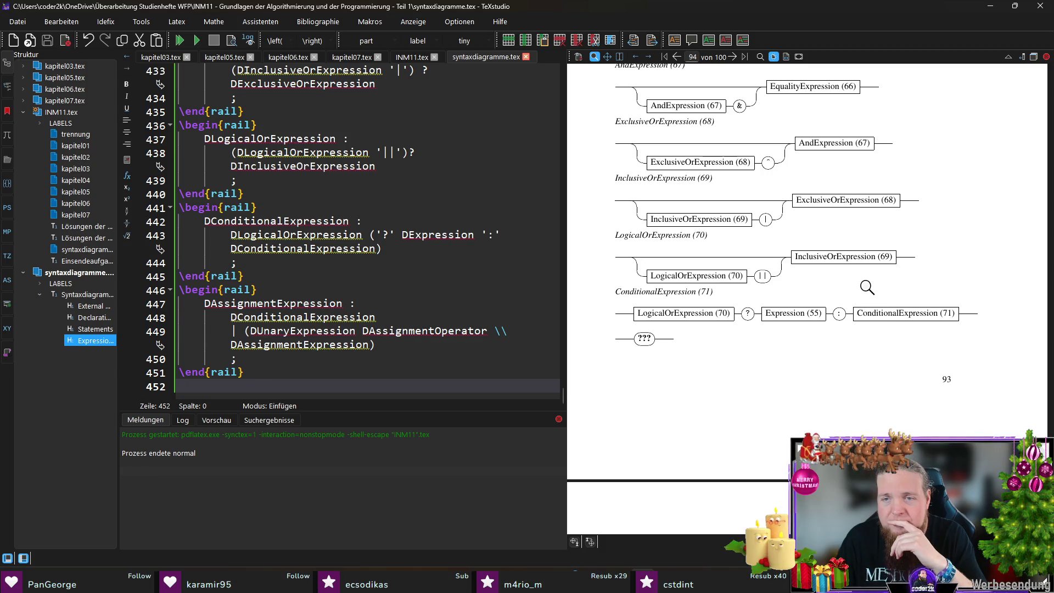
scroll(671, 283, down, 4)
scroll(672, 286, up, 3)
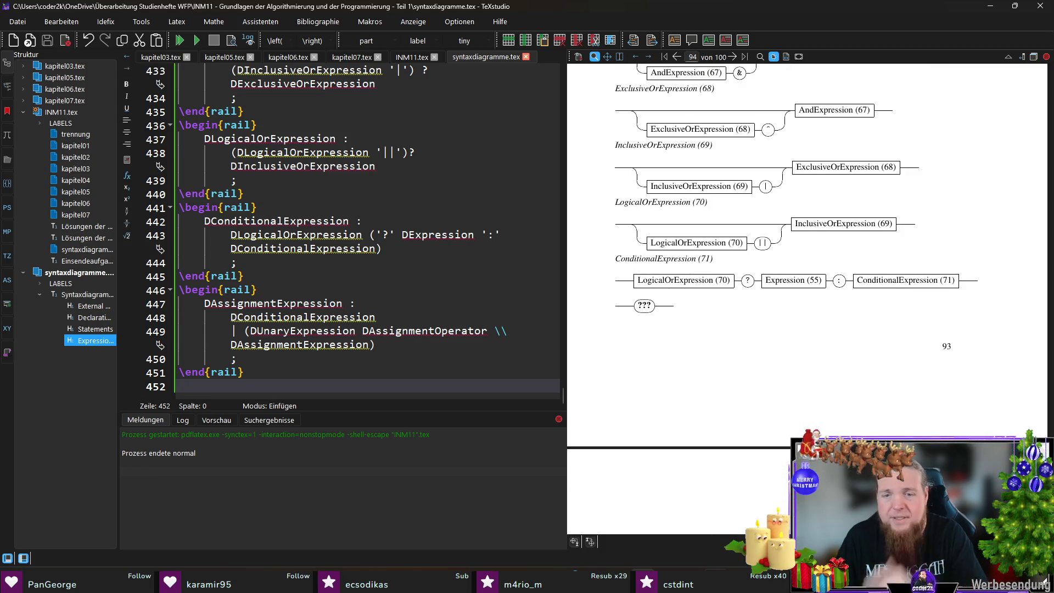
key(alt+Tab)
key(Up)
key(Return)
click(816, 25)
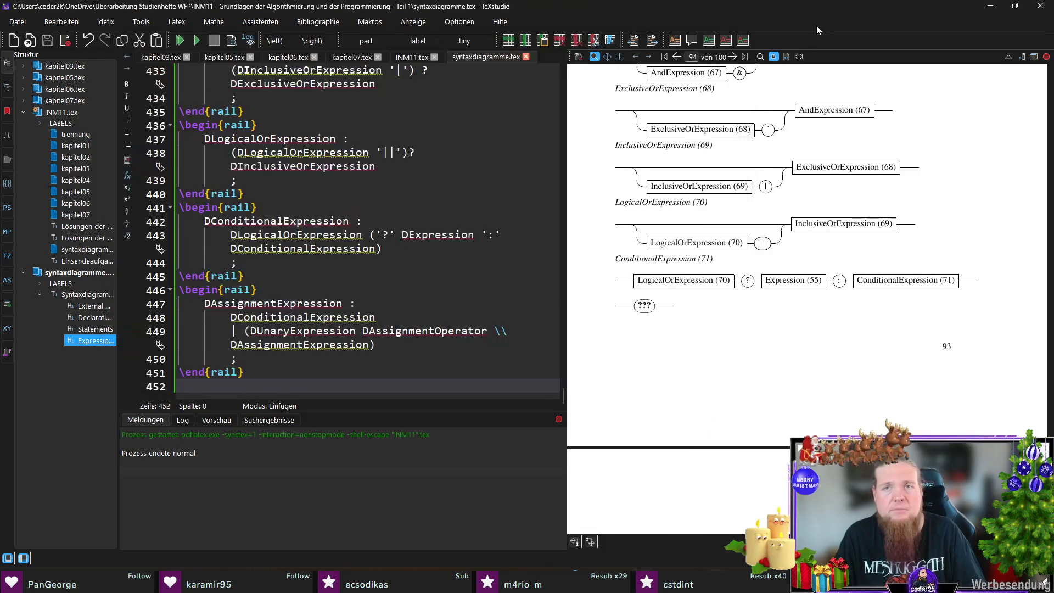
key(F5)
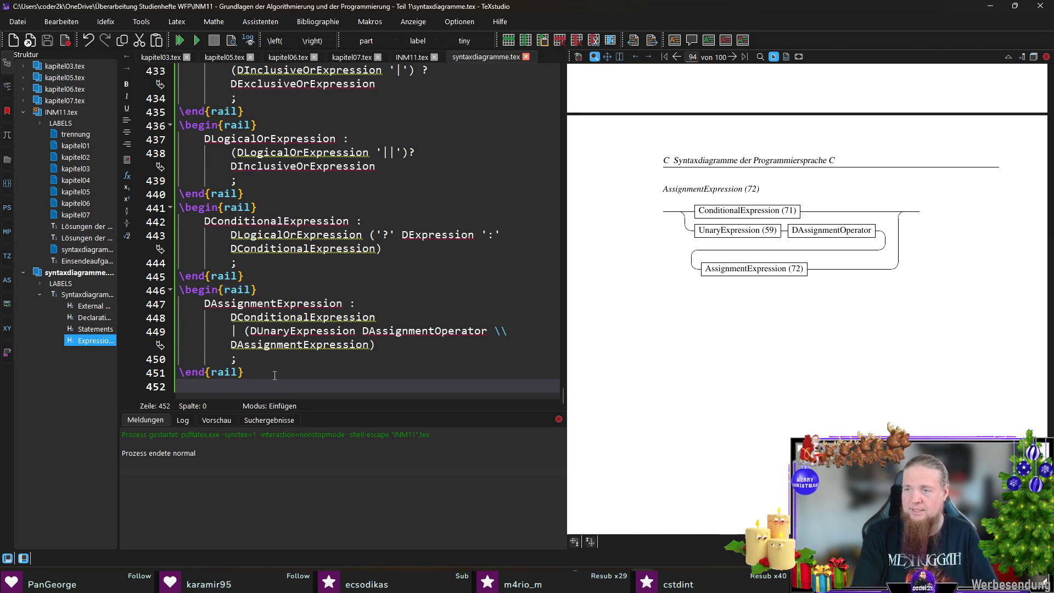
Start a new rail environment holding the rule 'DAssignmentOperator :'.
text(egin{rail})
key(Return)
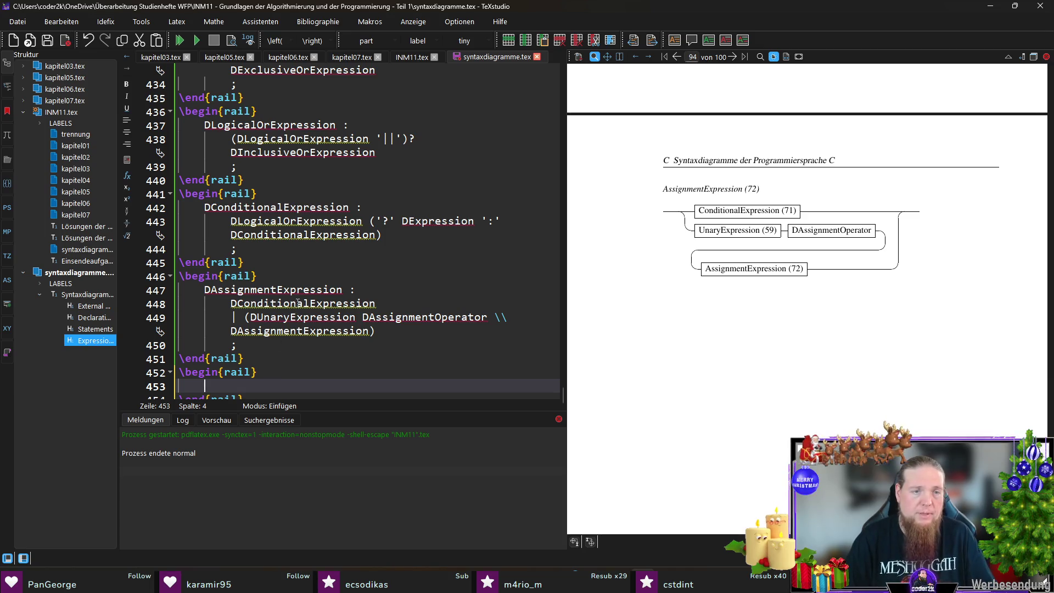
double_click(424, 317)
key(ctrl+c)
click(422, 386)
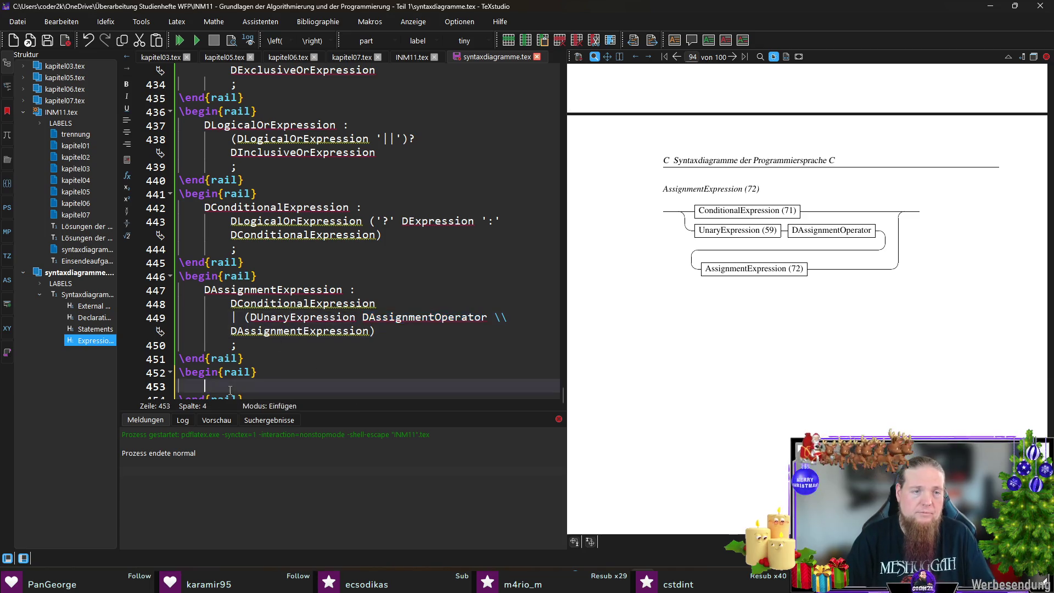
key(ctrl+v)
text(:)
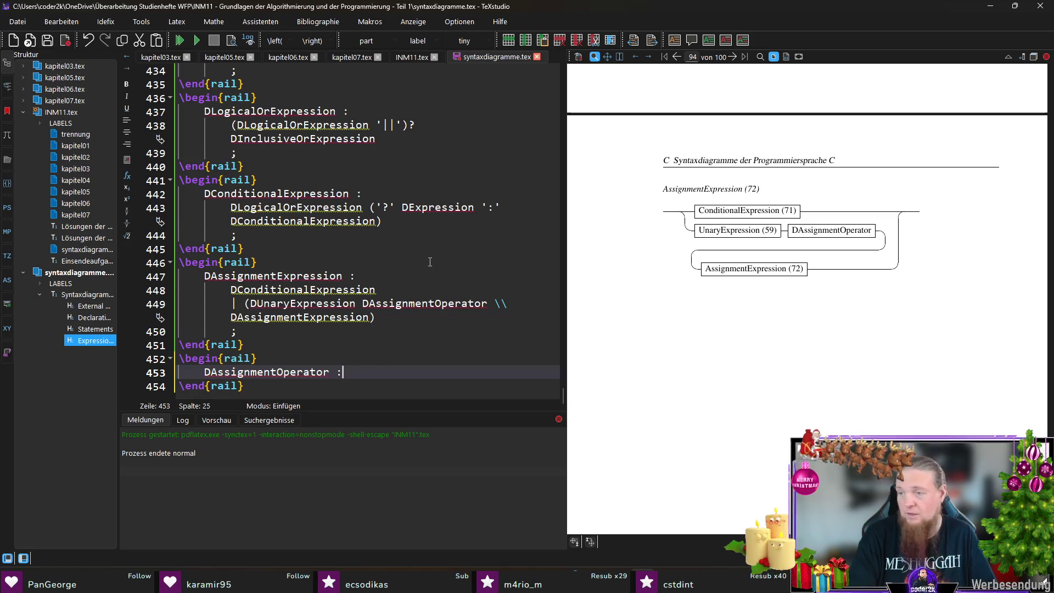
key(Return)
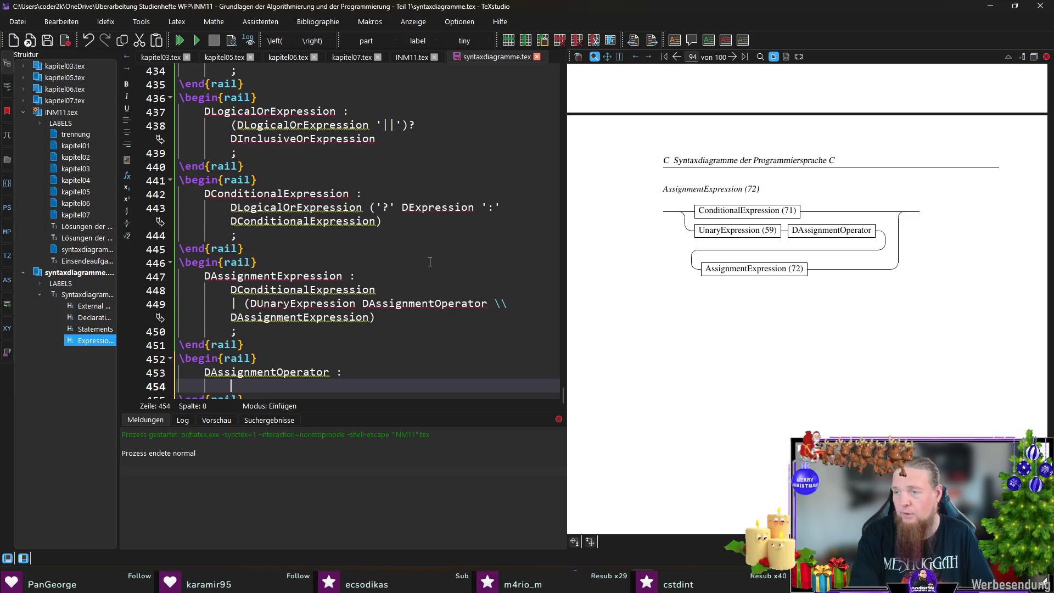
List the first DAssignmentOperator alternatives: '=', '*=', '/=', '\%=' and the next operator.
text('=')
key(Return)
text(| ')
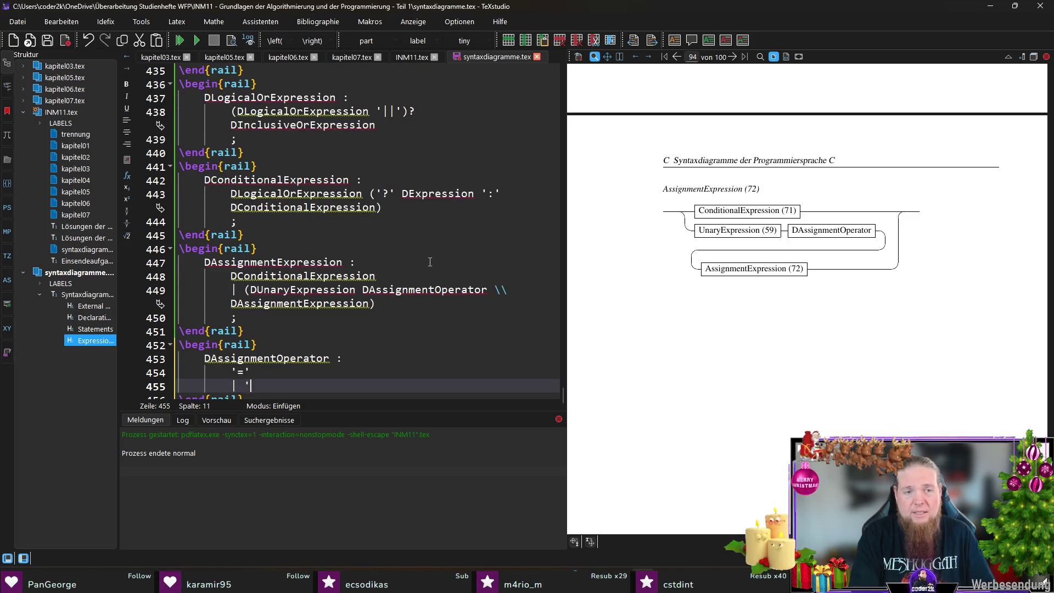
text(*=')
key(Return)
text(| '/=')
key(Return)
text('\%)
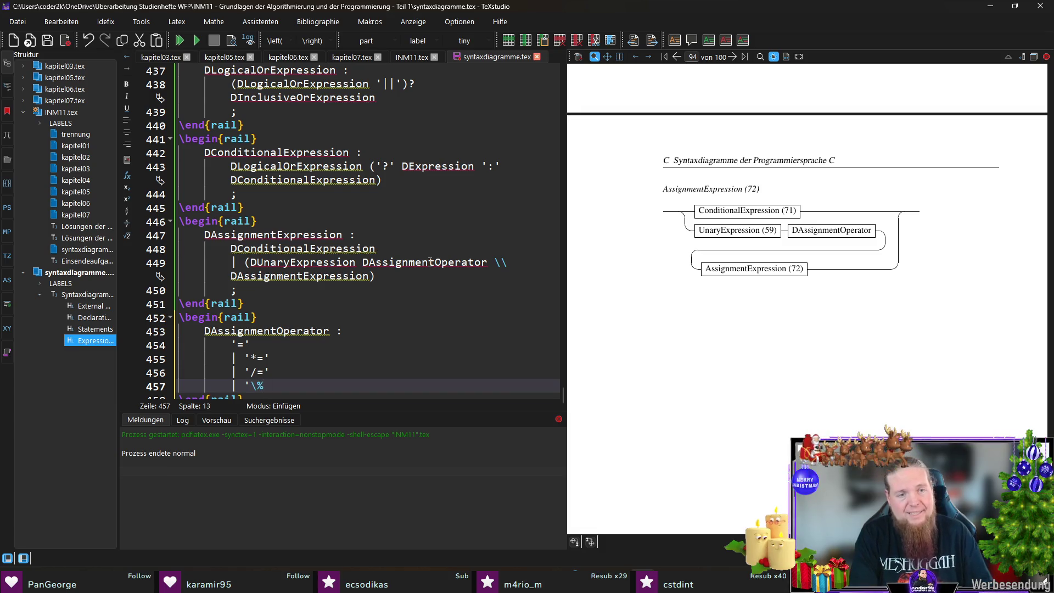
text(=')
key(Return)
text(')
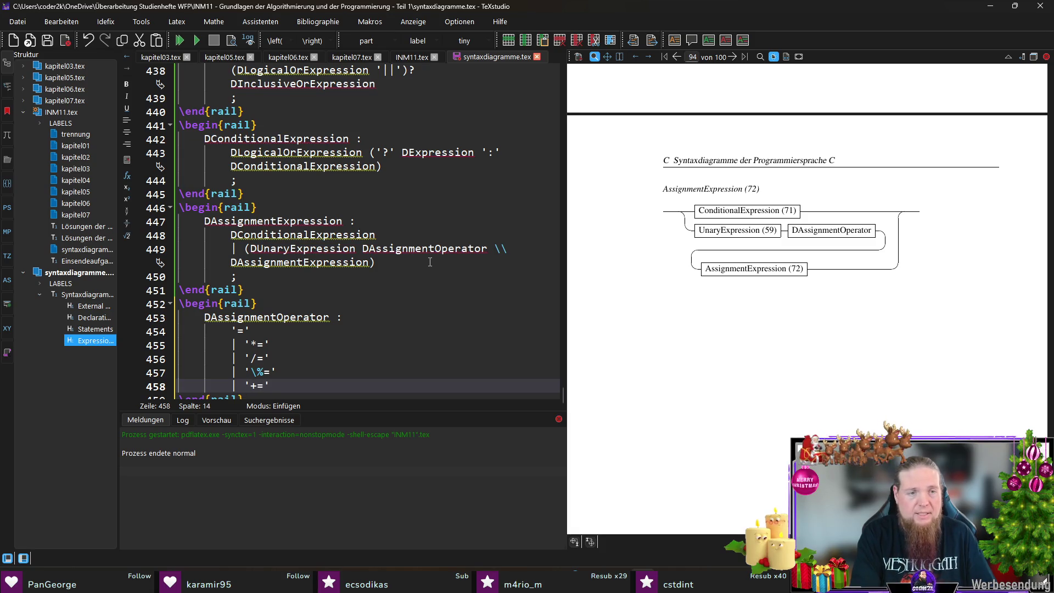
key(Return)
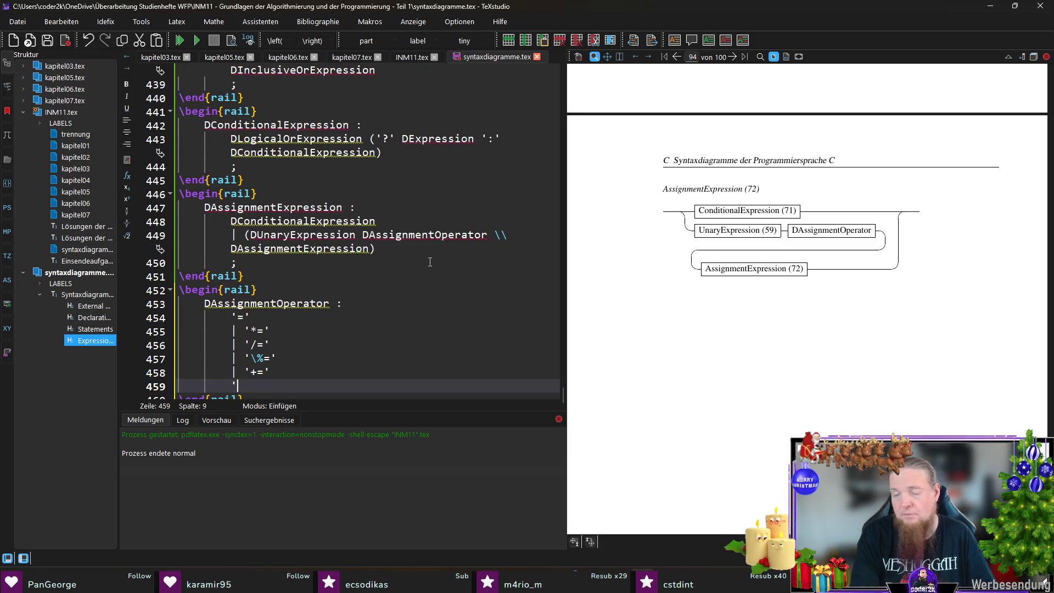
Add the '<<=', '>>=' and '\&=' alternatives and begin a circumflex alternative.
text(|)
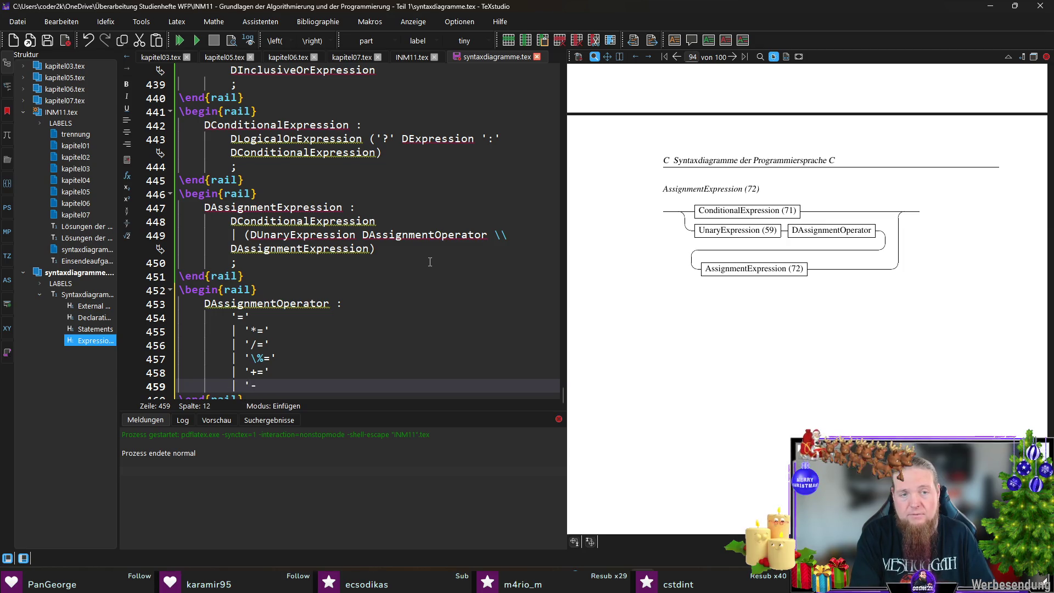
key(Return)
text(|)
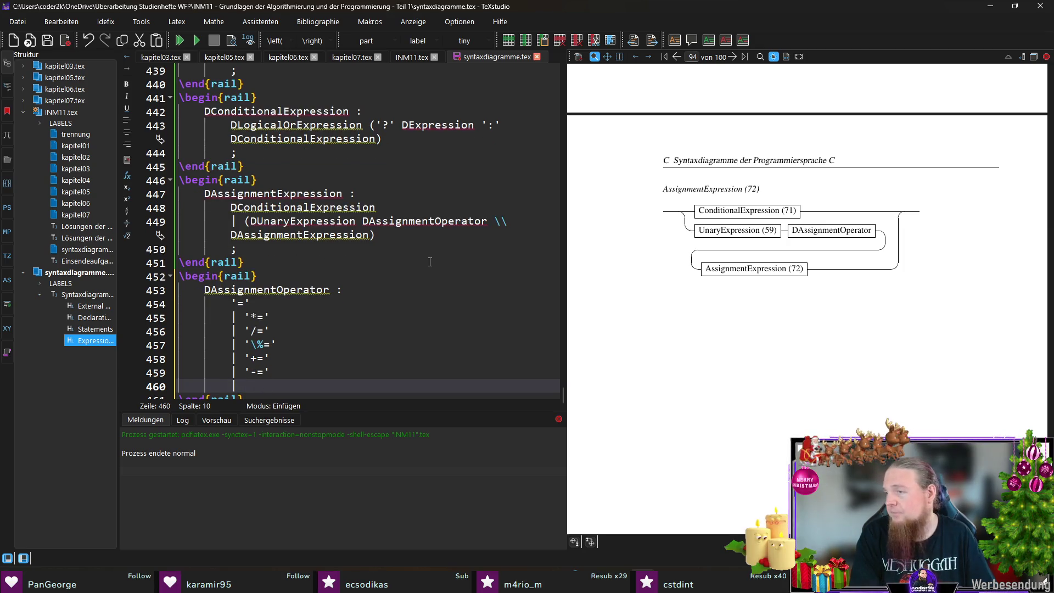
text( '<<=')
key(Return)
text(|)
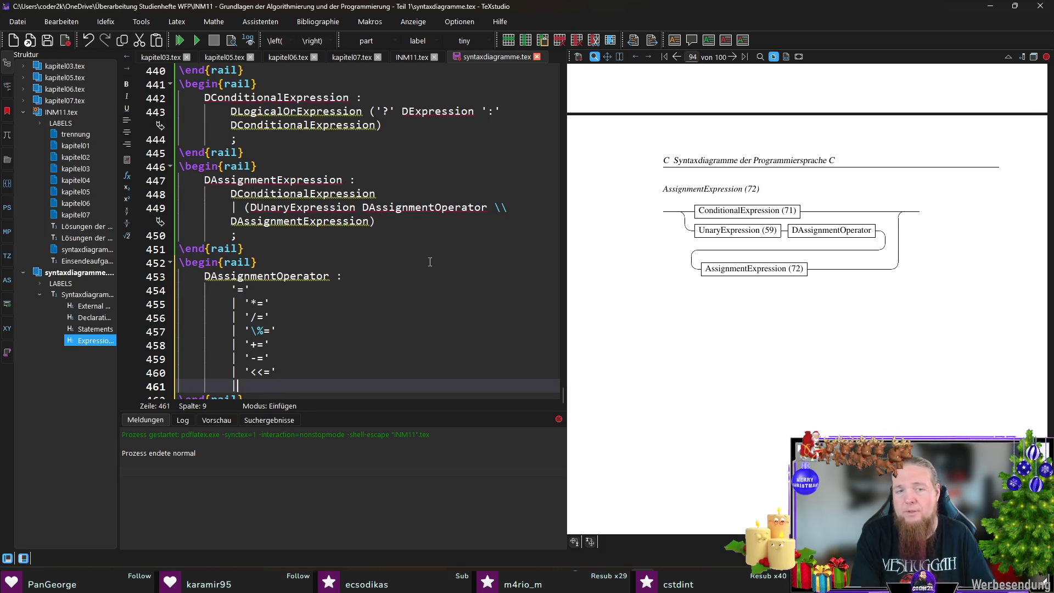
text( '>>=)
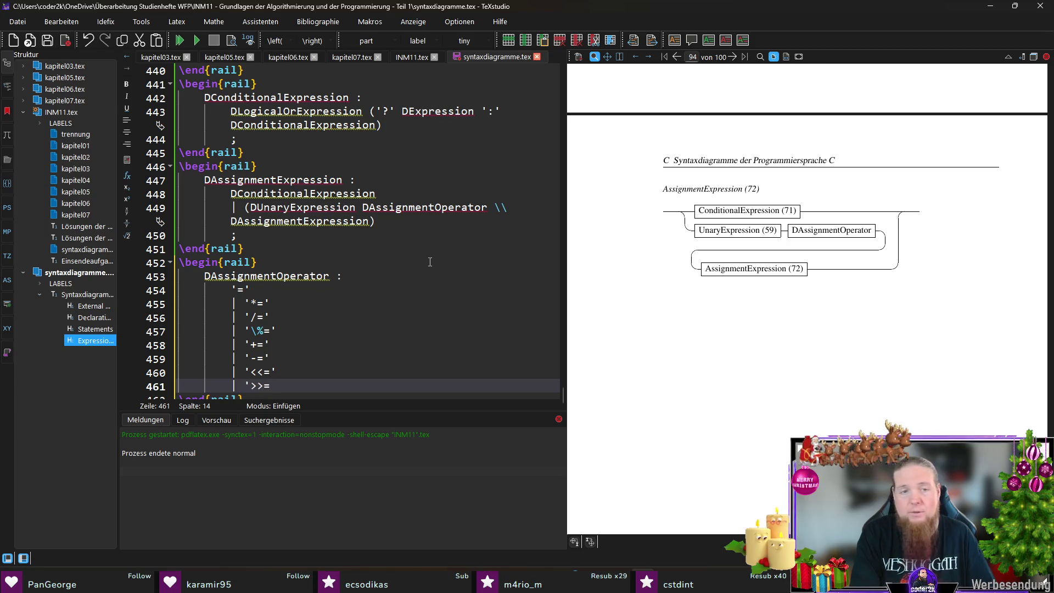
key(Return)
text(| )
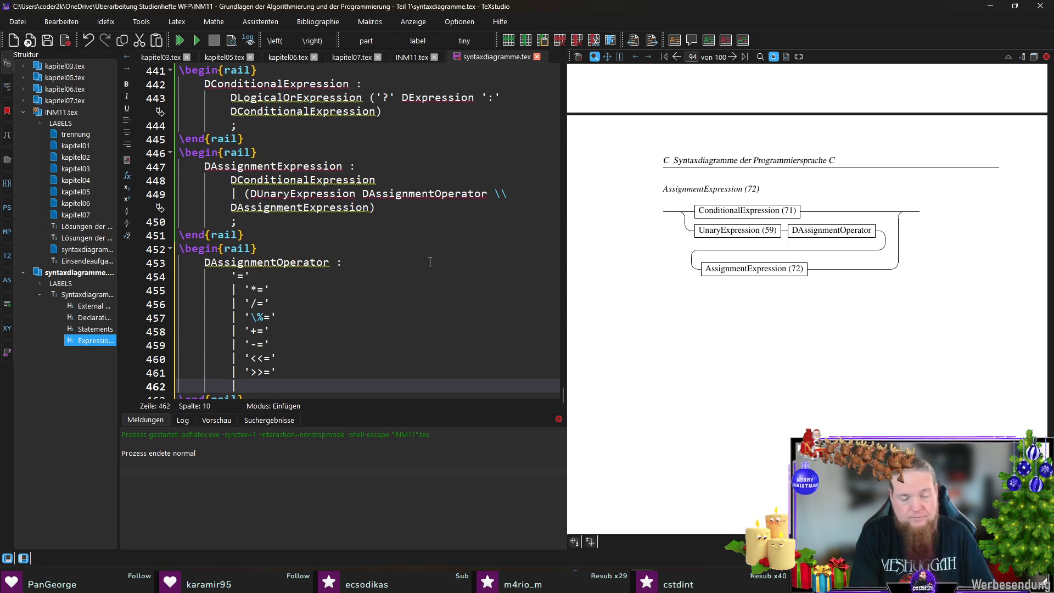
text(&=)
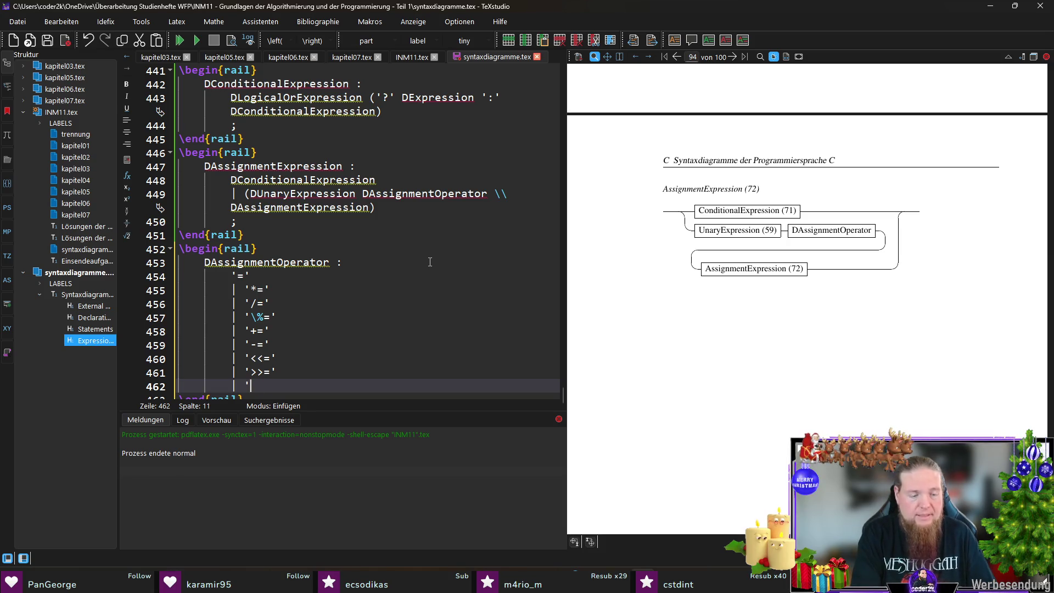
text(&=')
key(Return)
text(|)
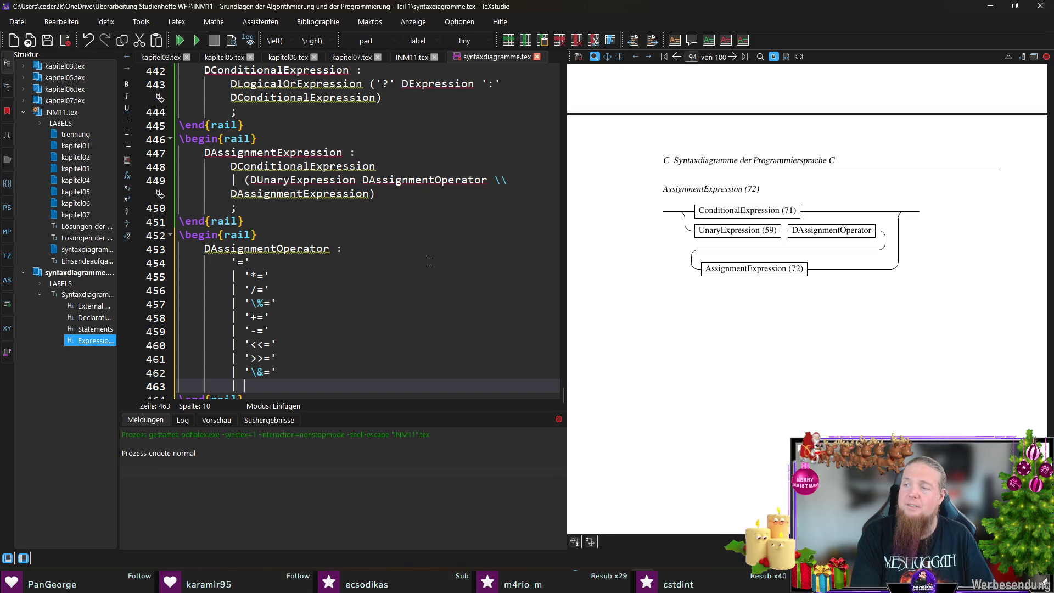
text(')
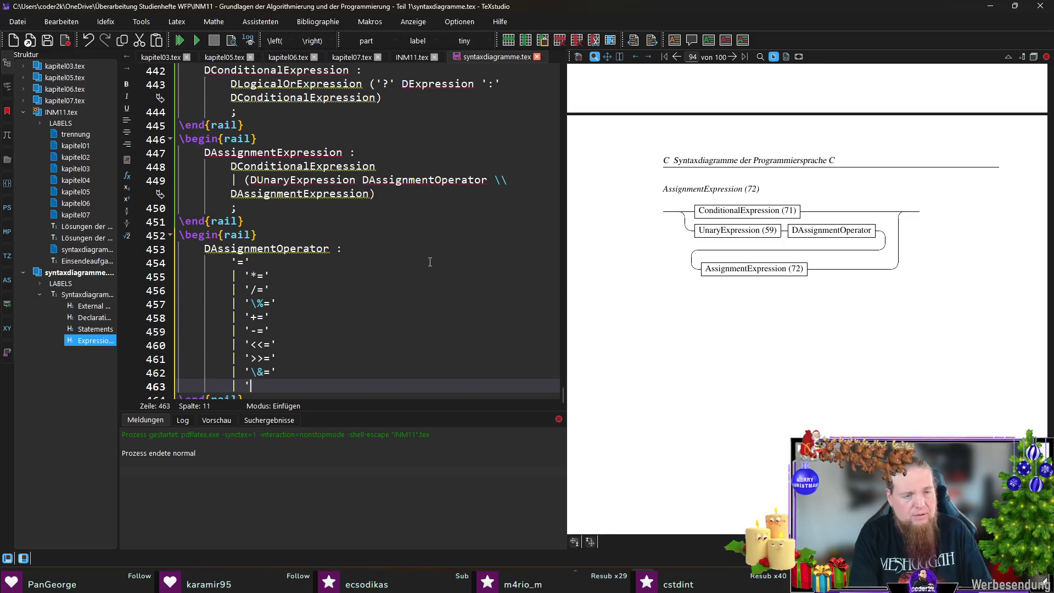
text($$)
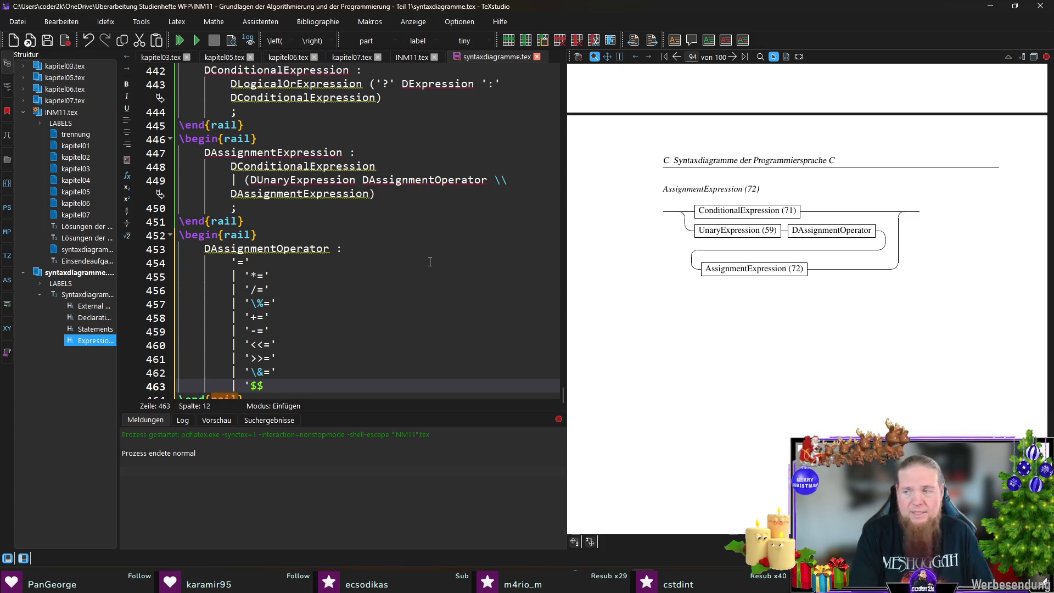
text(\)
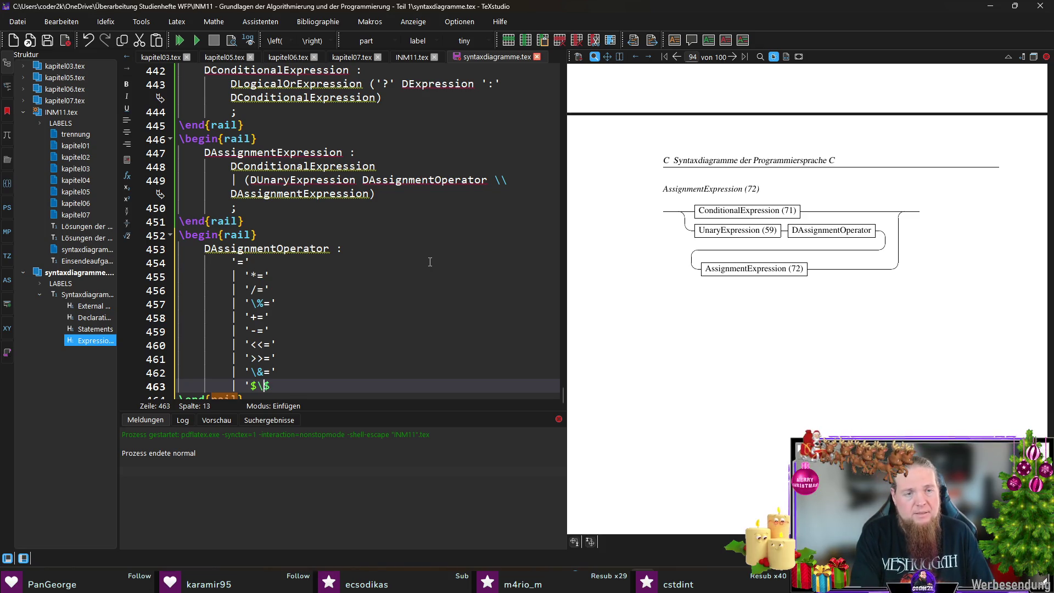
text(^)
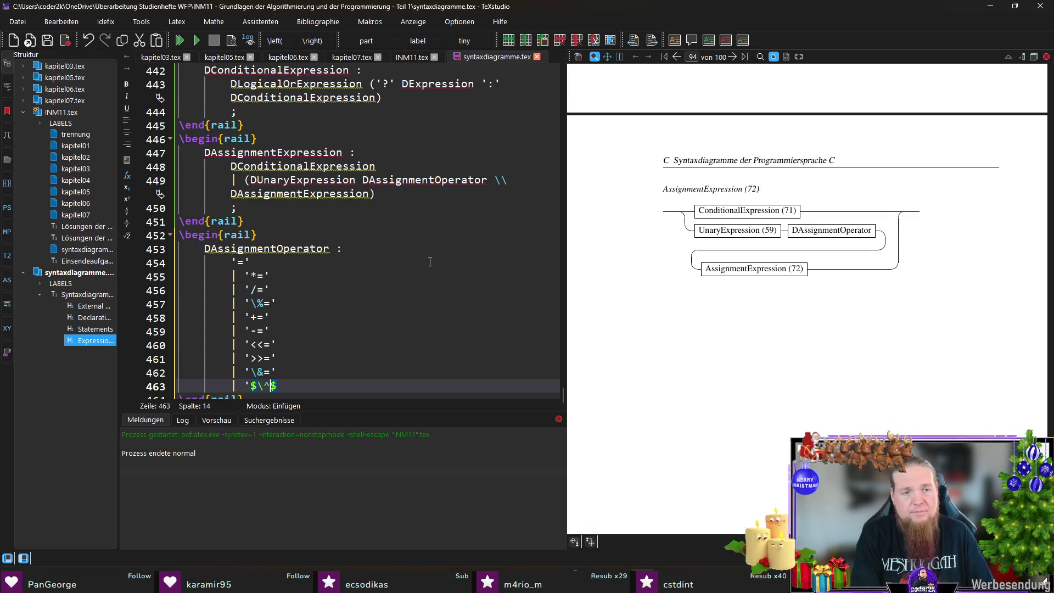
text({})
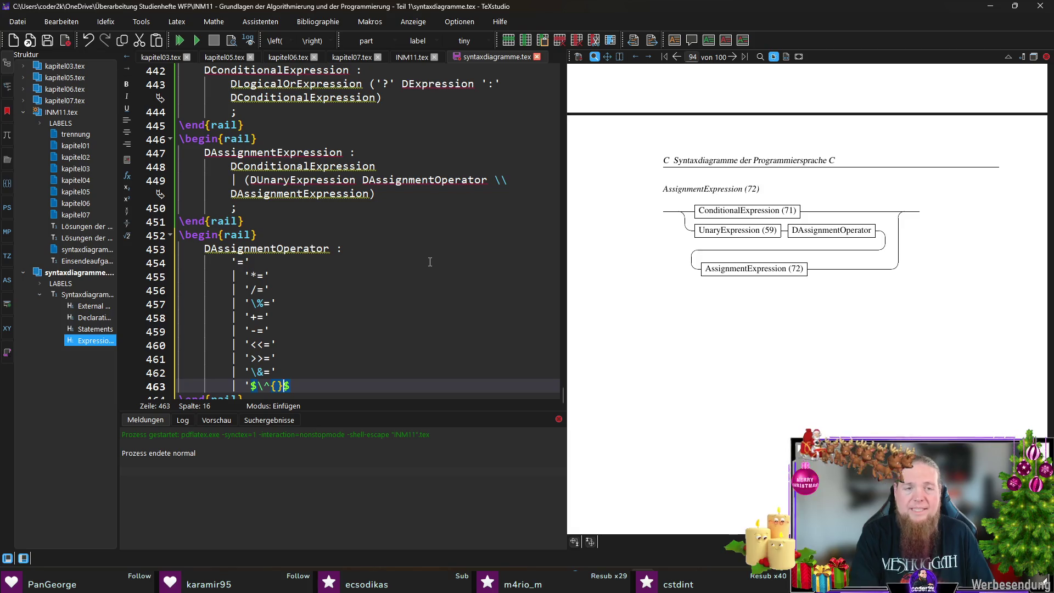
key(BackSpace)
key(BackSpace)
key(BackSpace)
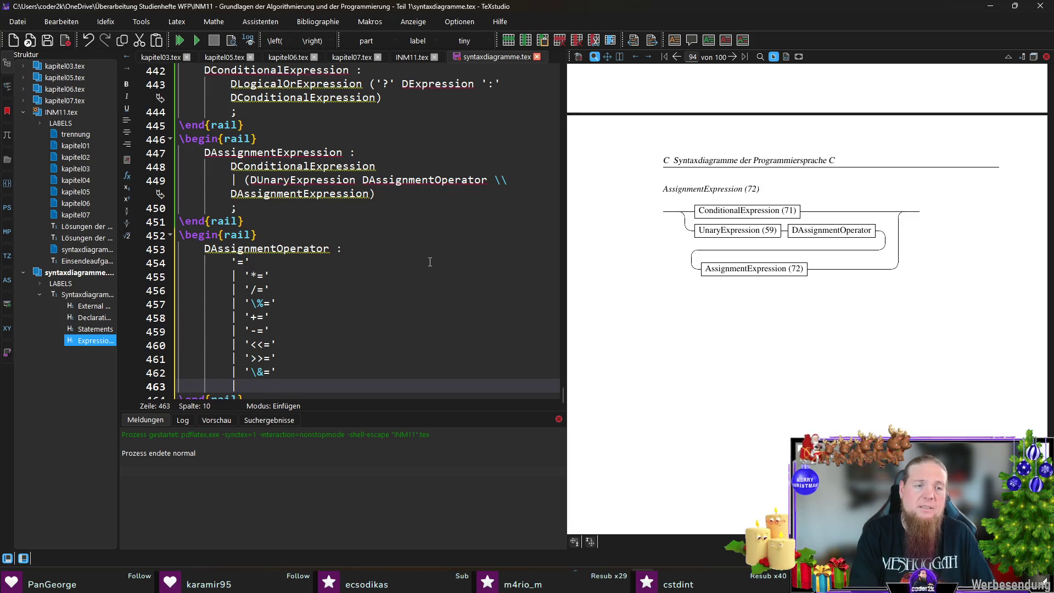
In INM11.tex, duplicate the TCircumflex railalias as TCircumflexEquals and add it to \railterm.
click(411, 57)
scroll(382, 245, up, 20)
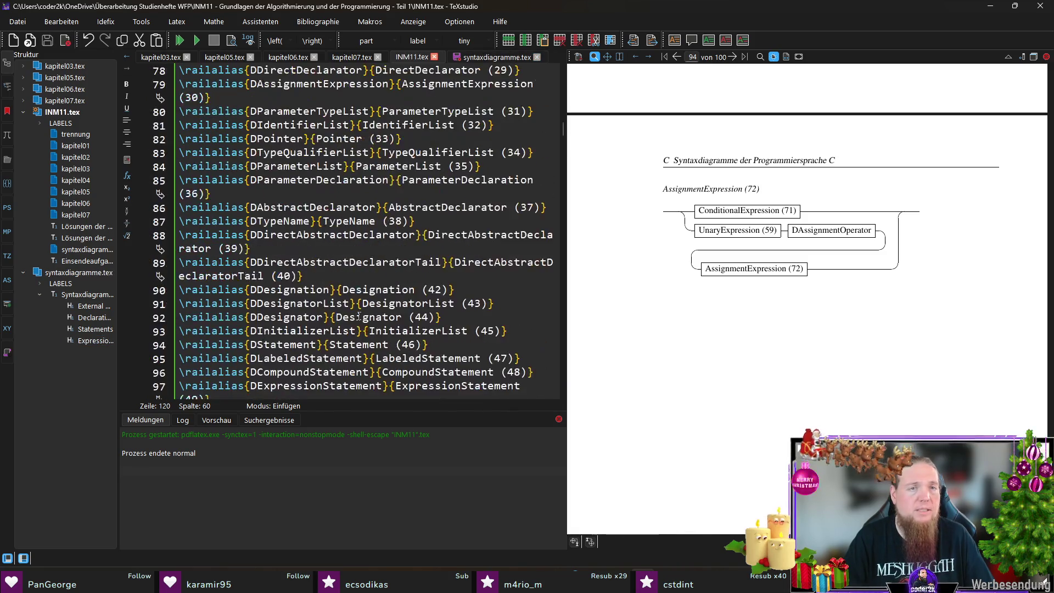
click(412, 215)
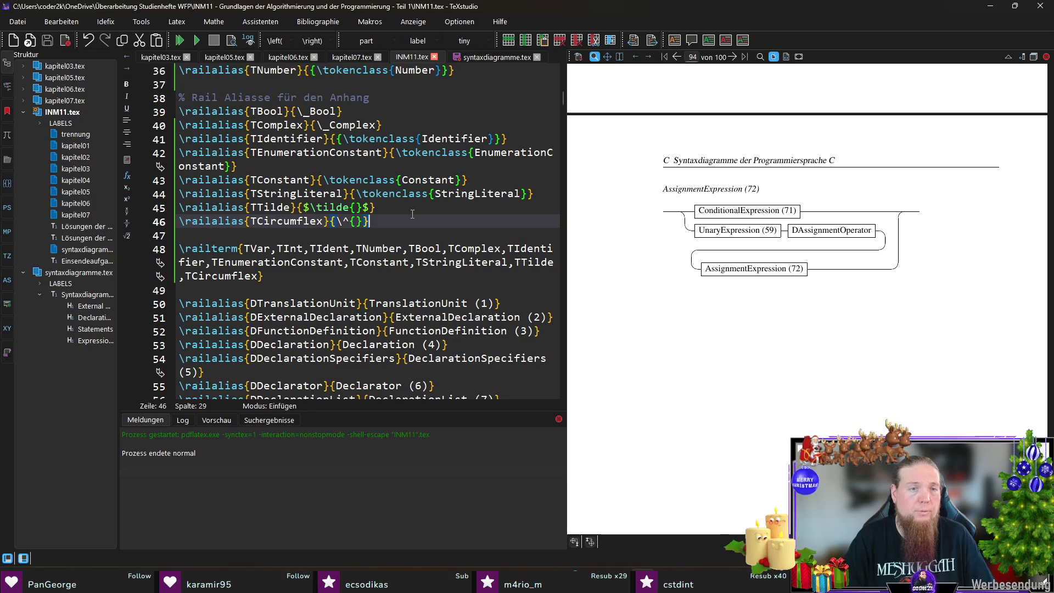
key(ctrl+d)
key(Left)
key(Left)
key(Left)
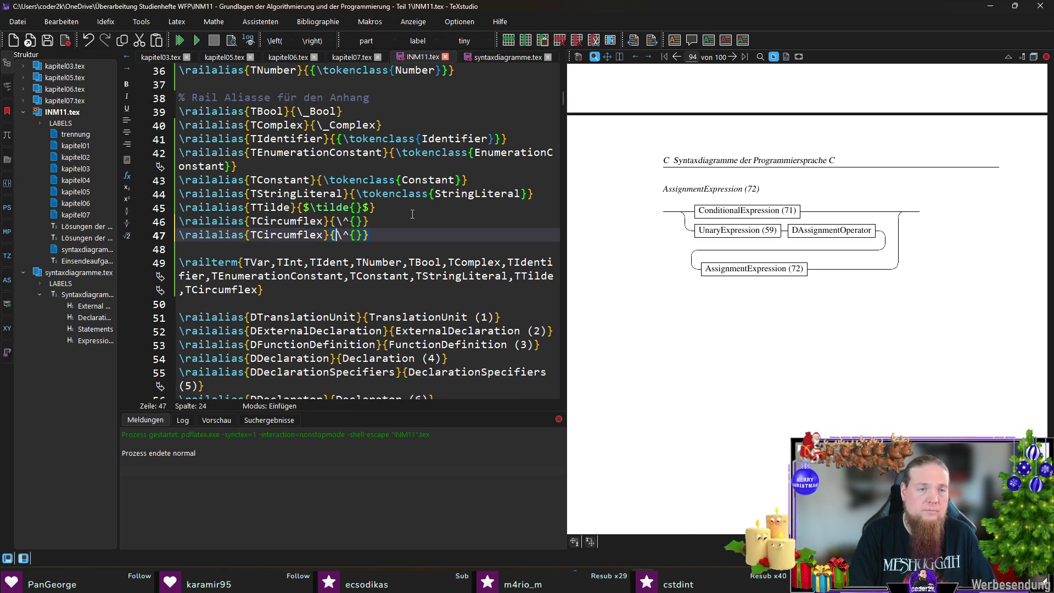
text(Equals)
key(End)
key(Left)
text(=)
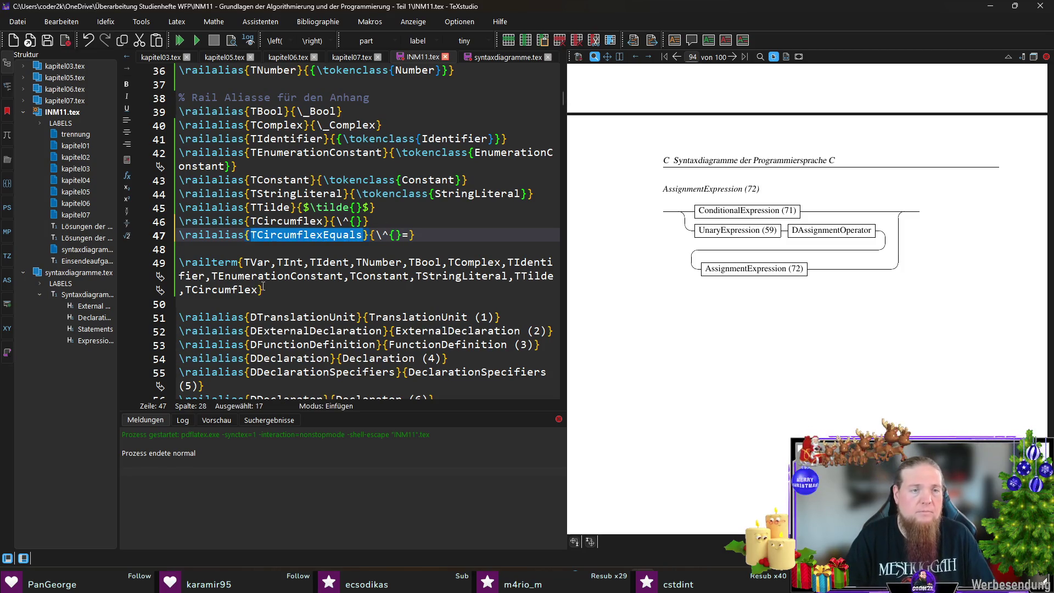
click(259, 290)
text(,TCircumflexEquals)
End DAssignmentOperator with TCircumflexEquals and '|=' alternatives plus a closing semicolon, and save.
click(473, 58)
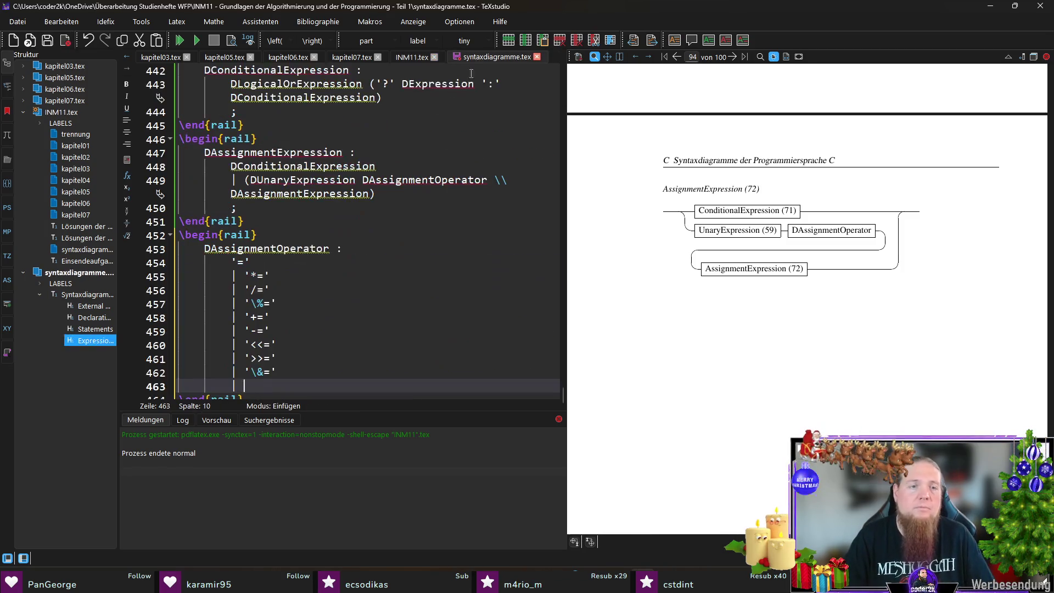
text(TCircumflexEquals)
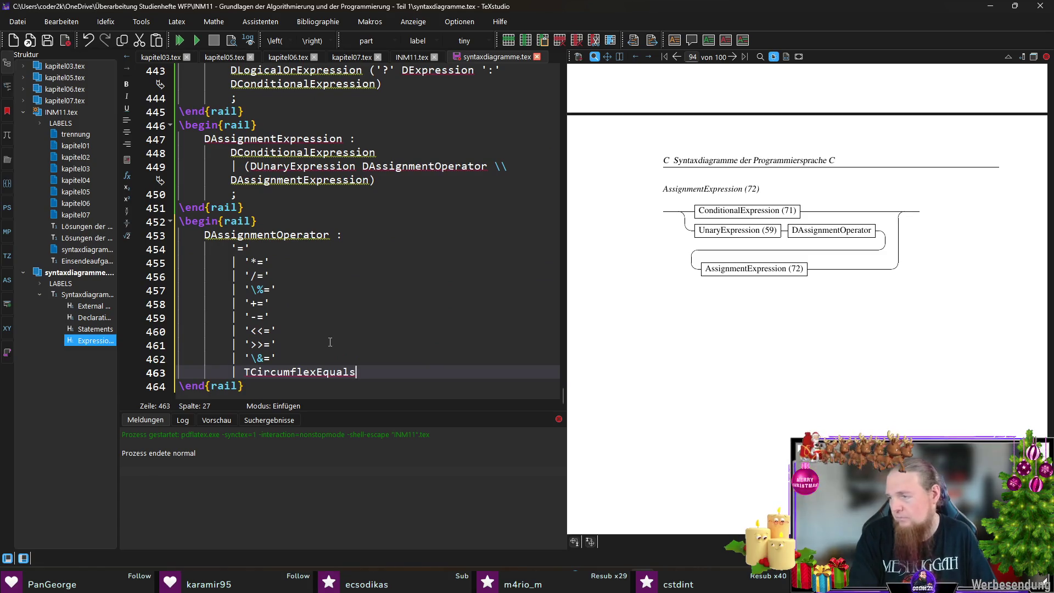
key(Return)
text(|)
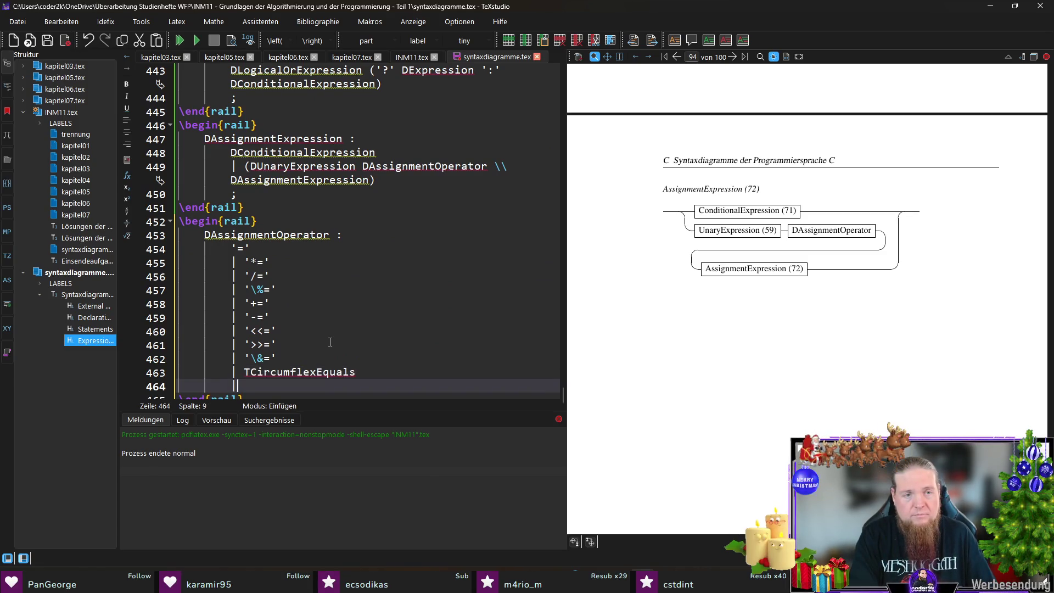
text( '|=')
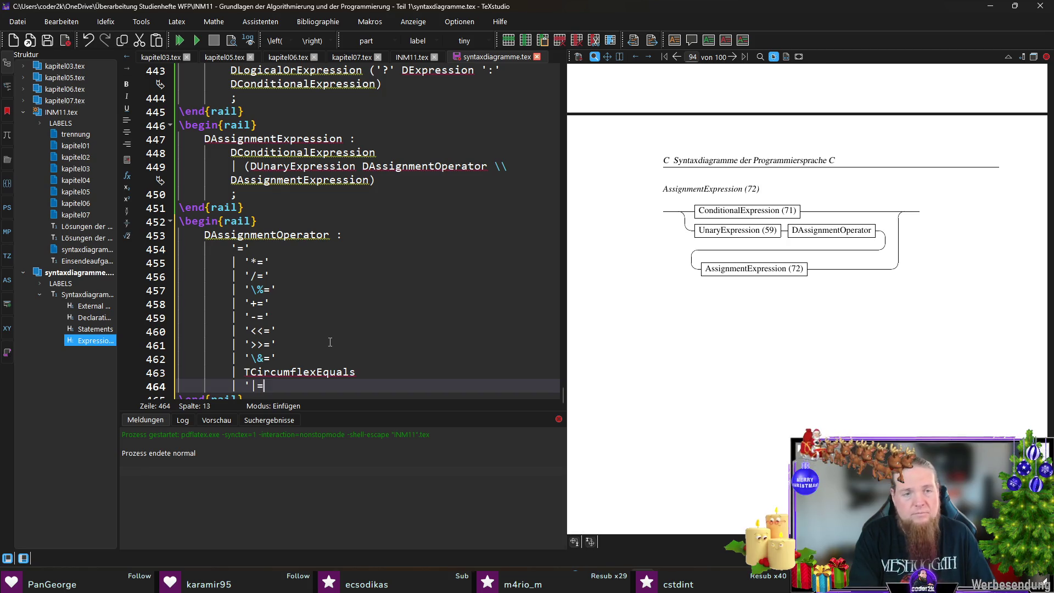
key(Return)
text(;)
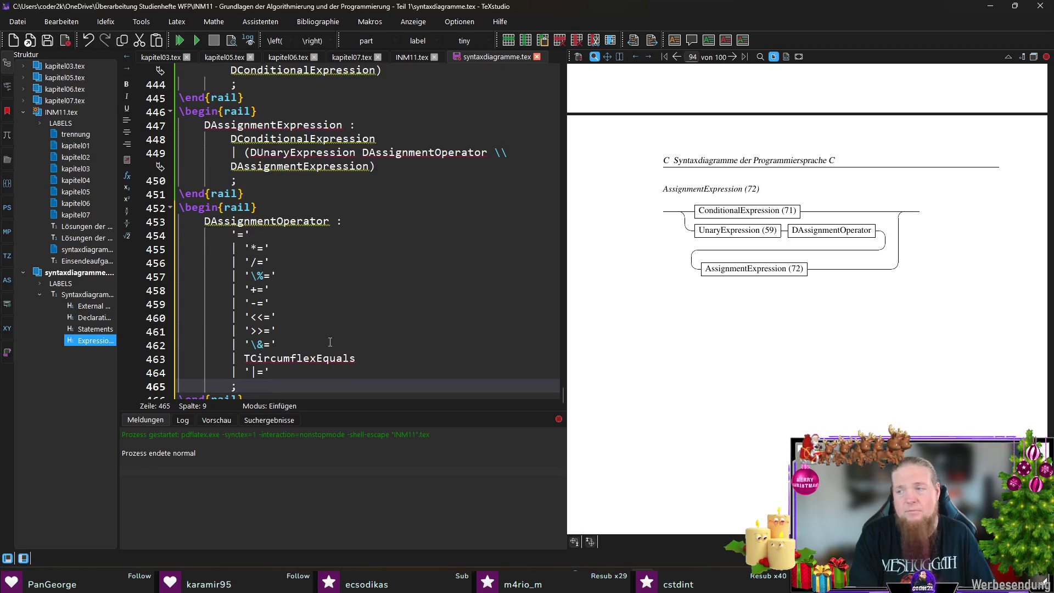
key(ctrl+s)
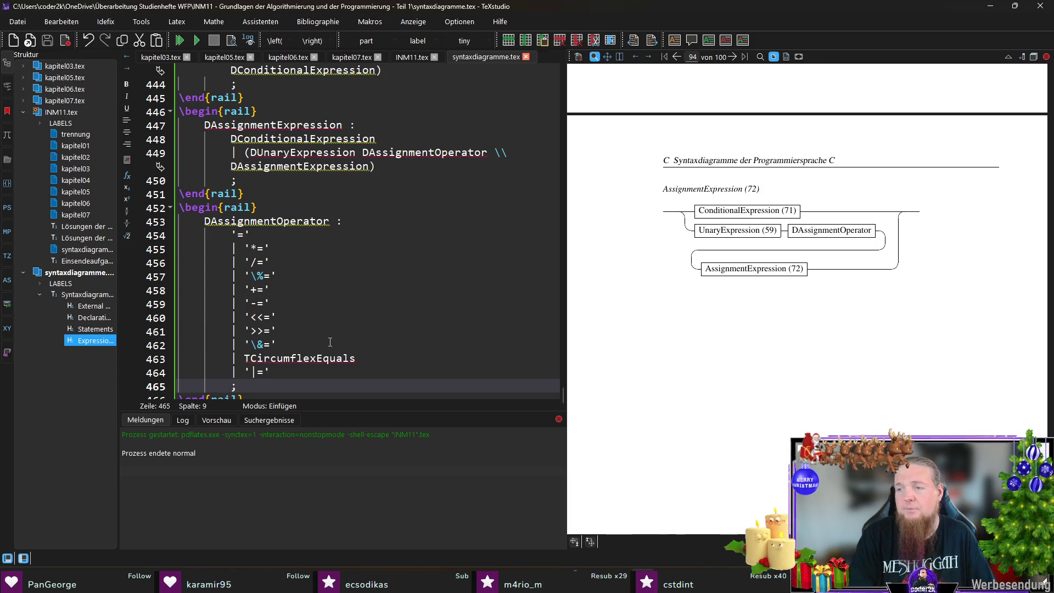
scroll(330, 342, down, 1)
key(Down)
key(End)
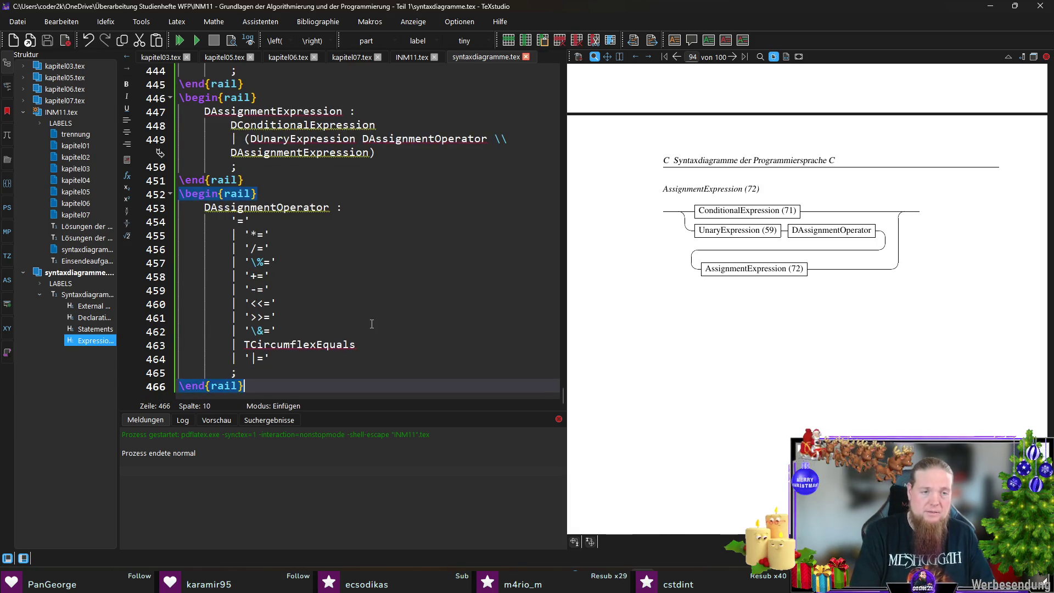
Insert a new rail environment headed 'DExpression :' below the previous block.
key(Return)
text(ail)
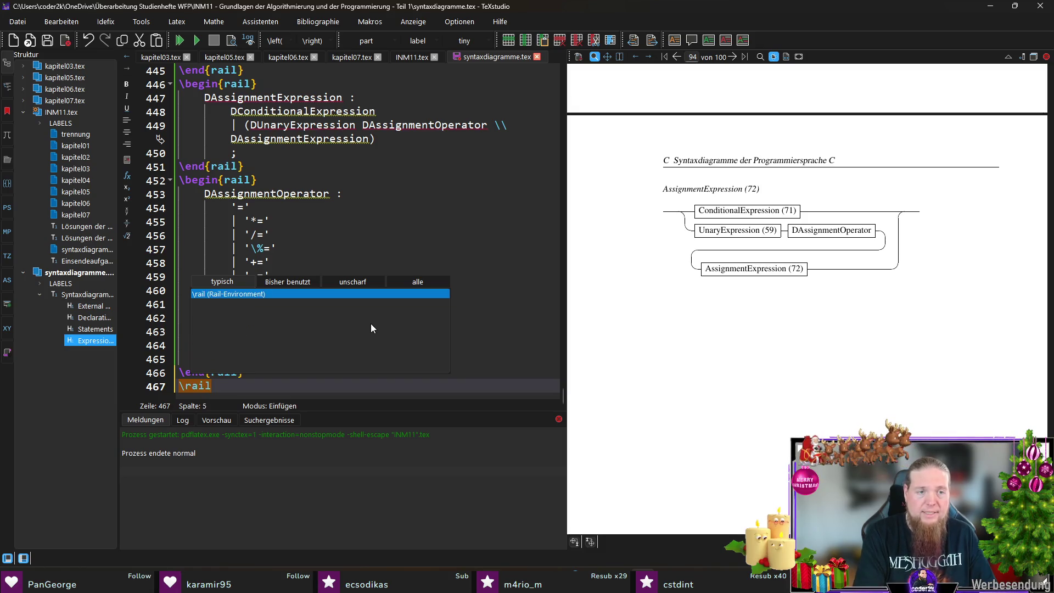
key(Return)
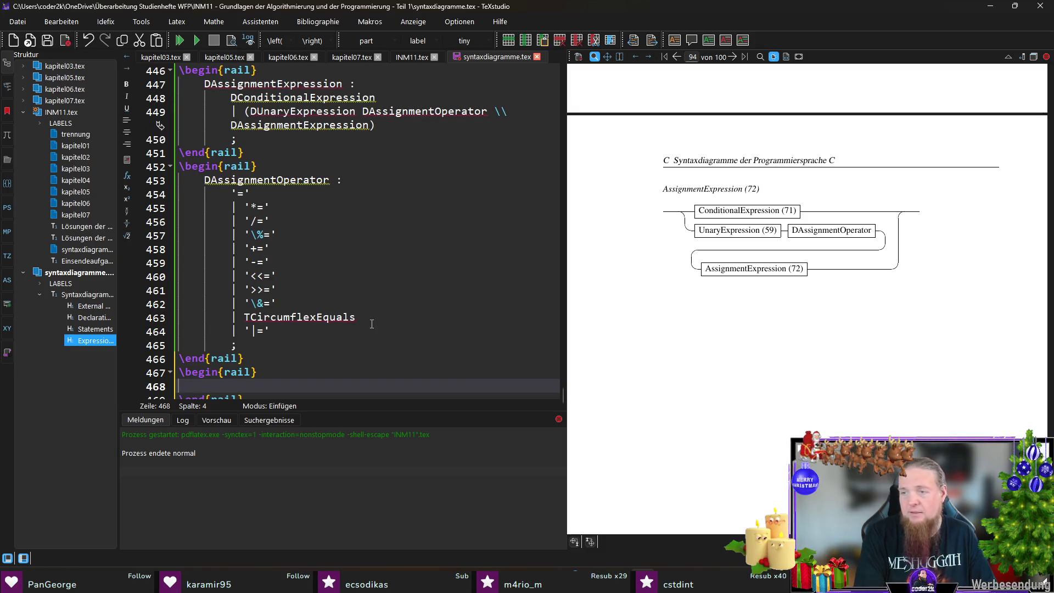
text(DExpression)
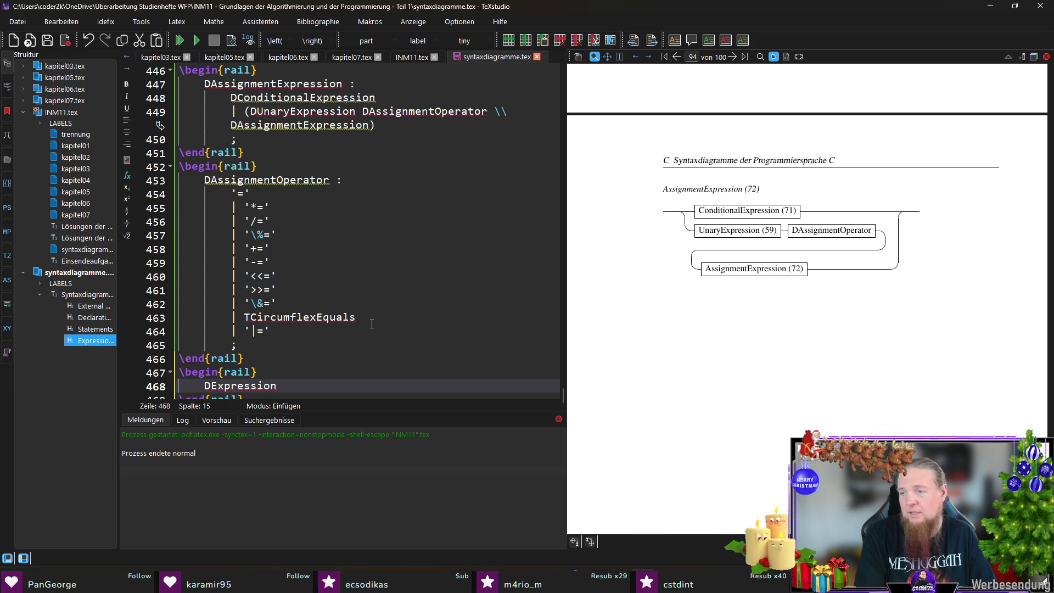
text( :)
key(Return)
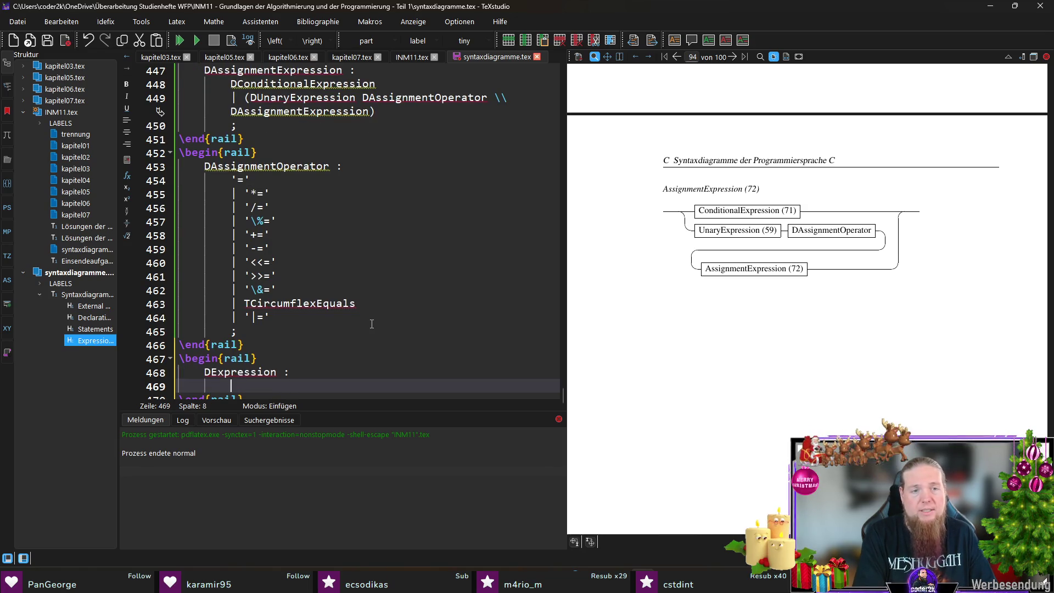
Define the DExpression body as AssignmentExpression + ',' ending with ;, and save.
text(DAss)
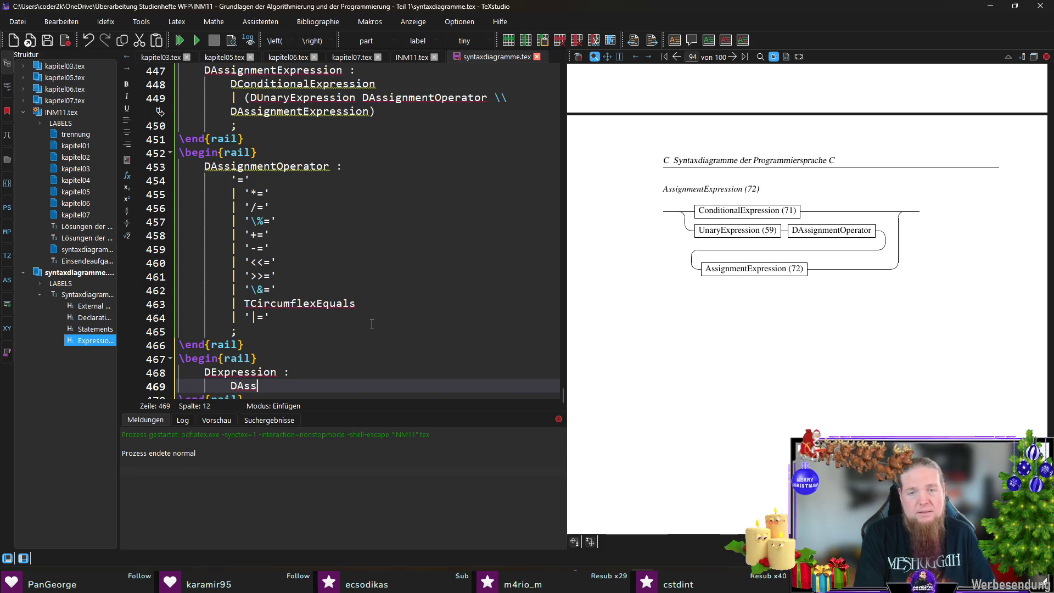
key(BackSpace)
key(BackSpace)
key(BackSpace)
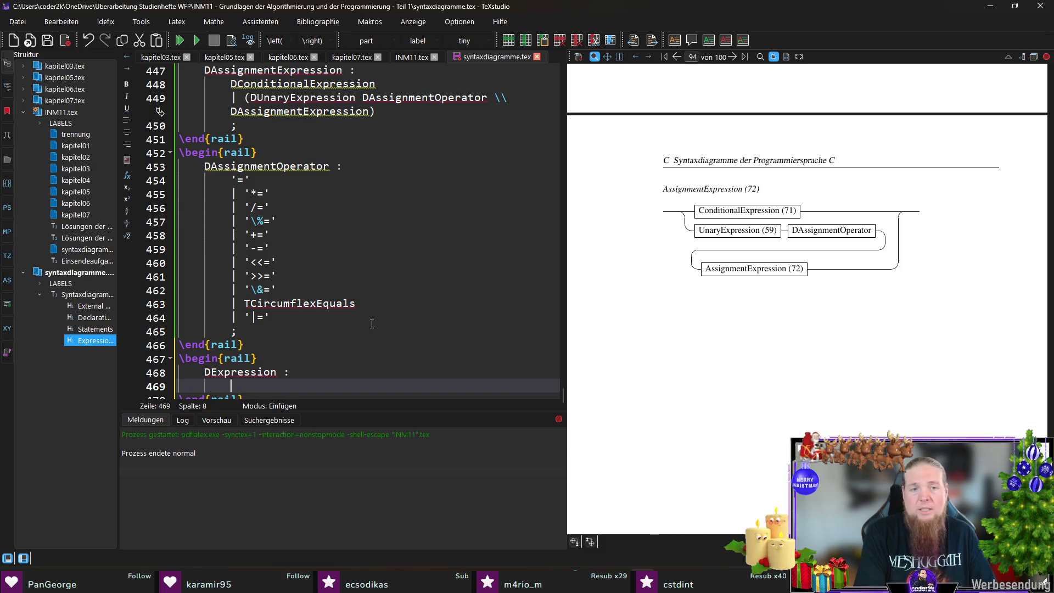
text(AssignmentExpression)
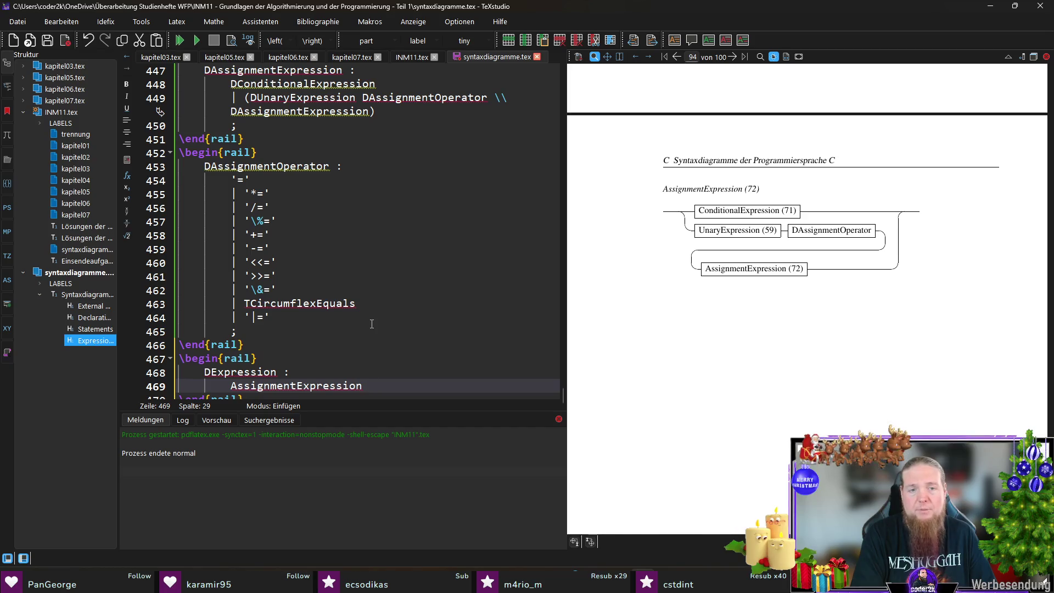
text( + ',')
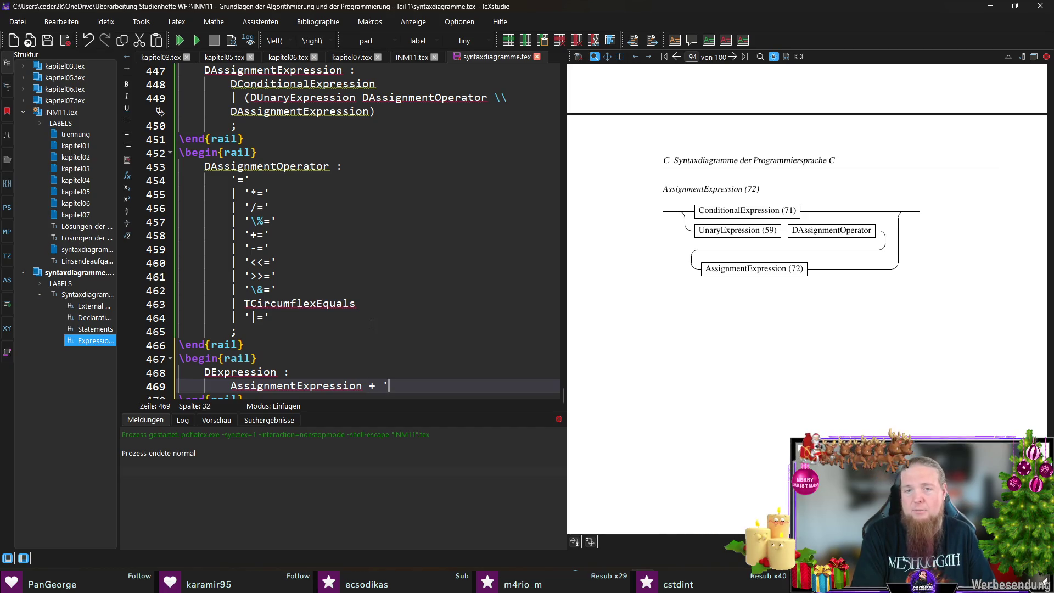
key(Return)
text(;)
key(ctrl+s)
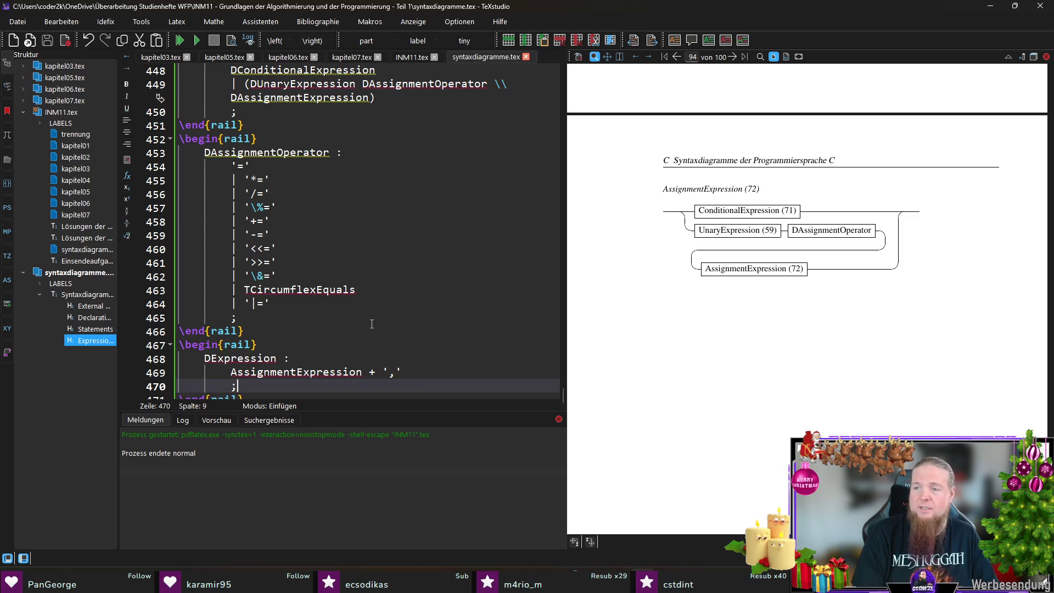
key(Down)
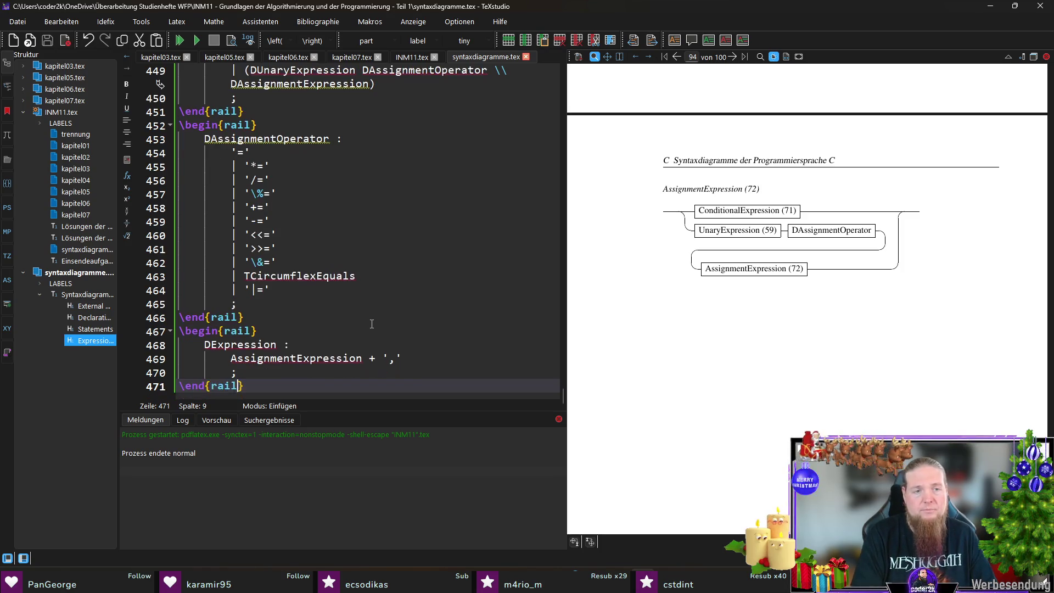
key(End)
key(Return)
Add the rail rule 'DConstantExpression : DConditionalExpression ;' followed by a blank line.
text(egi)
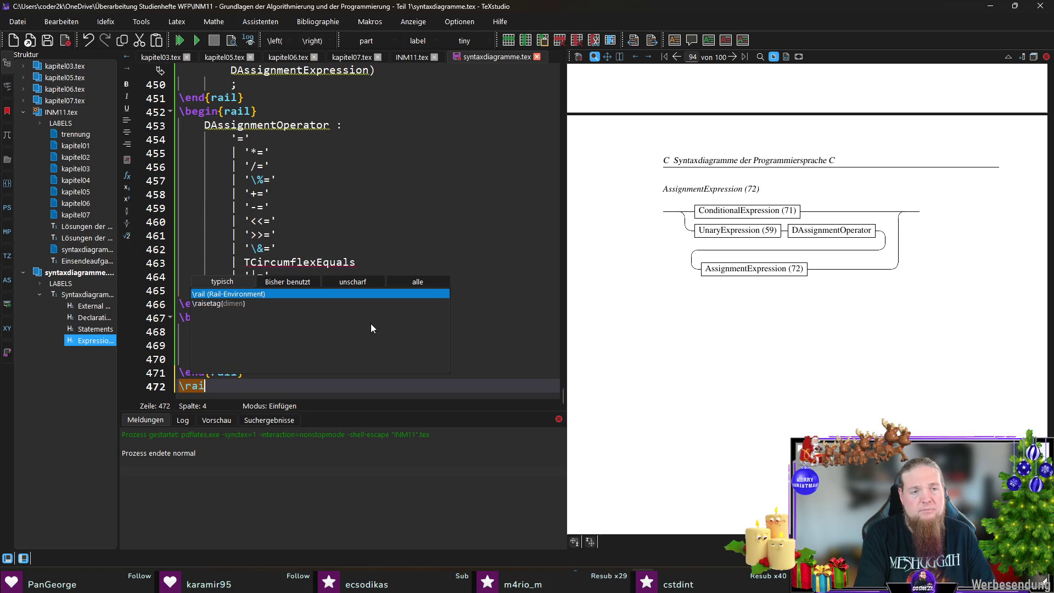
key(Return)
text(D)
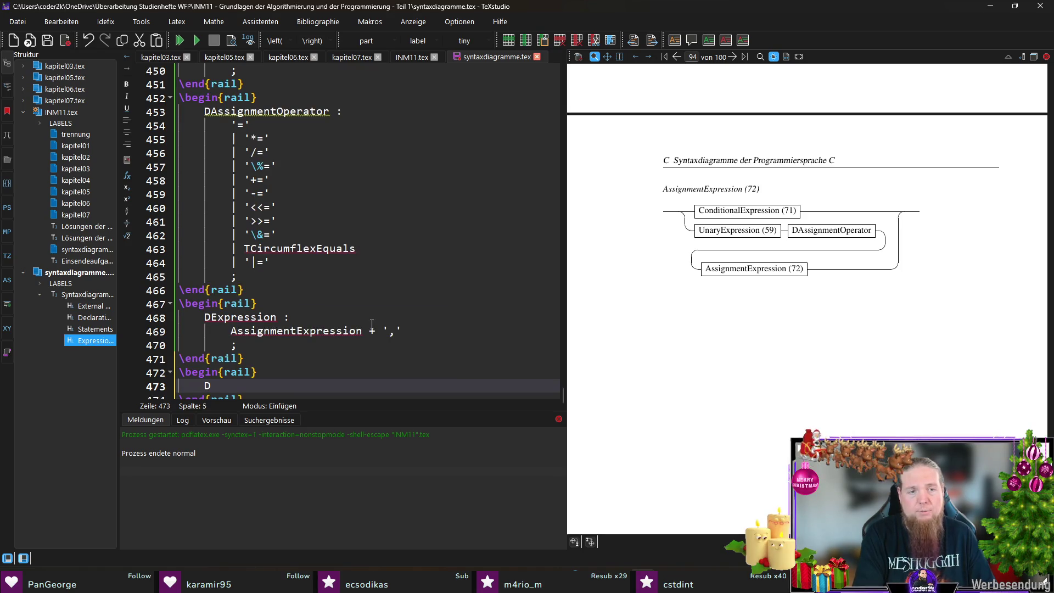
text(ConstantExpression :)
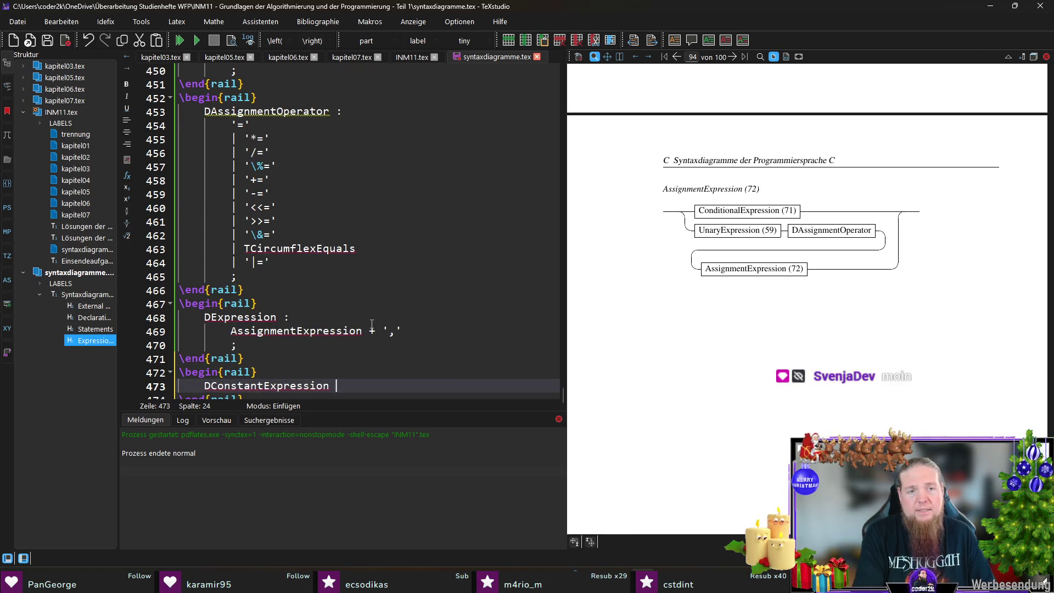
key(Return)
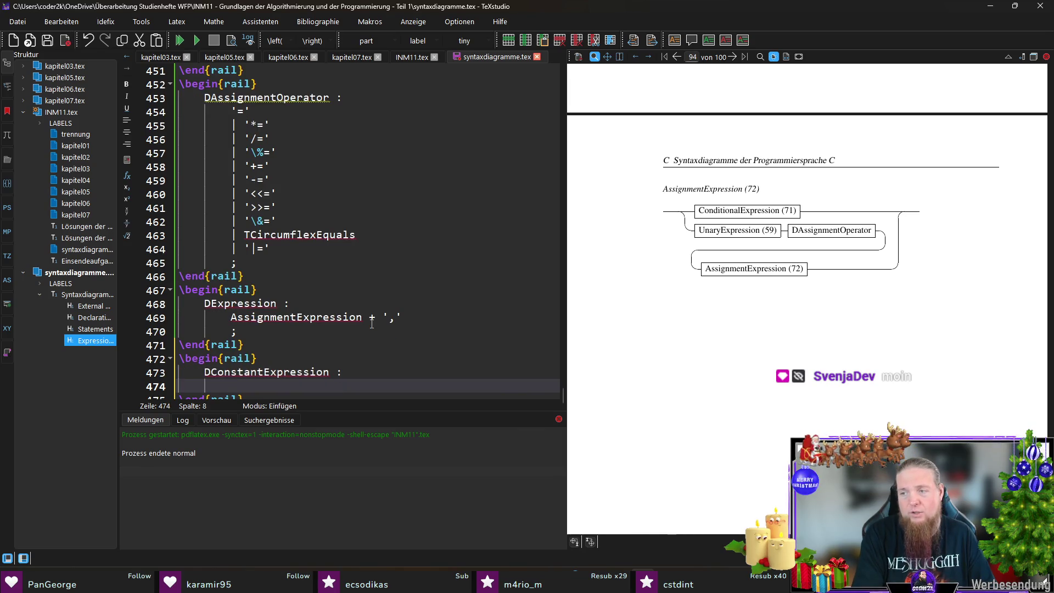
text(D)
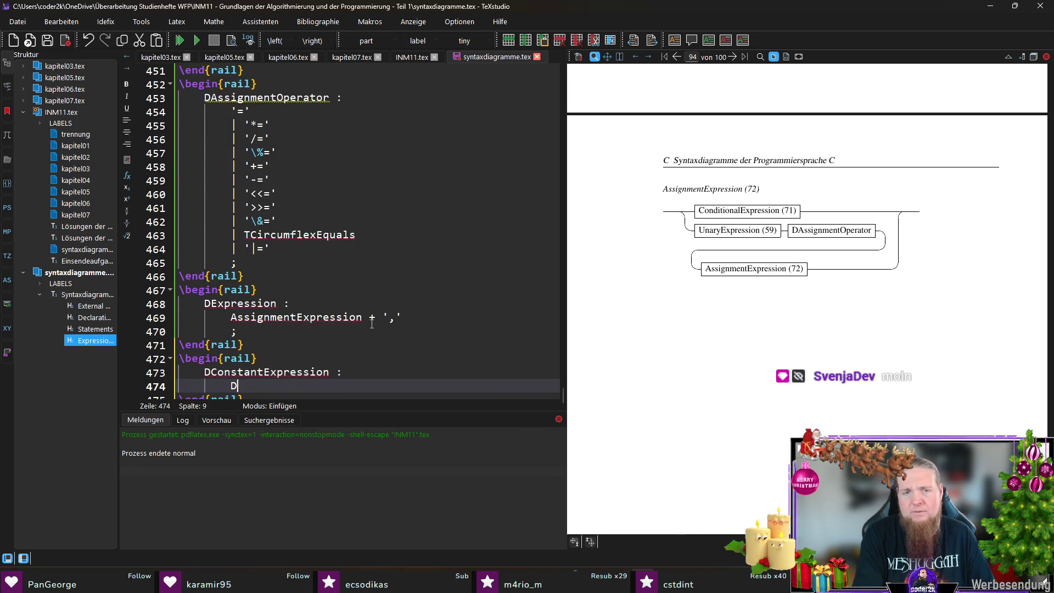
text(ConditionalExpression)
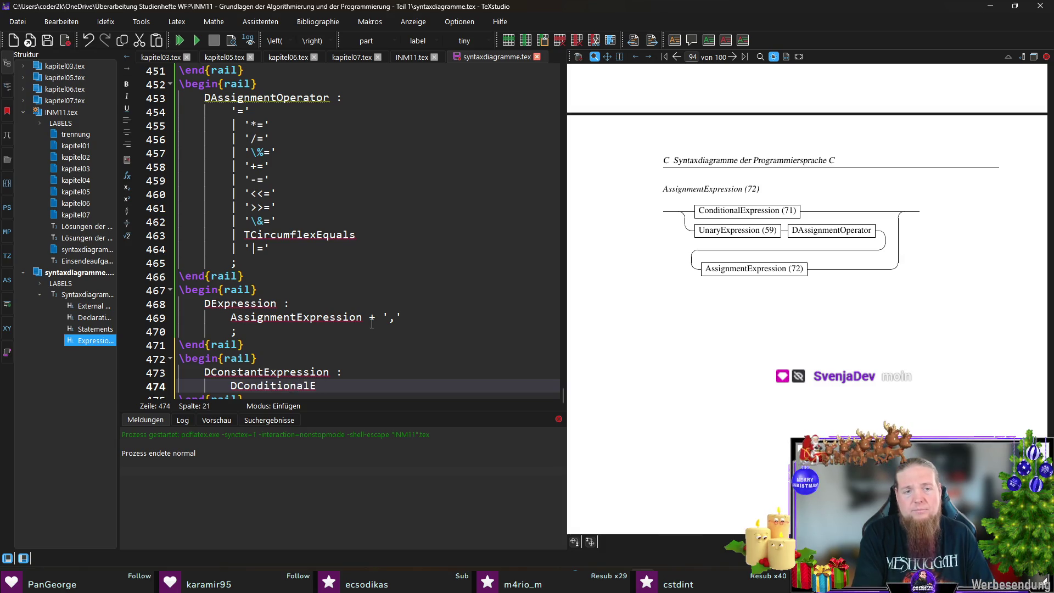
key(Return)
text(;)
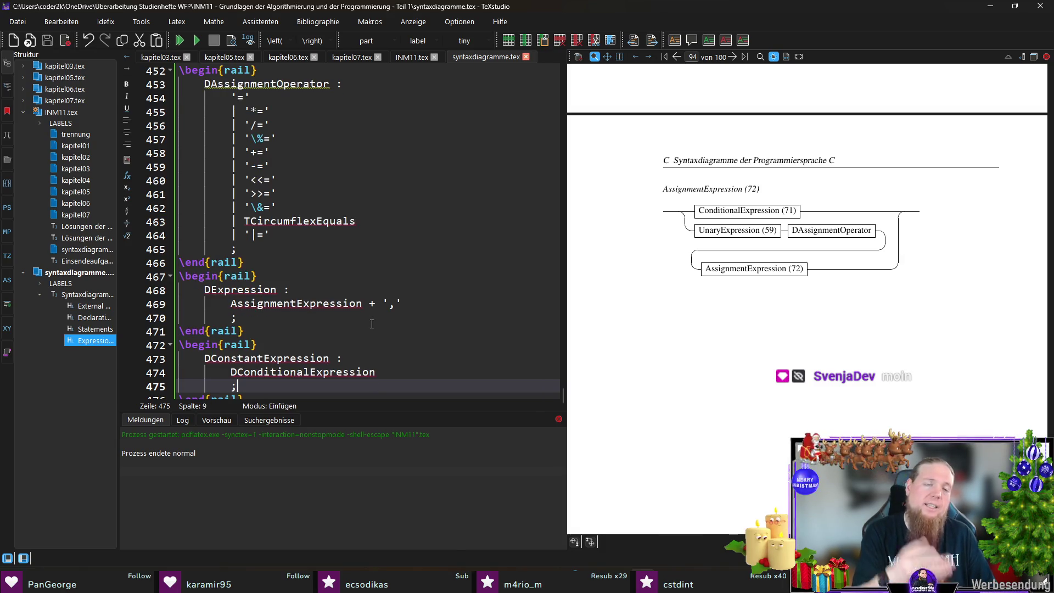
key(Down)
key(End)
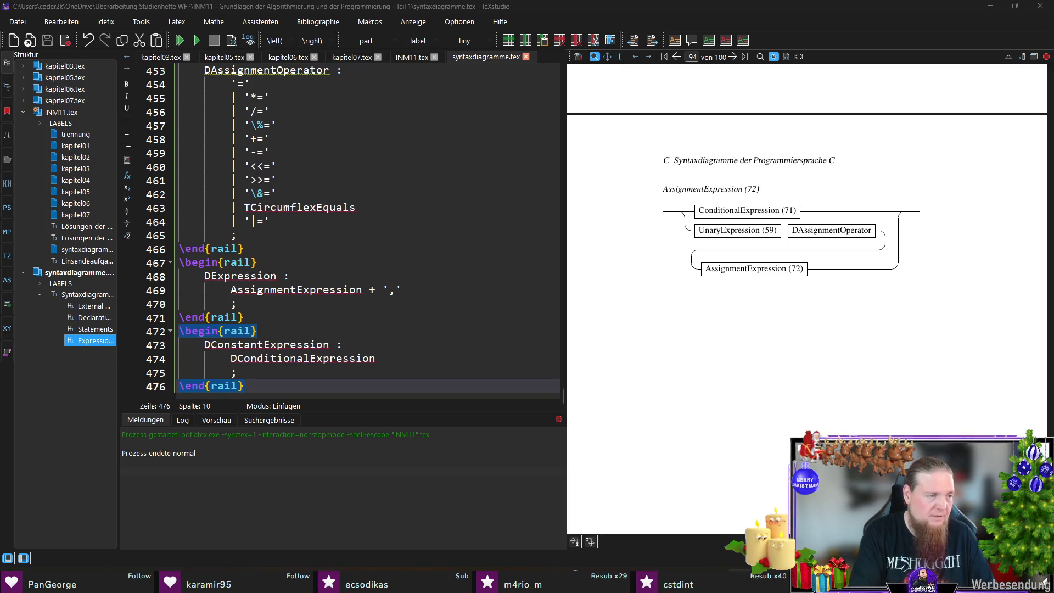
click(304, 384)
key(Return)
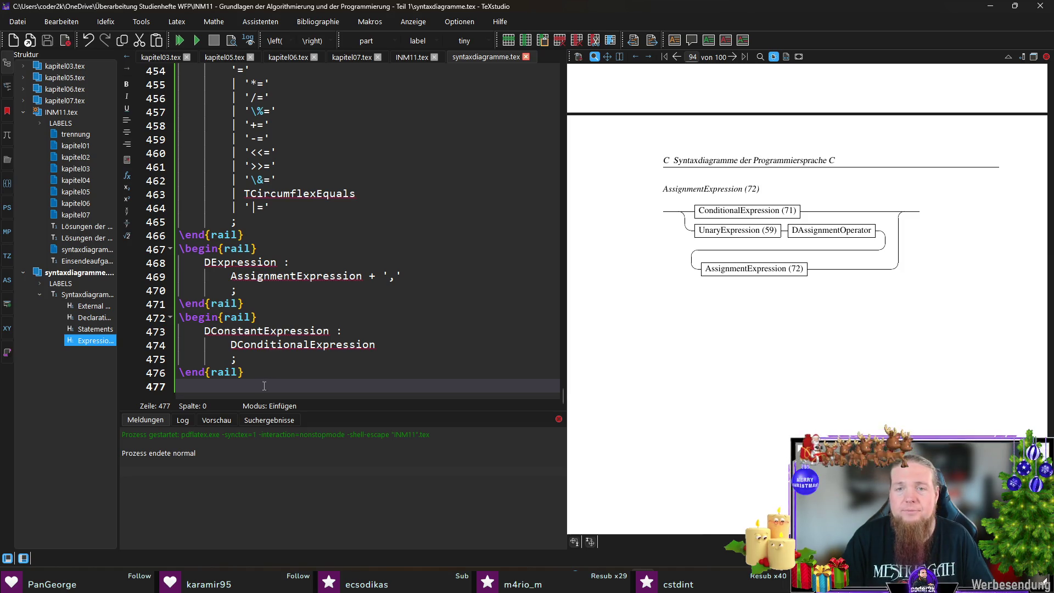
click(407, 56)
scroll(440, 252, down, 15)
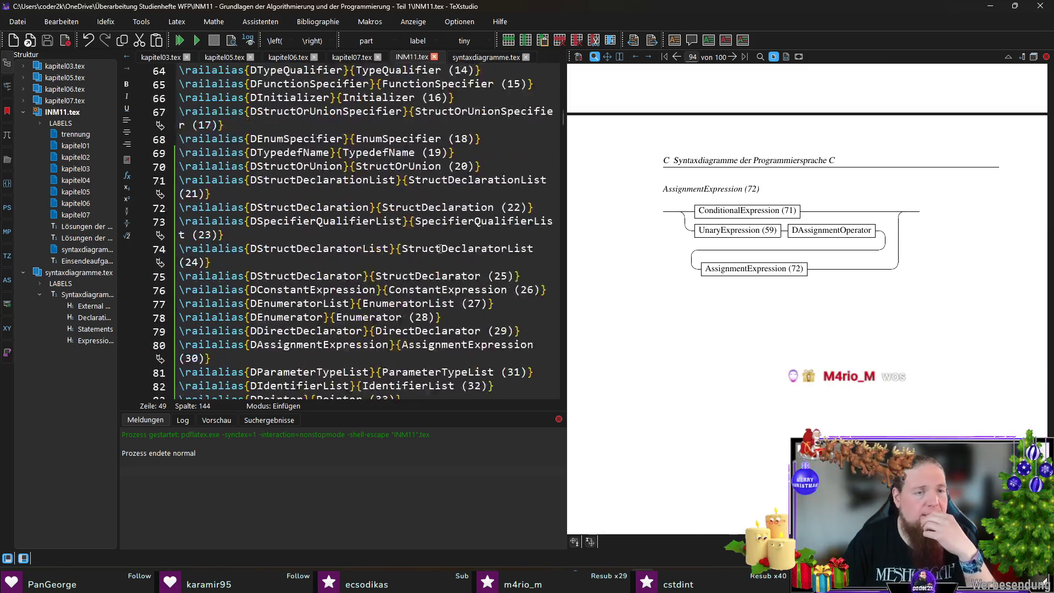
scroll(439, 252, down, 12)
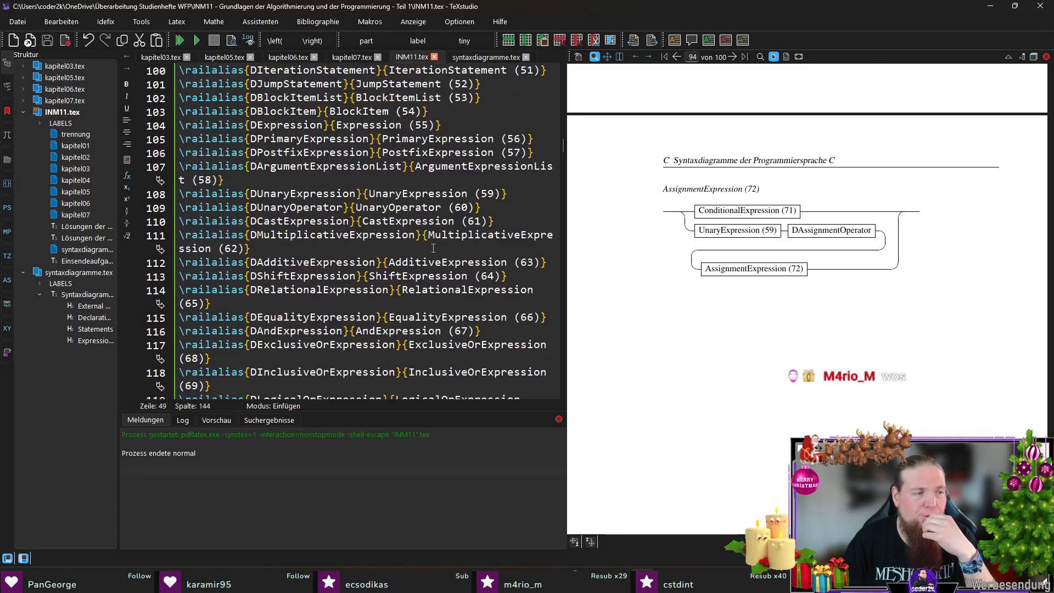
scroll(431, 244, up, 1)
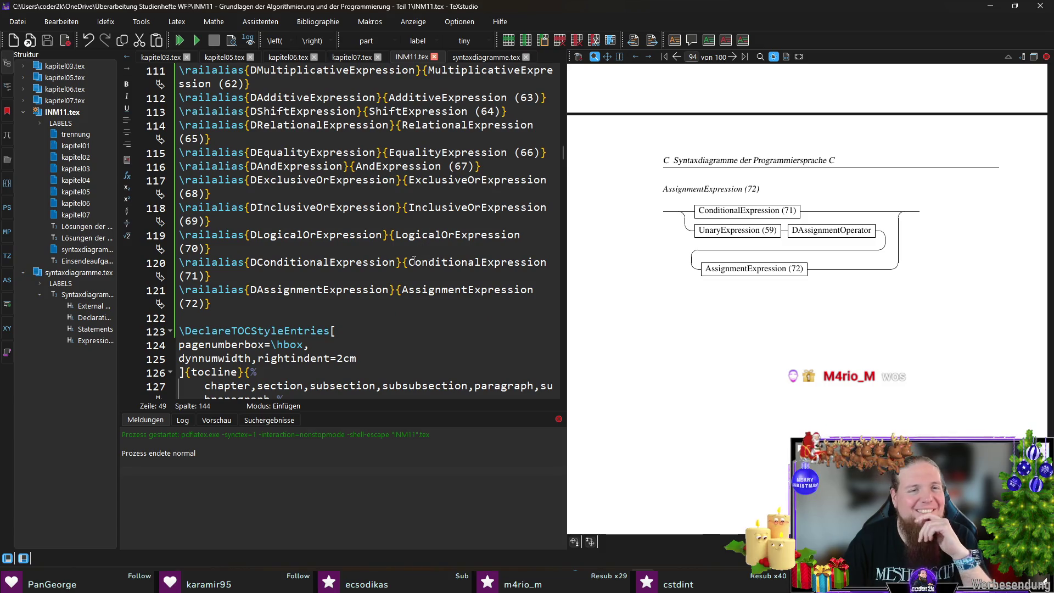
click(293, 291)
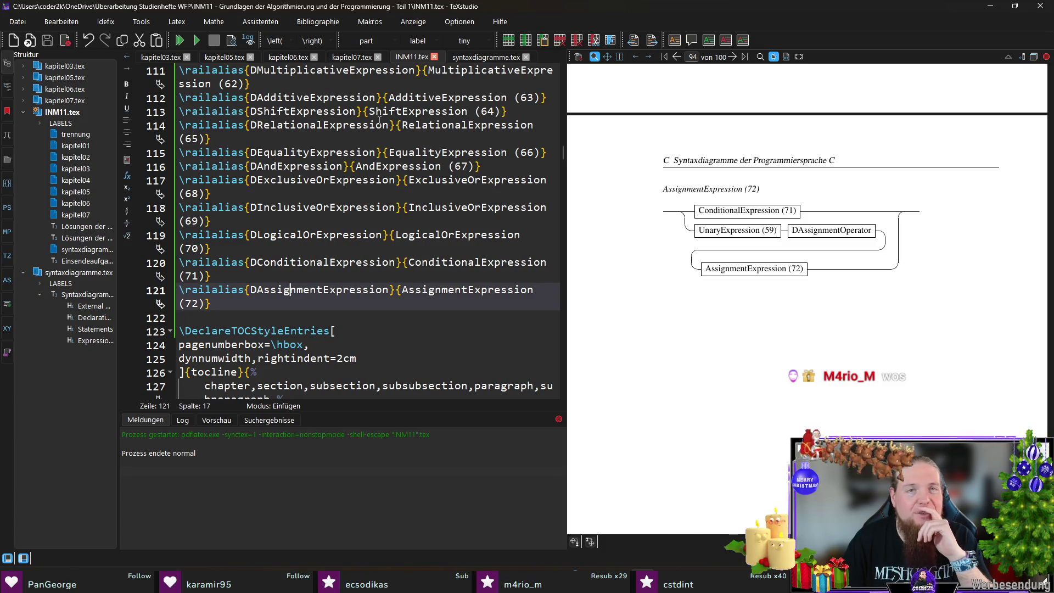
click(488, 57)
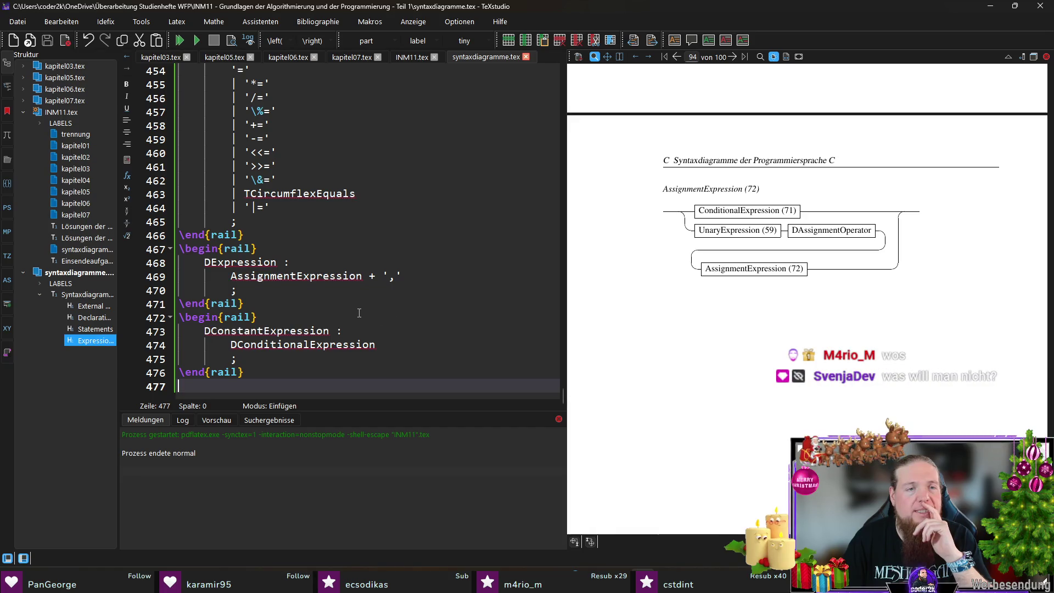
scroll(353, 313, up, 2)
scroll(325, 265, up, 4)
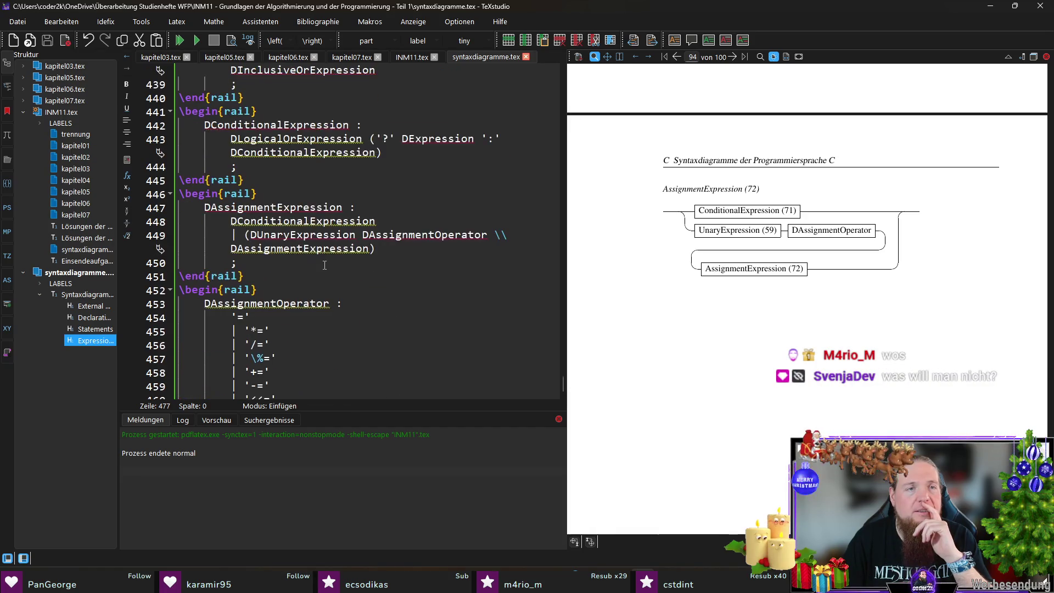
Add \railalias{DAssignmentOperator}{AssignmentOperator (73)} after the AssignmentExpression alias in INM11.tex.
double_click(267, 303)
key(ctrl+c)
scroll(266, 304, down, 2)
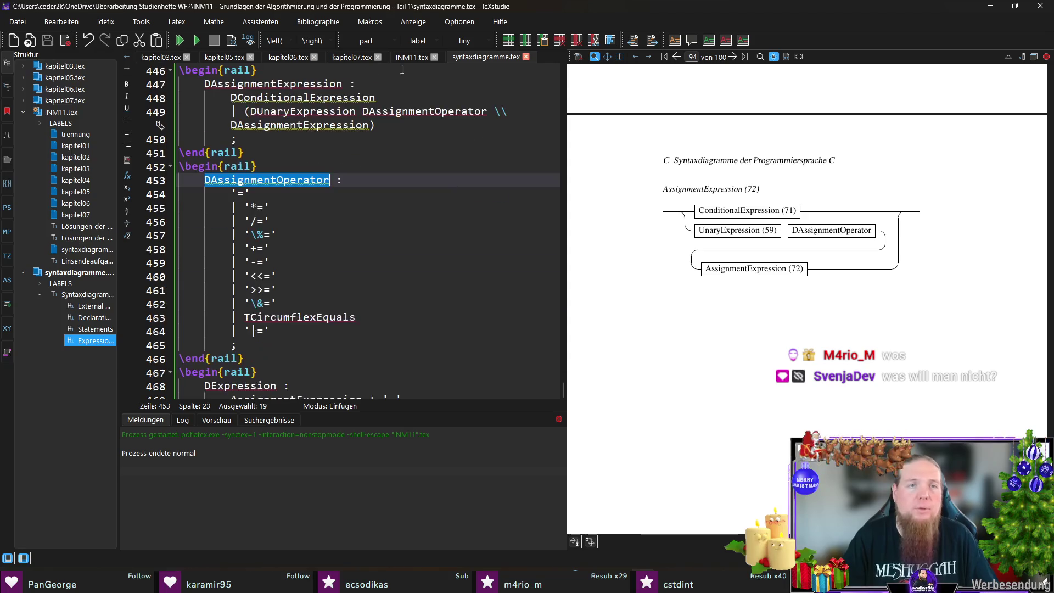
click(402, 57)
click(298, 305)
key(Return)
text(\al)
key(Down)
key(Return)
key(ctrl+v)
key(Tab)
key(ctrl+v)
key(ctrl+Left)
key(Delete)
key(ctrl+Right)
text((73))
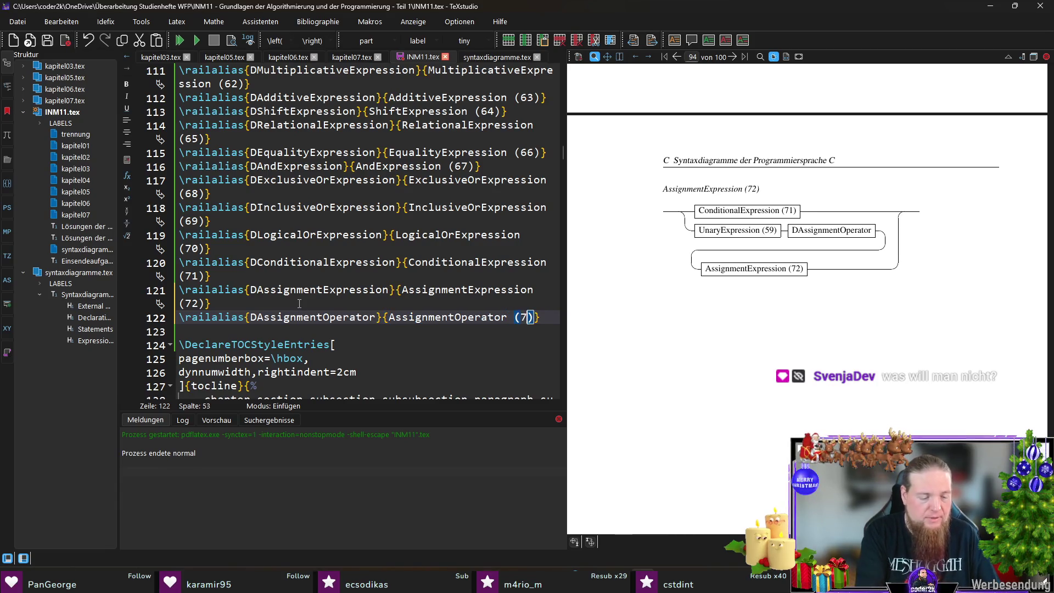
Check the DExpression rule in syntaxdiagramme.tex, then compile INM11.tex.
click(487, 55)
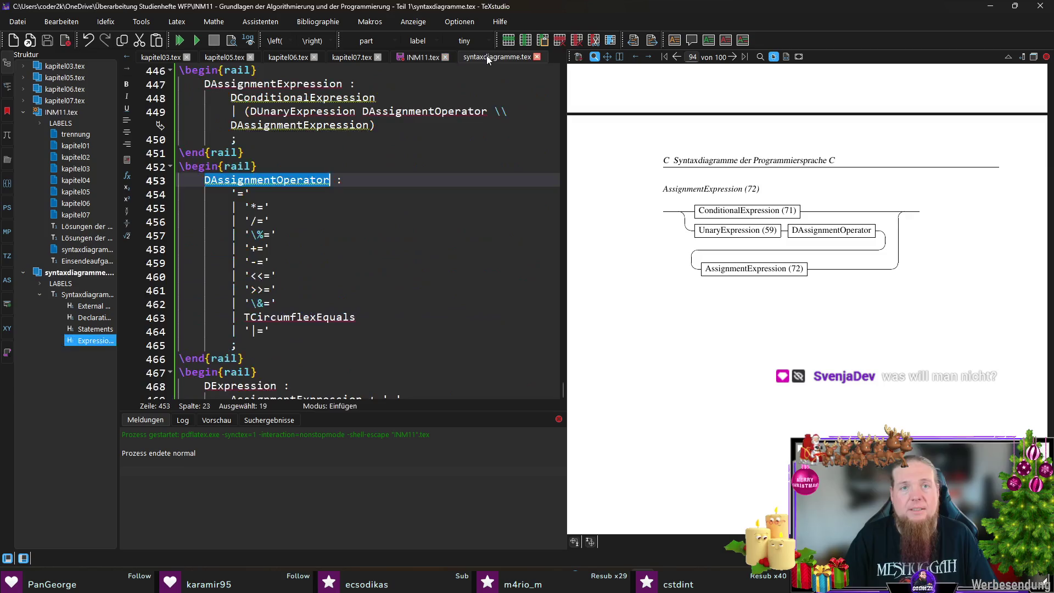
scroll(373, 251, down, 3)
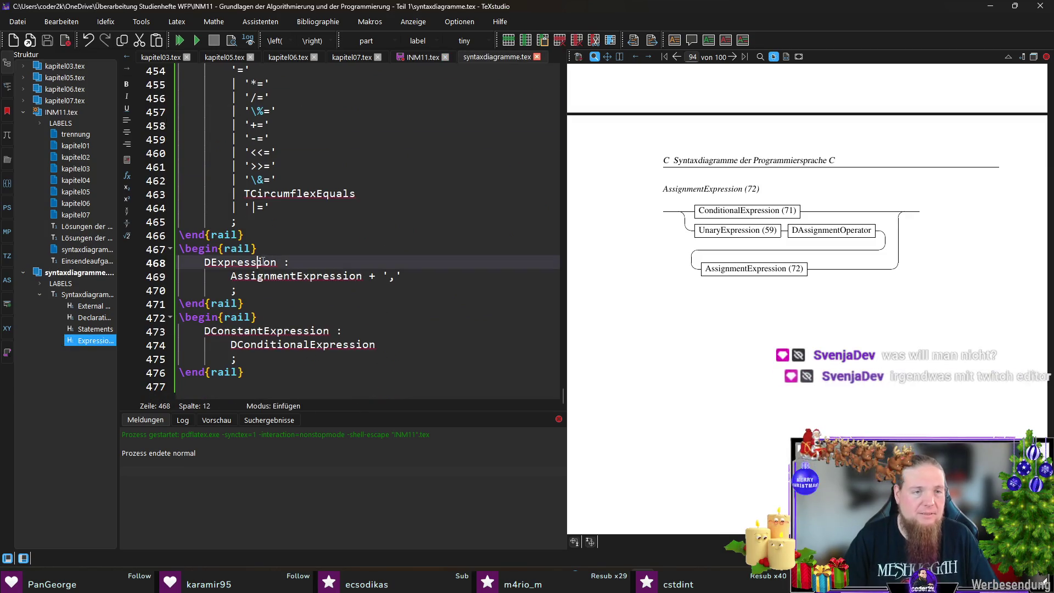
double_click(263, 262)
click(361, 263)
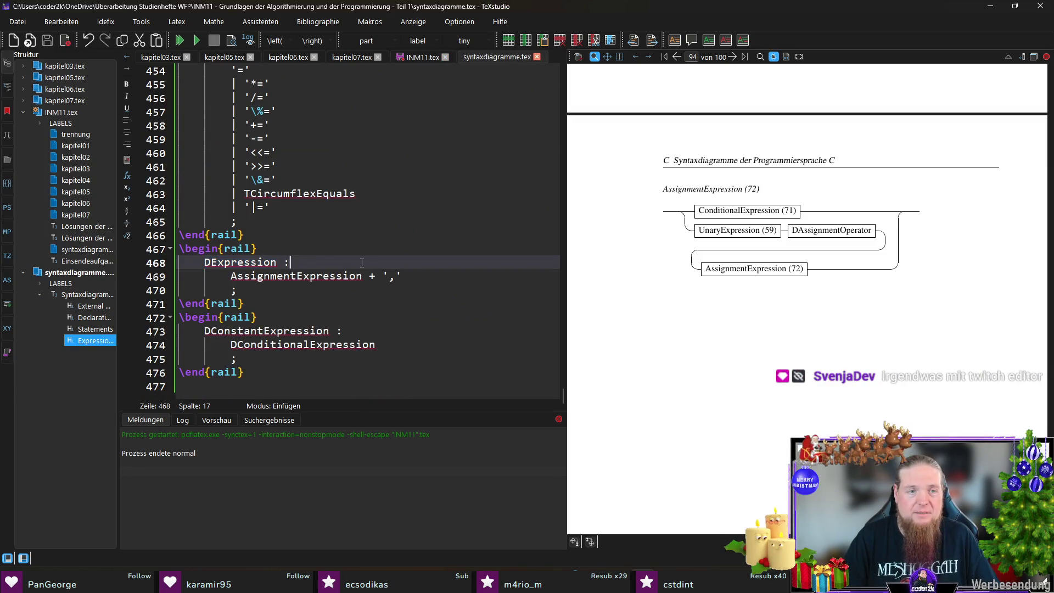
click(429, 57)
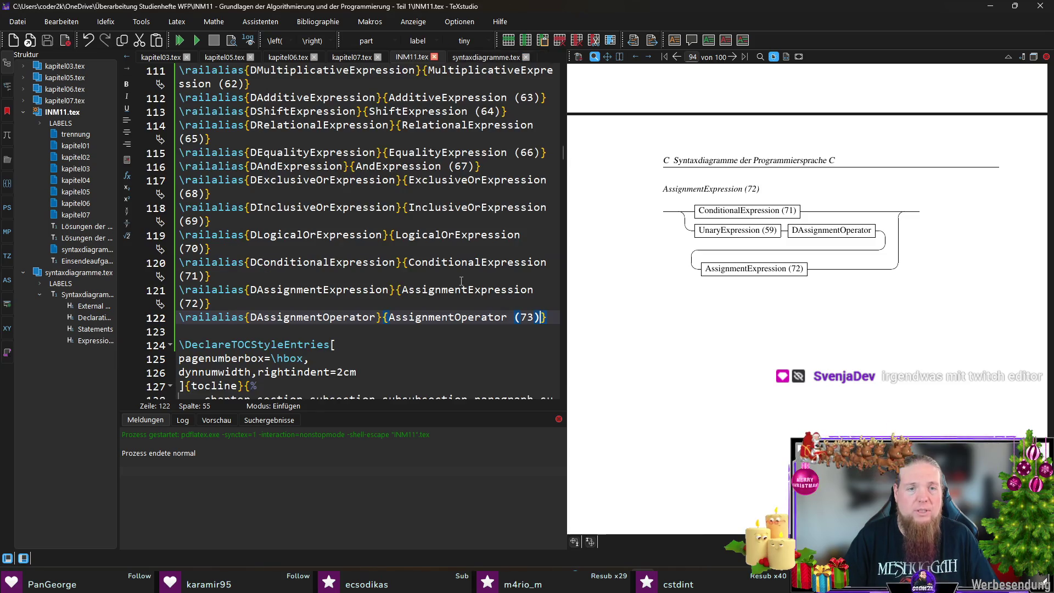
click(488, 57)
key(F5)
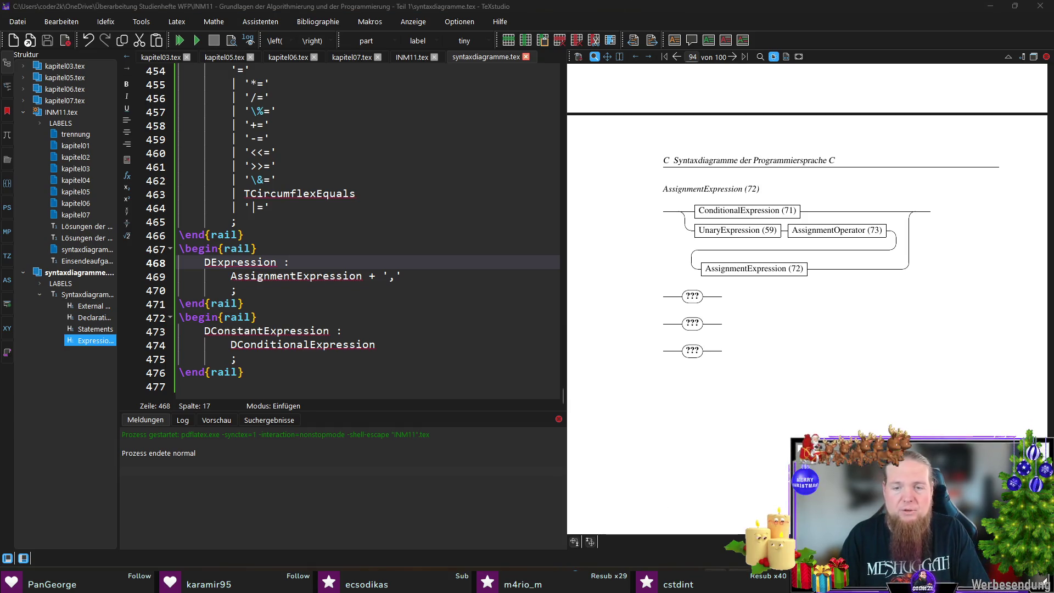
Rerun 'rail INM11' in the terminal and recompile the document in TeXstudio.
key(Up)
key(Return)
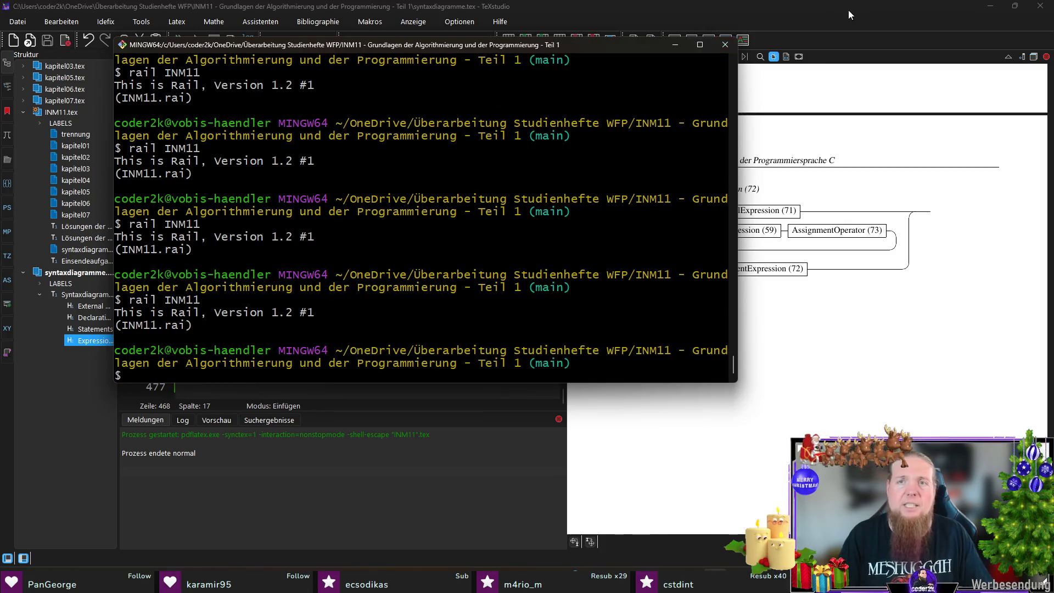
click(850, 5)
key(F5)
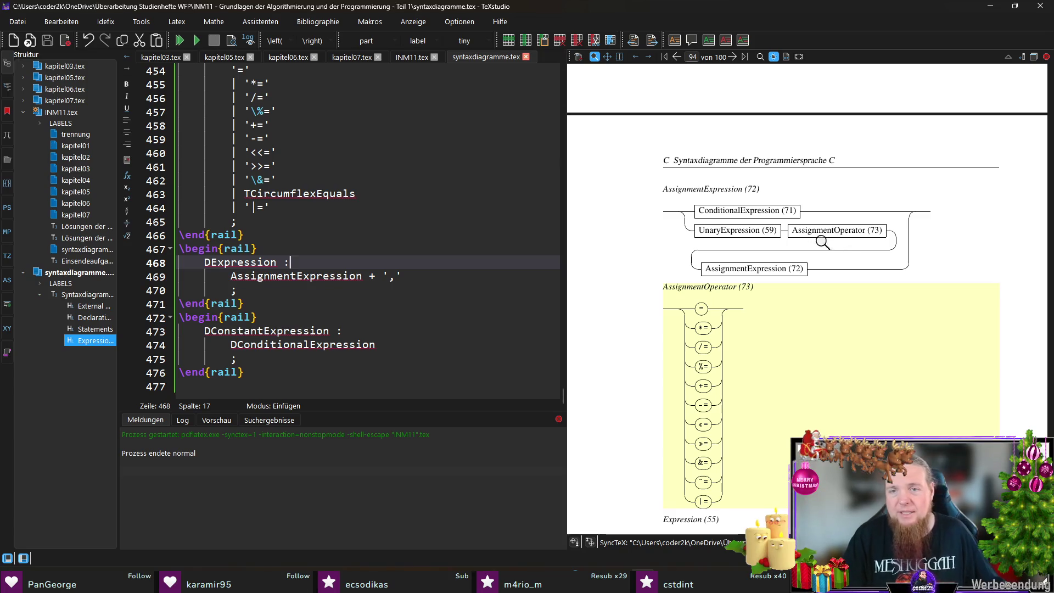
Split the '<<=' and '>>=' assignment operators with {} and save.
scroll(767, 288, down, 1)
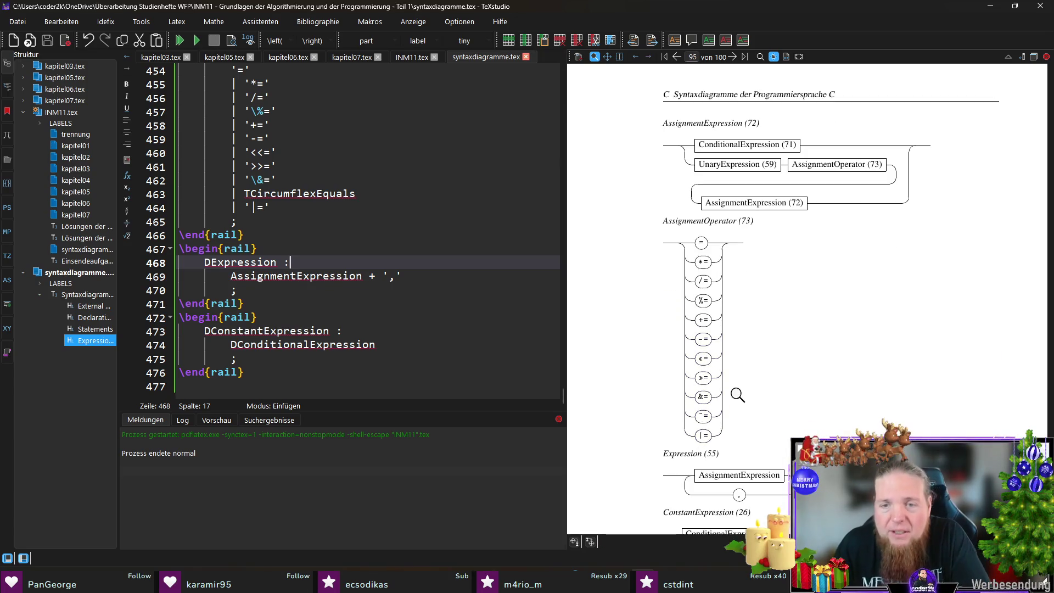
scroll(223, 258, up, 2)
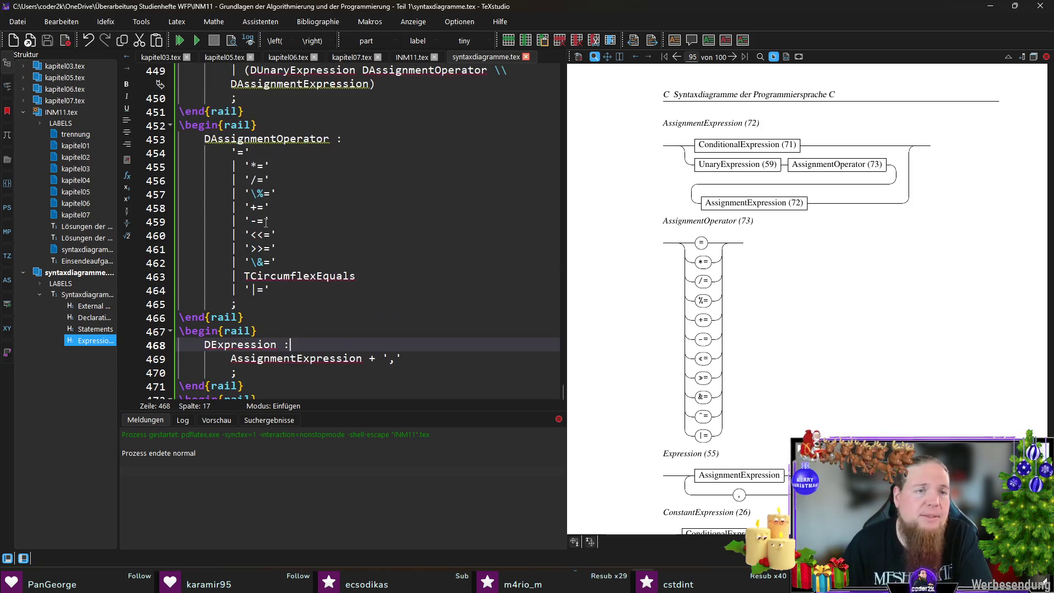
click(256, 235)
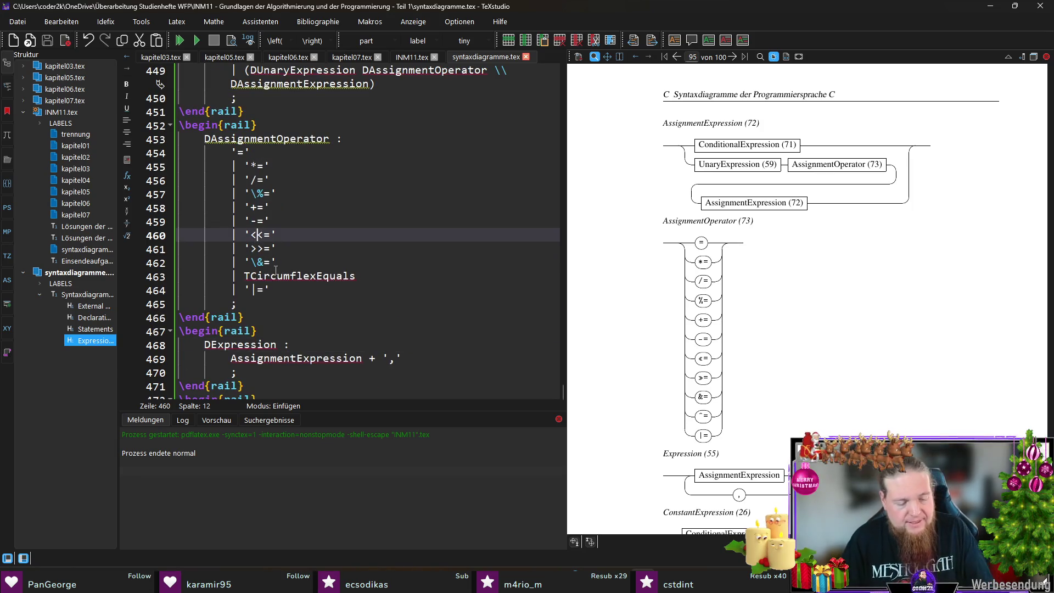
text({)
click(260, 249)
text({})
key(ctrl+s)
Rewrite the ShiftExpression operators as '<{}<' and '>{}>' and save.
scroll(719, 283, up, 10)
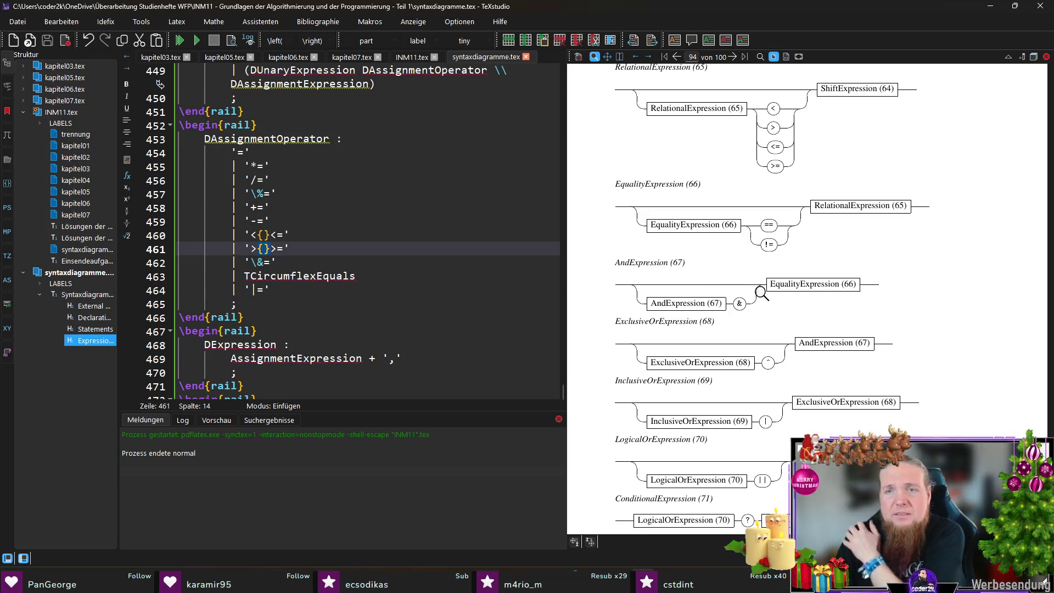
scroll(769, 274, up, 1)
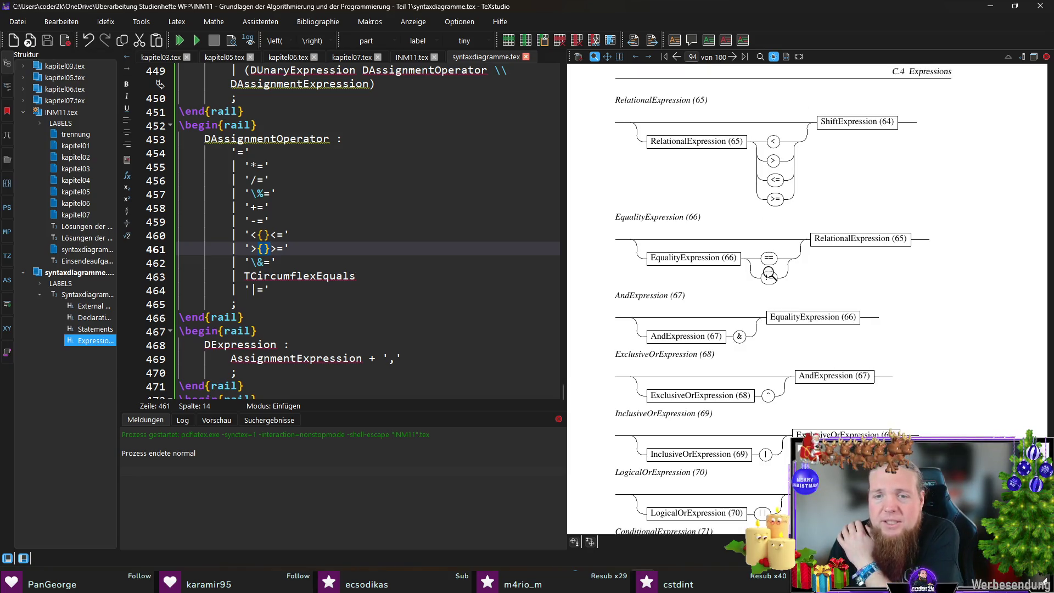
scroll(720, 291, up, 8)
scroll(719, 308, up, 2)
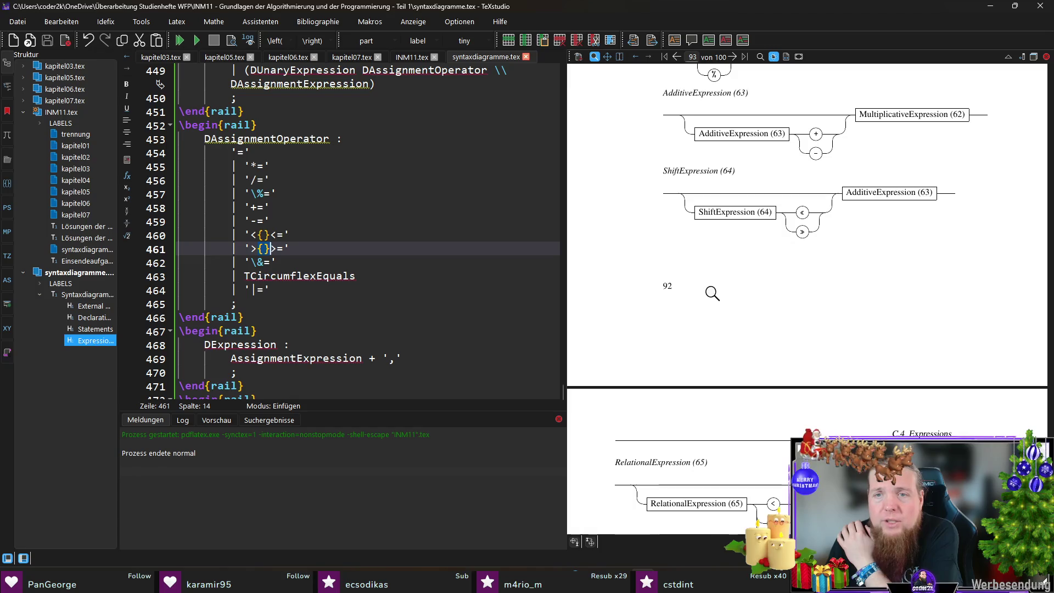
ctrl+click(728, 217)
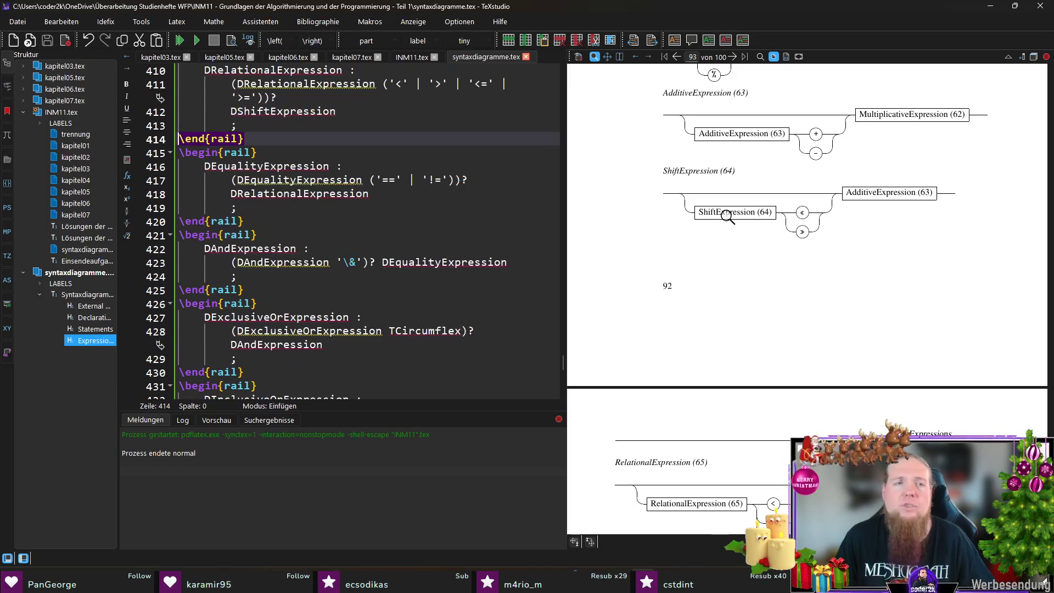
scroll(396, 209, down, 2)
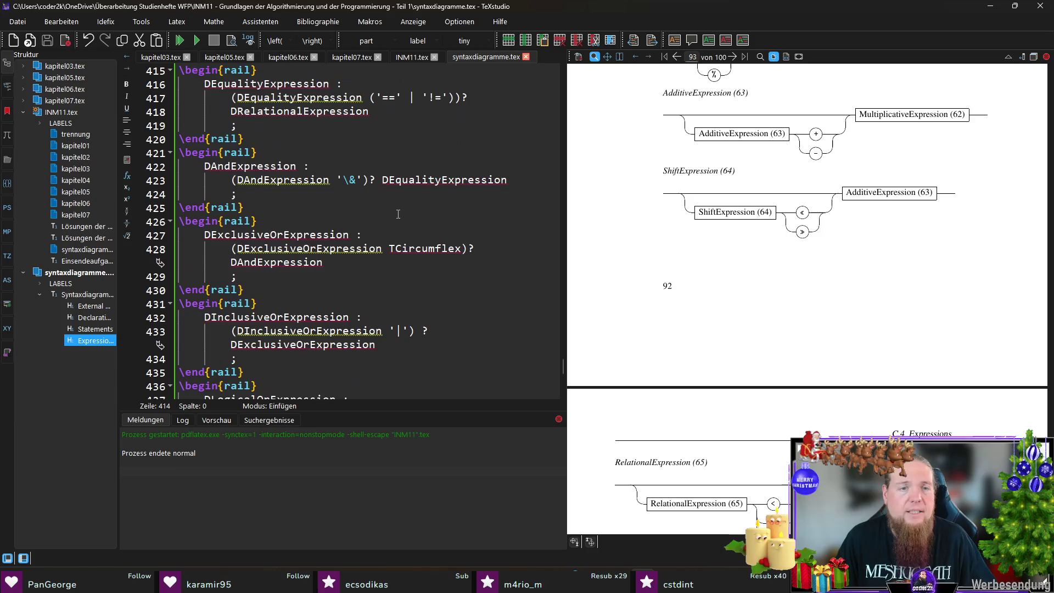
scroll(398, 215, up, 7)
click(370, 208)
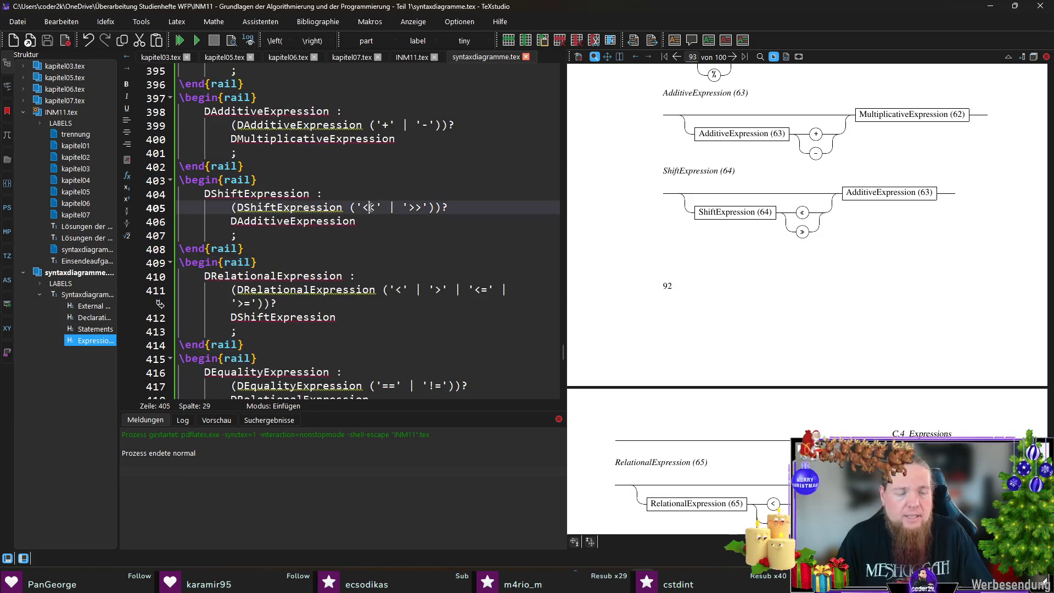
text({)
click(433, 208)
text({)
key(Right)
key(ctrl+s)
scroll(764, 255, up, 5)
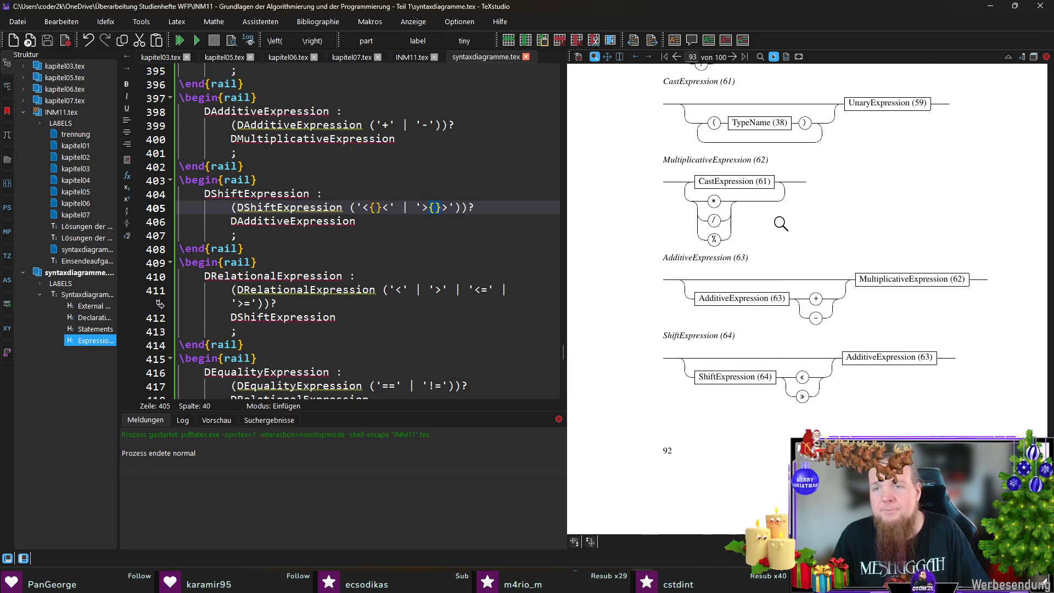
scroll(753, 312, down, 15)
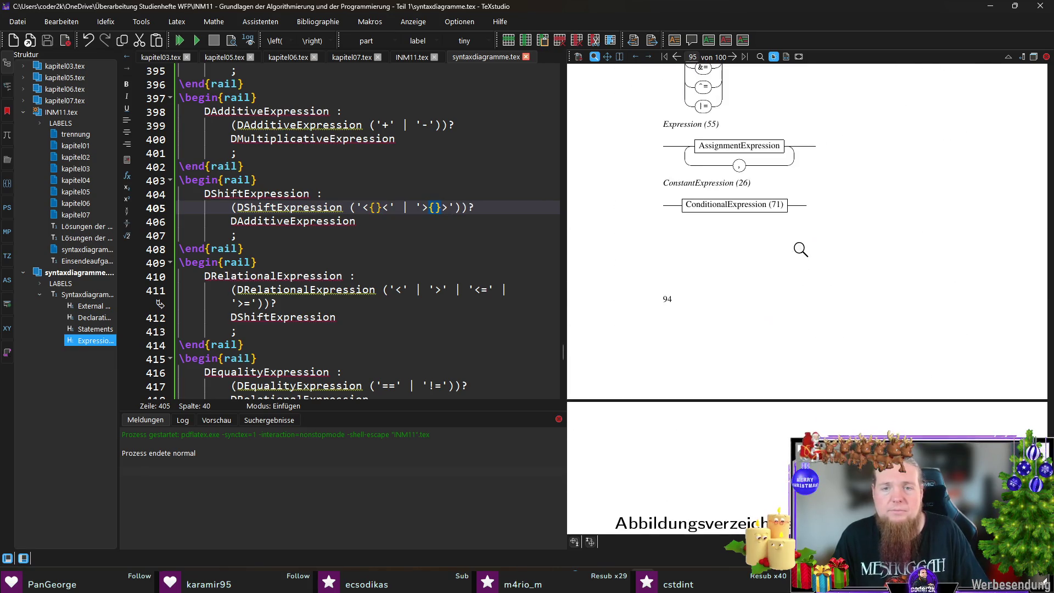
key(ctrl+Tab)
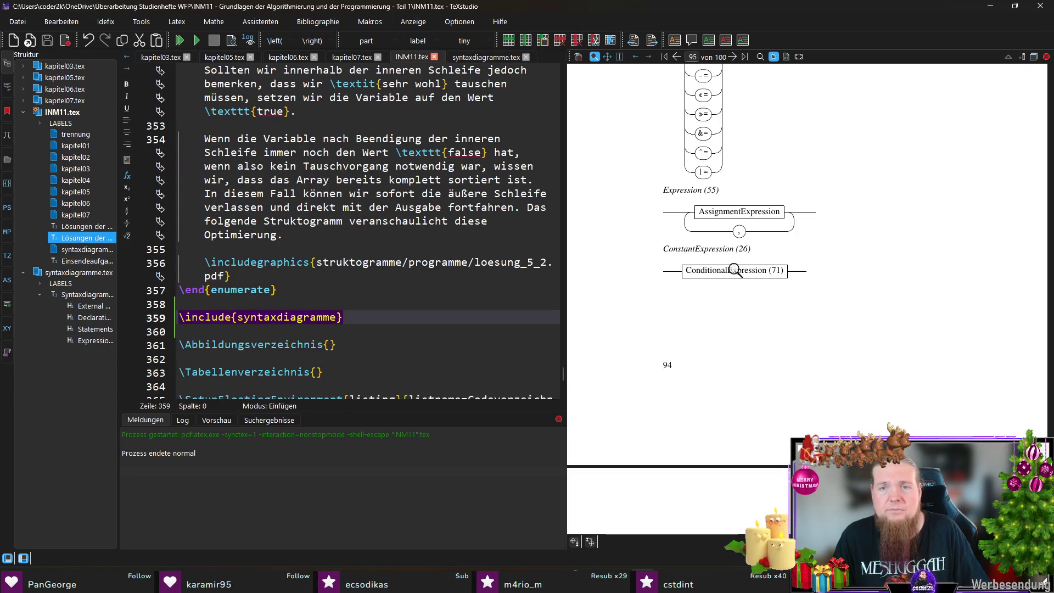
Change AssignmentExpression to DAssignmentExpression in the Expression rule and compile.
key(ctrl+Tab)
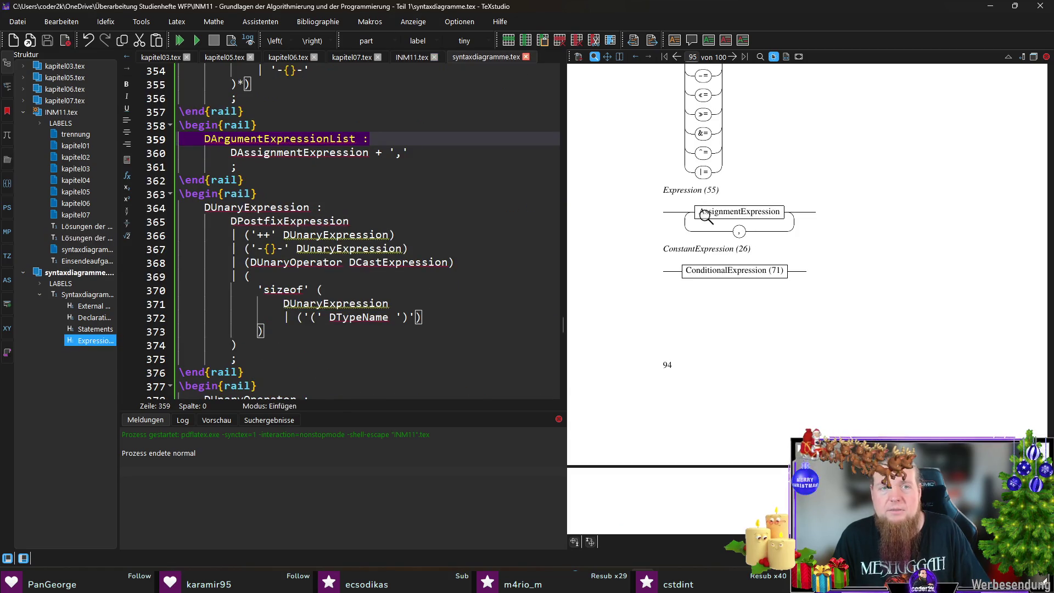
scroll(515, 242, up, 2)
scroll(721, 245, up, 3)
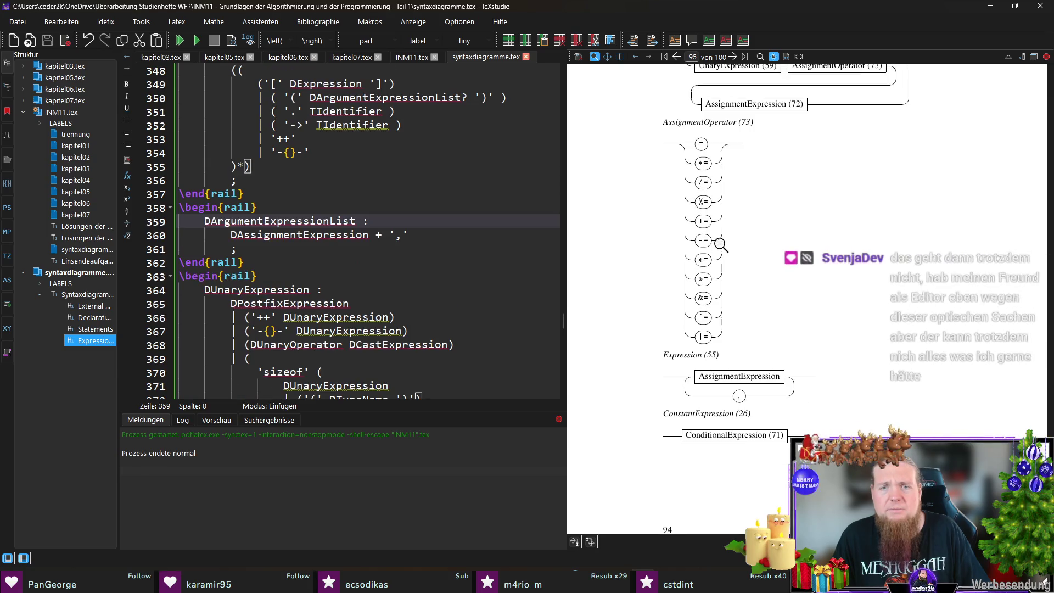
scroll(375, 251, down, 4)
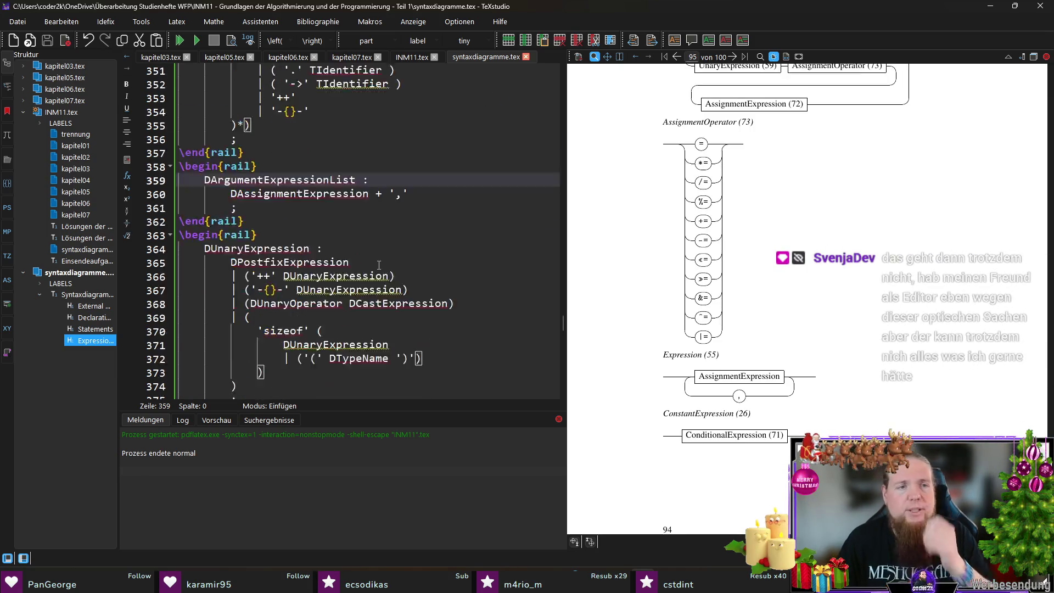
scroll(375, 250, down, 20)
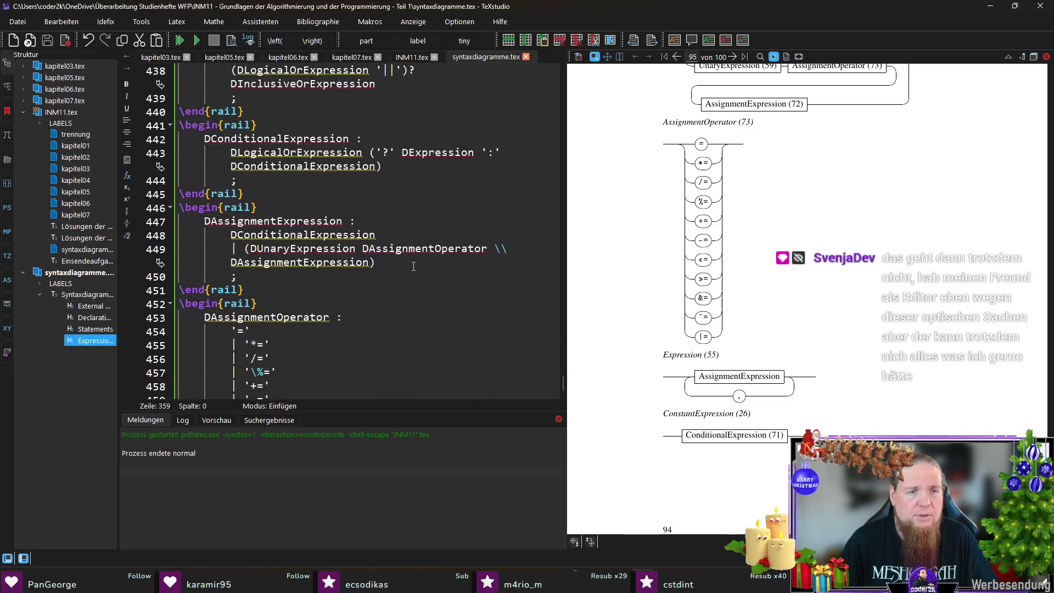
scroll(414, 264, down, 2)
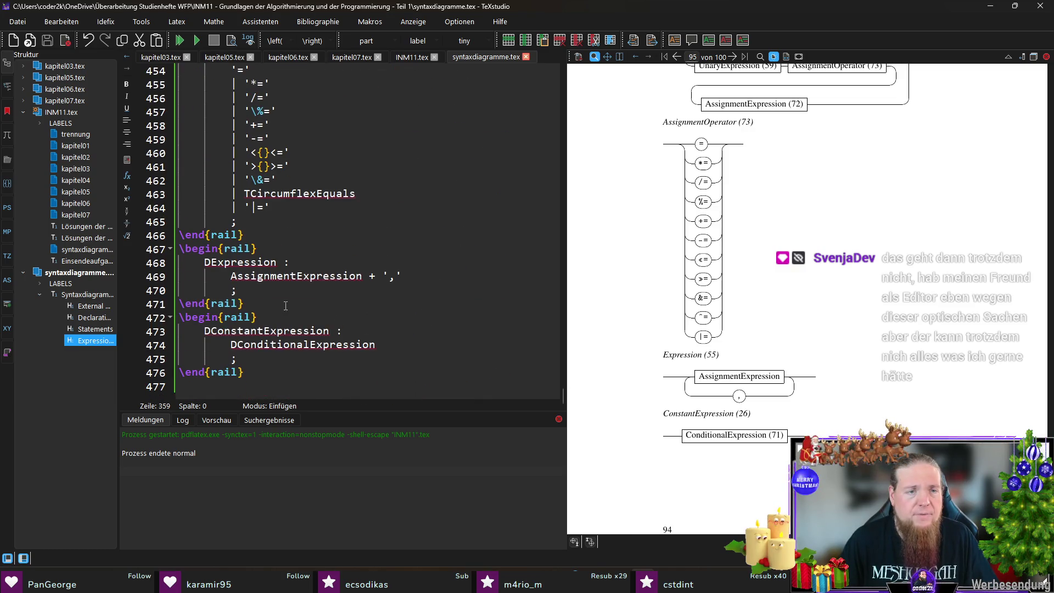
click(230, 276)
text(D)
key(F5)
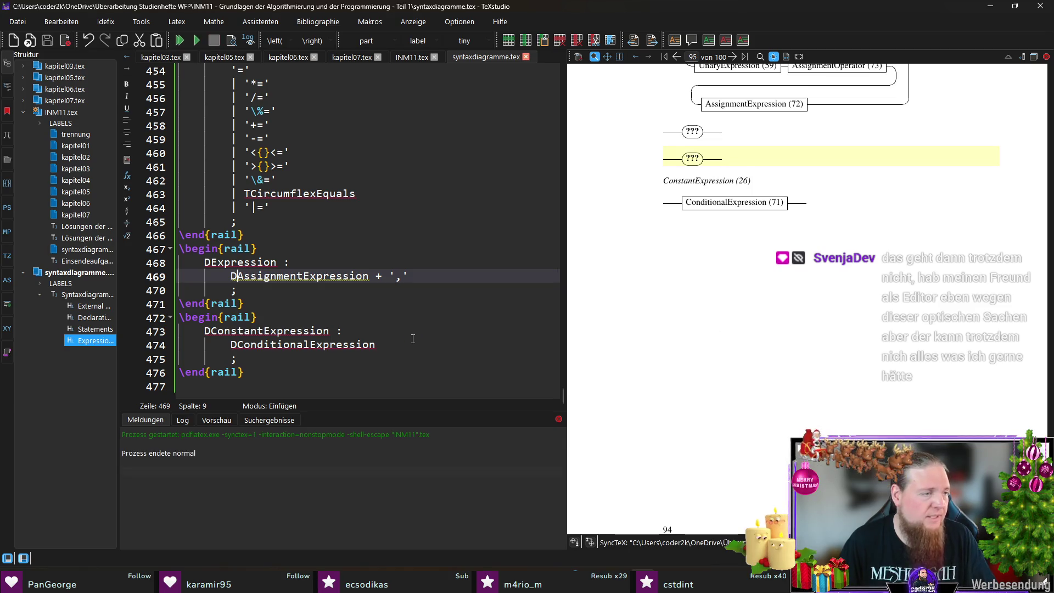
Rerun 'rail INM11' in Git Bash and compile again in TeXstudio.
key(alt+Tab)
key(Up)
key(Return)
key(alt+Tab)
key(F5)
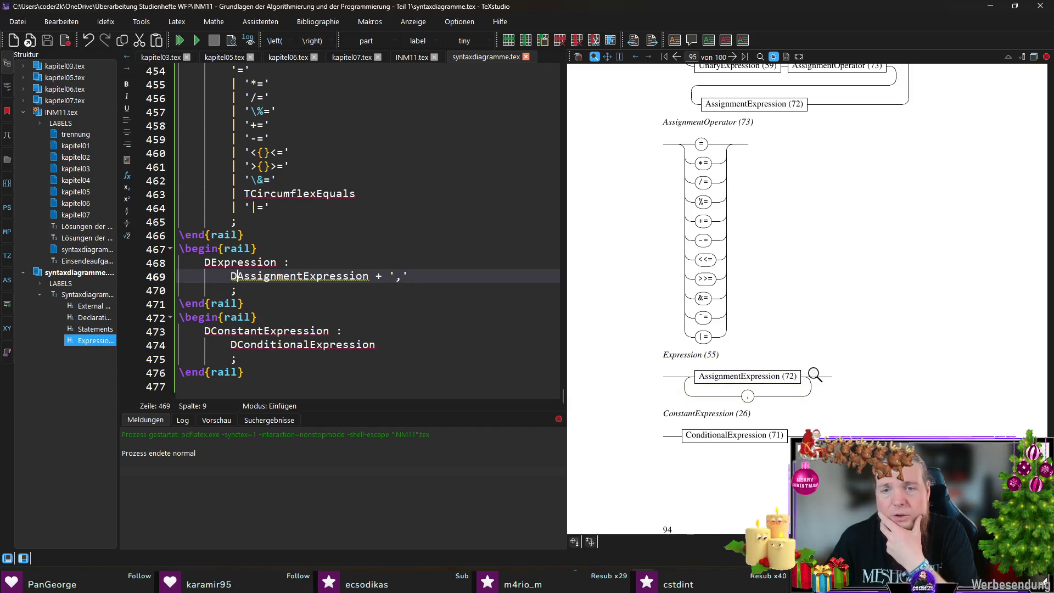
scroll(801, 362, down, 5)
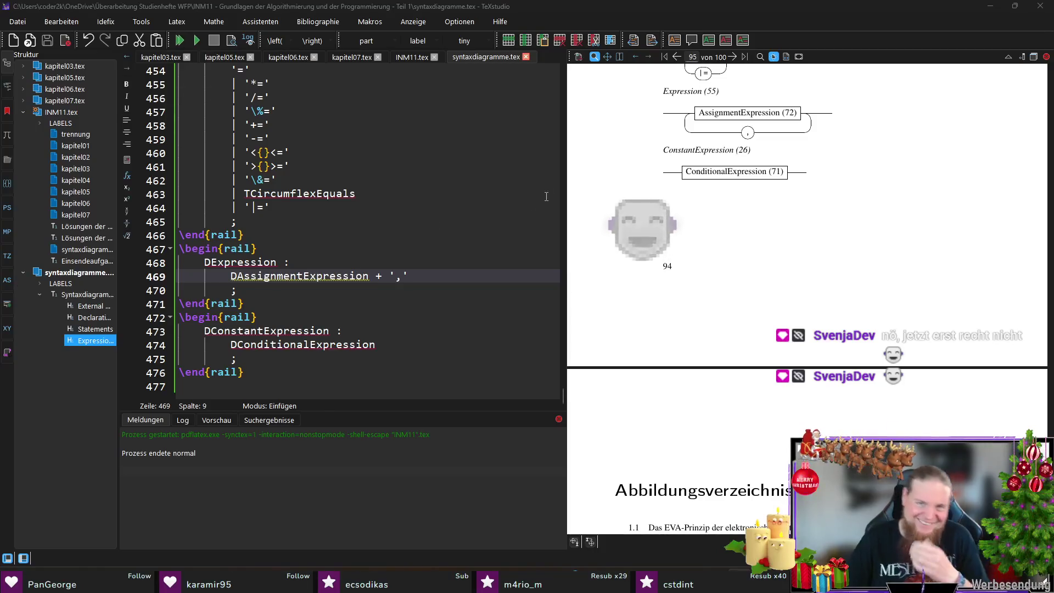
scroll(825, 293, down, 2)
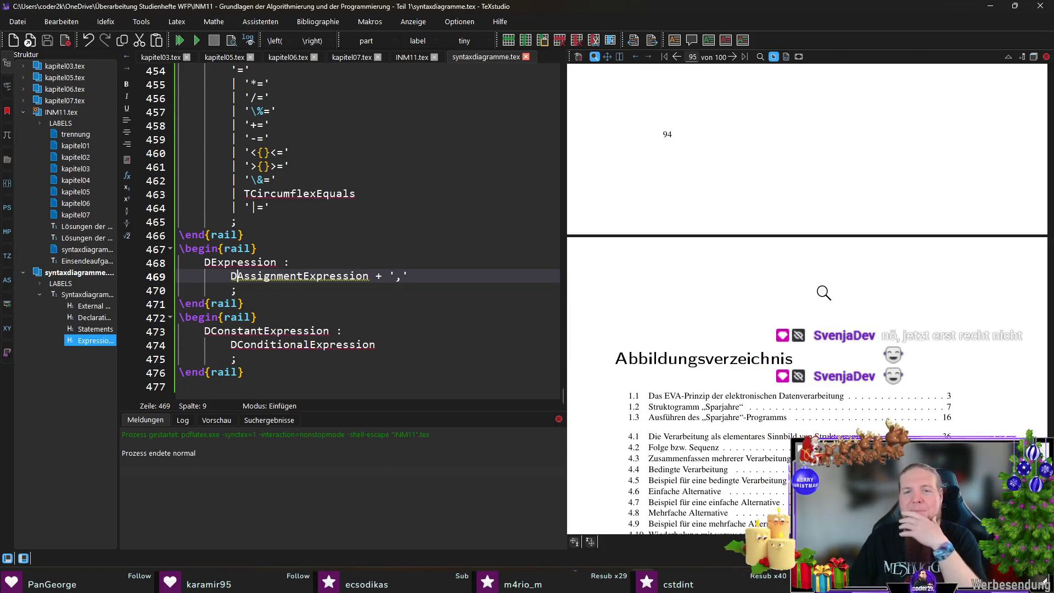
scroll(824, 294, up, 3)
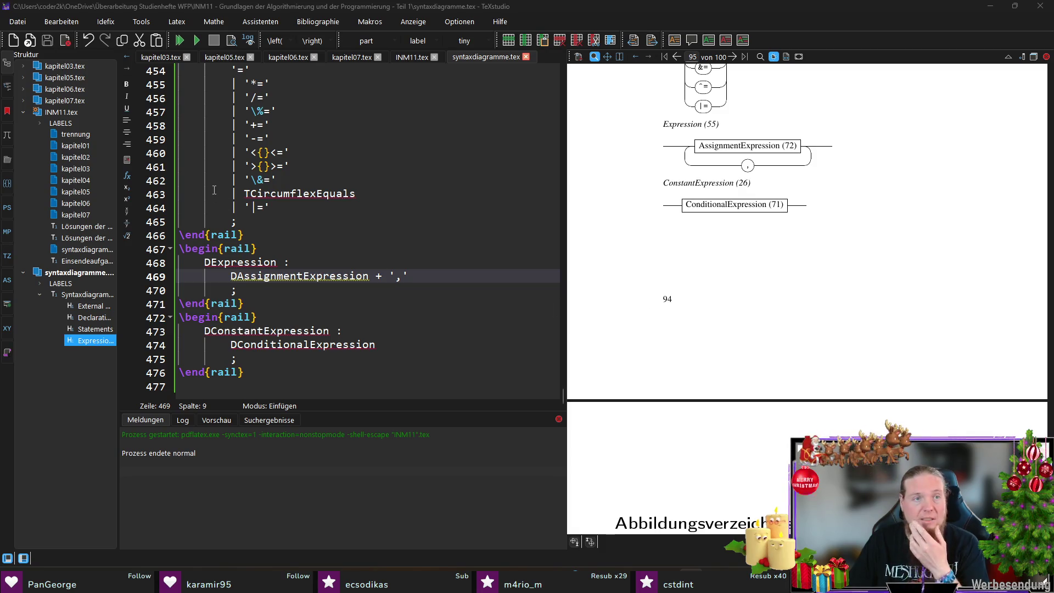
click(405, 251)
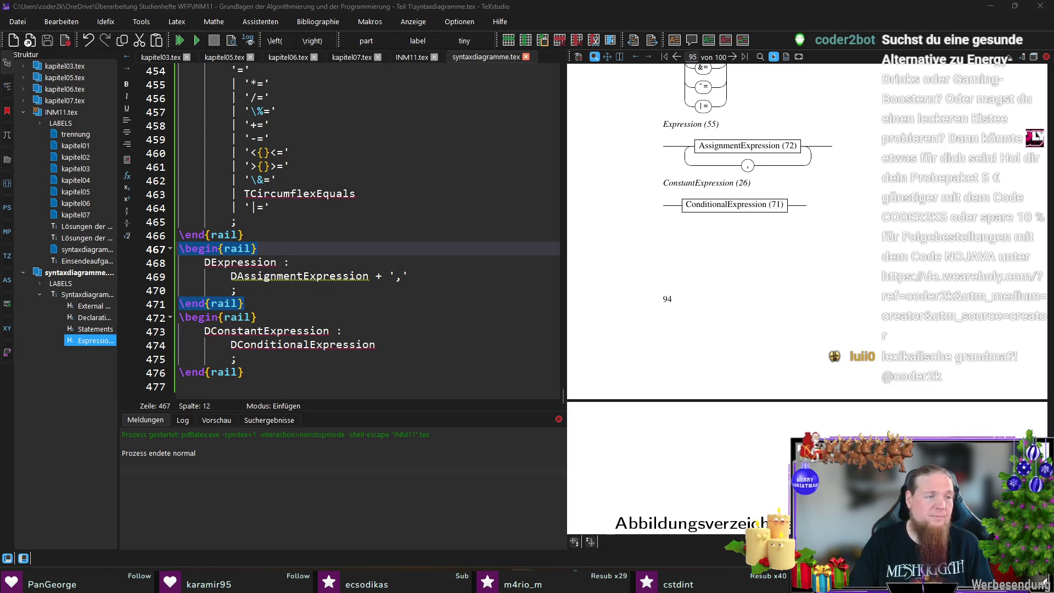
Select the numbered \railalias definitions, lines 51–122, in the INM11.tex preamble.
key(alt+Tab)
key(alt+Tab)
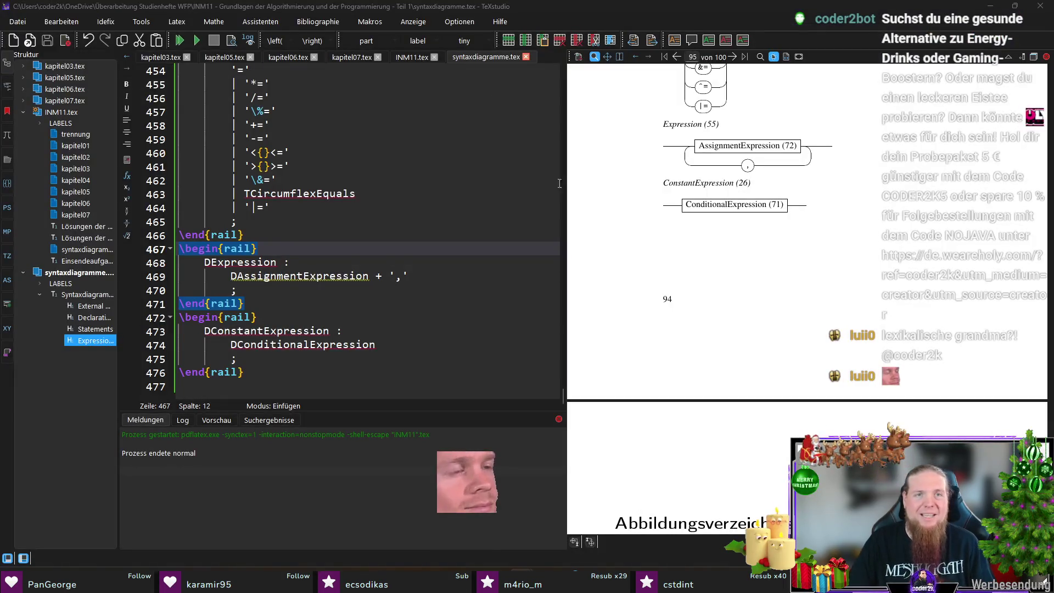
click(409, 61)
scroll(459, 277, up, 3)
scroll(459, 276, down, 3)
scroll(459, 276, up, 4)
drag(563, 362, 577, 82)
scroll(315, 263, down, 10)
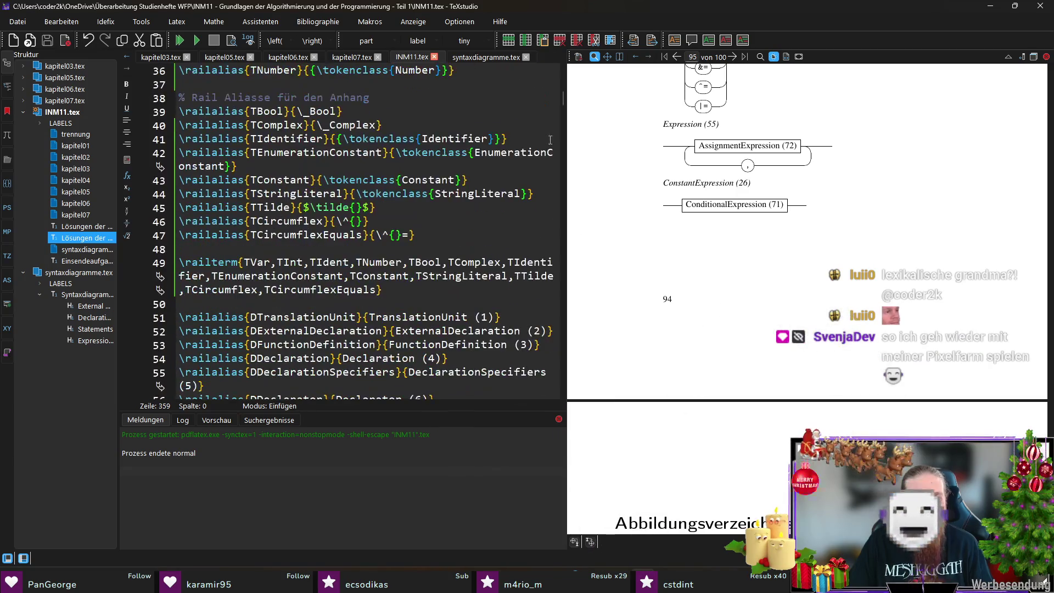
scroll(315, 263, up, 2)
scroll(203, 235, down, 3)
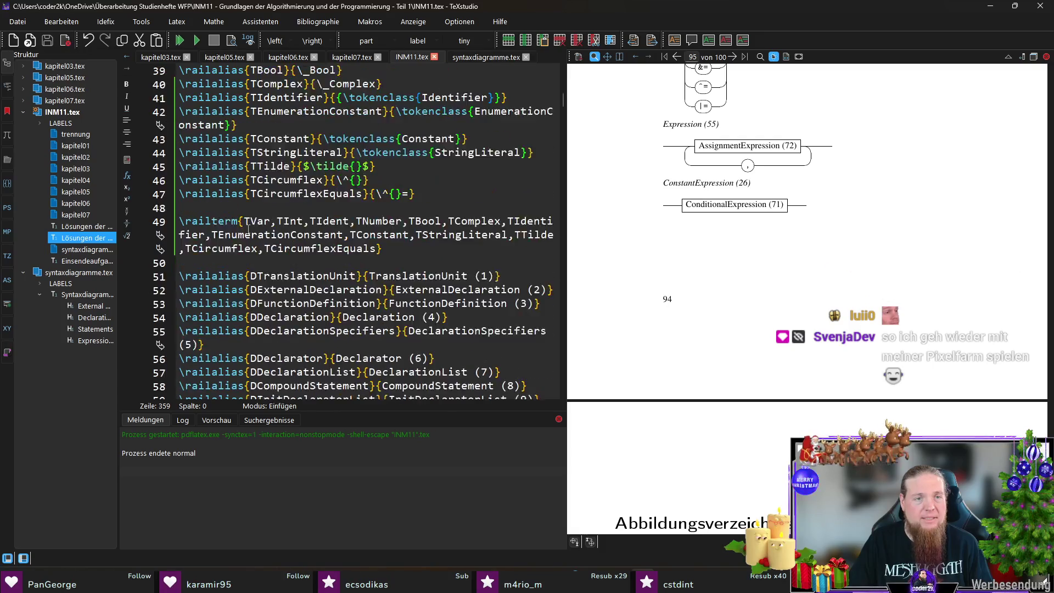
mouse_move(179, 235)
mouse_down()
mouse_move(217, 317)
mouse_move(484, 303)
mouse_move(415, 289)
mouse_move(495, 275)
mouse_move(483, 165)
mouse_move(520, 283)
mouse_move(558, 277)
mouse_up()
key(ctrl+c)
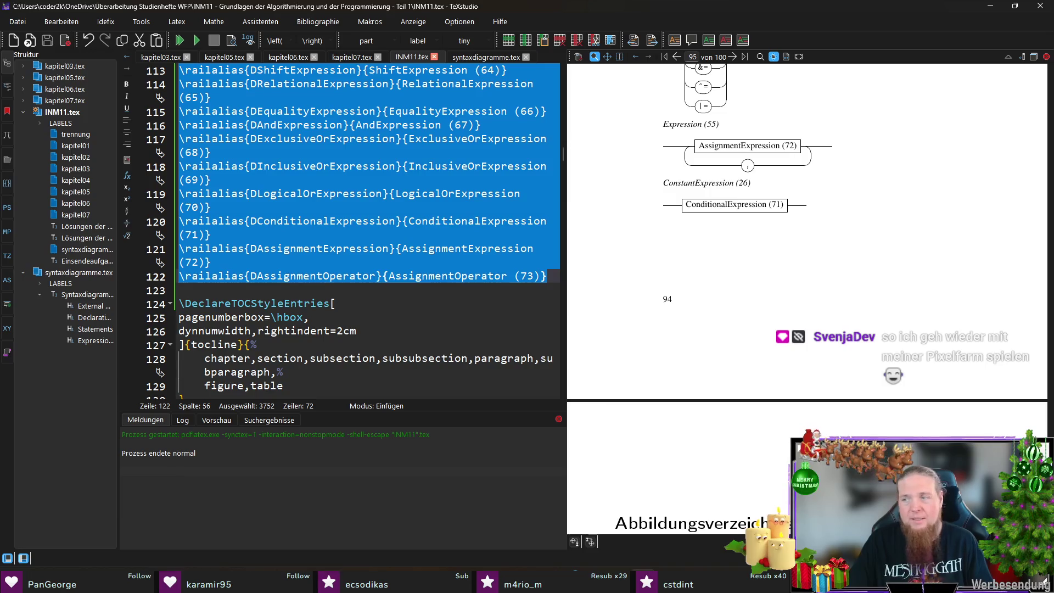
key(alt+Tab)
Write a ChatGPT prompt with the \railalias block in a code fence, asking for definition-order numbering.
text(Take )
text(look at the preamble)
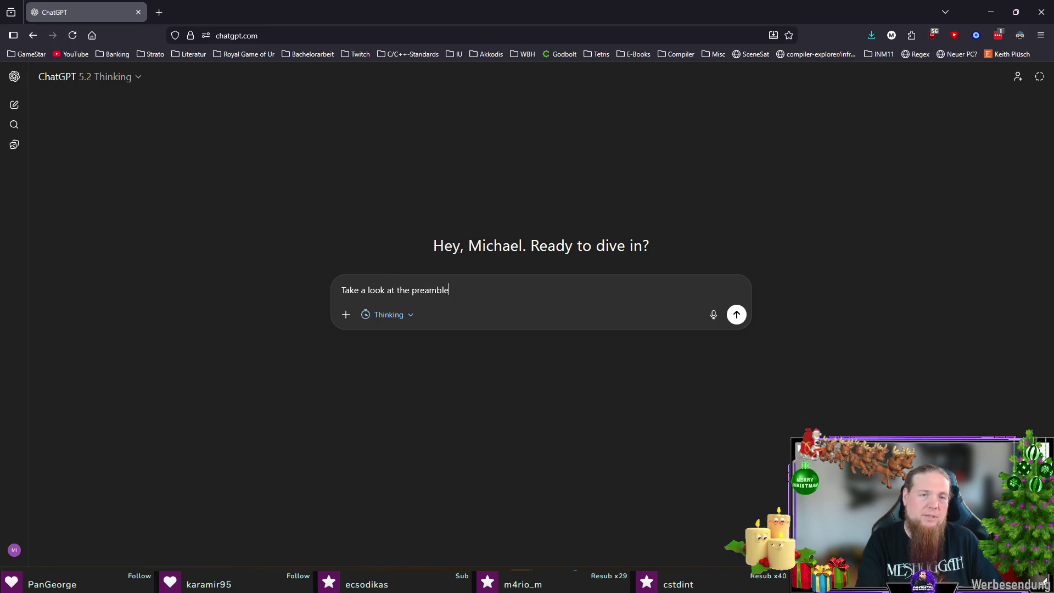
text(a part of my)
key(ctrl+shift+Right)
text(LaTeX docu)
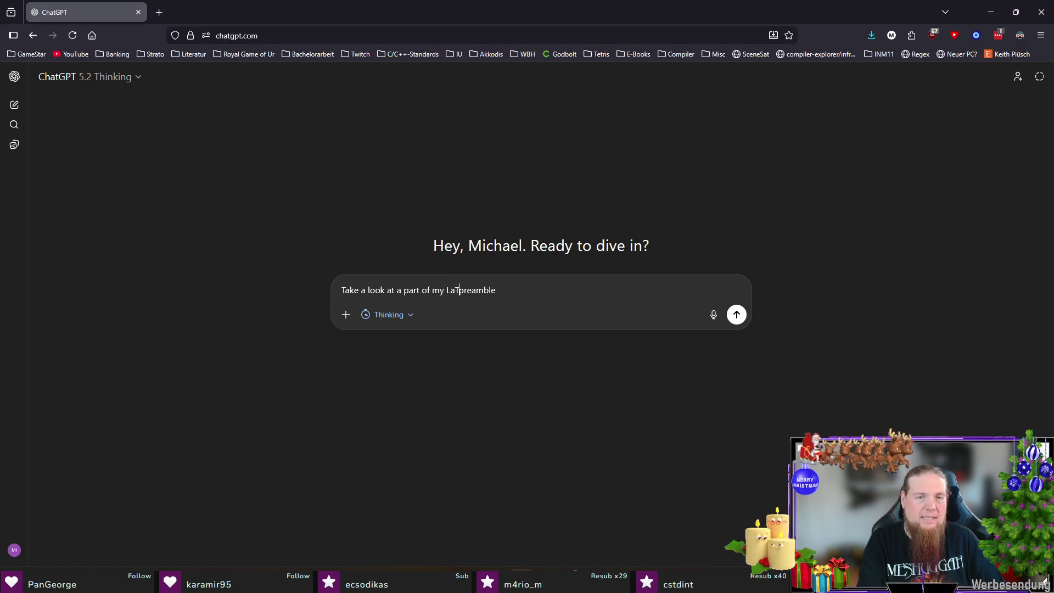
text(ment preamble)
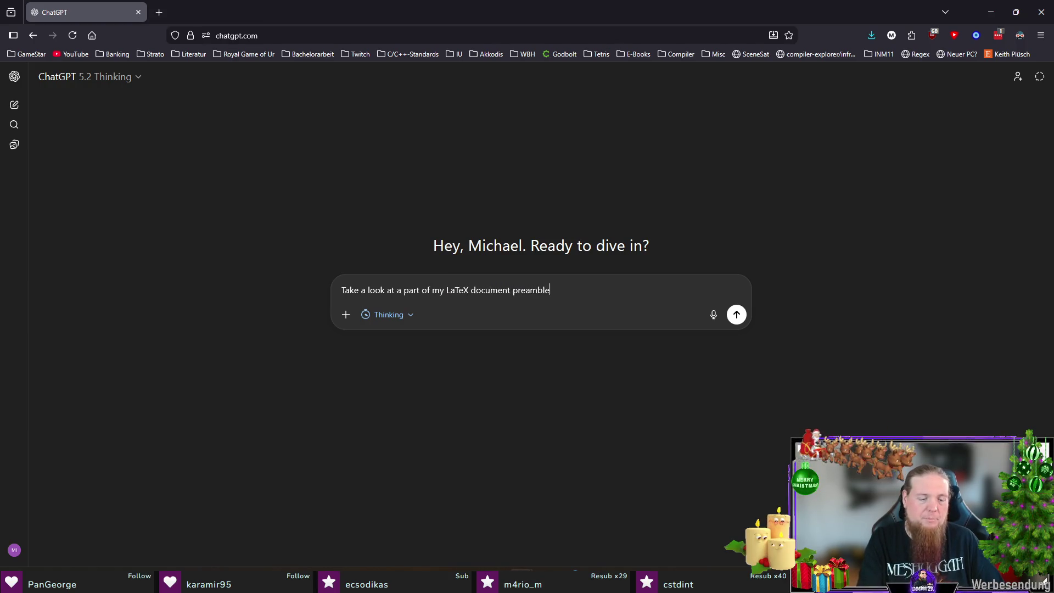
text(:)
key(shift+Return)
key(shift+Return)
text(``)
key(shift+Return)
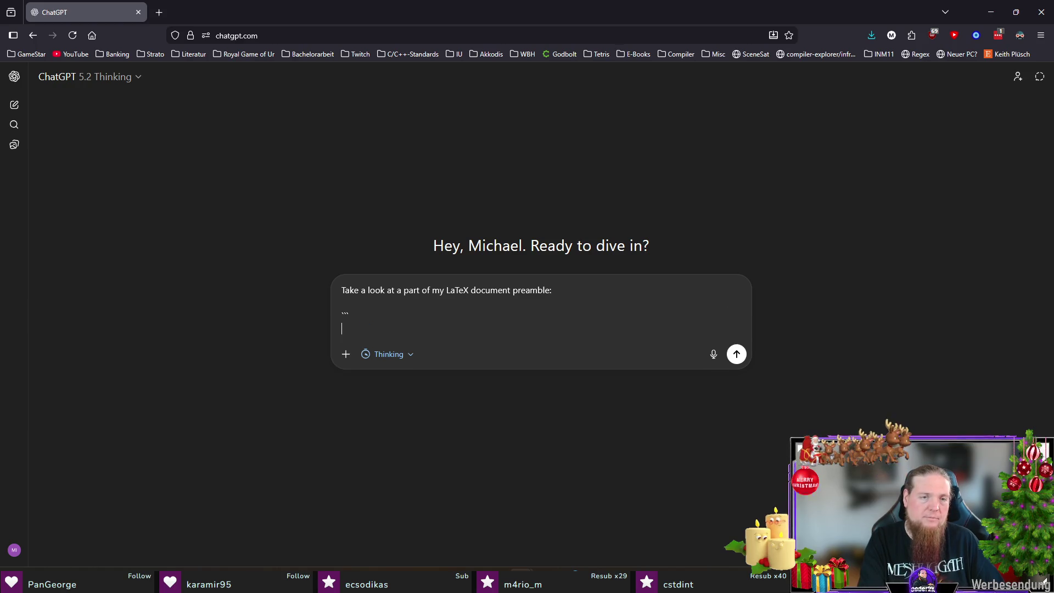
key(ctrl+v)
key(shift+Return)
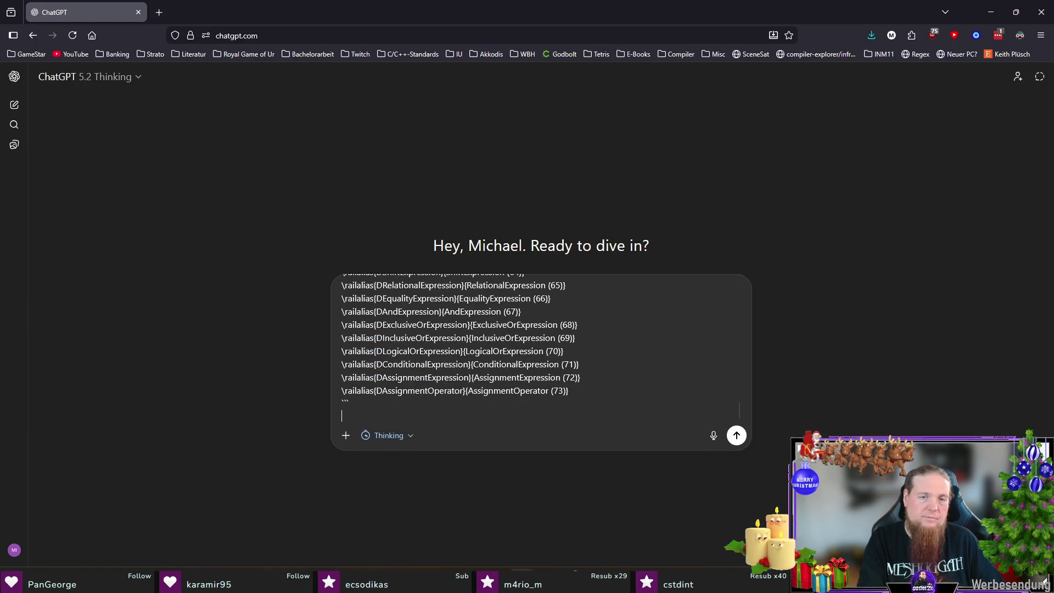
key(shift+Return)
text(he numbers )
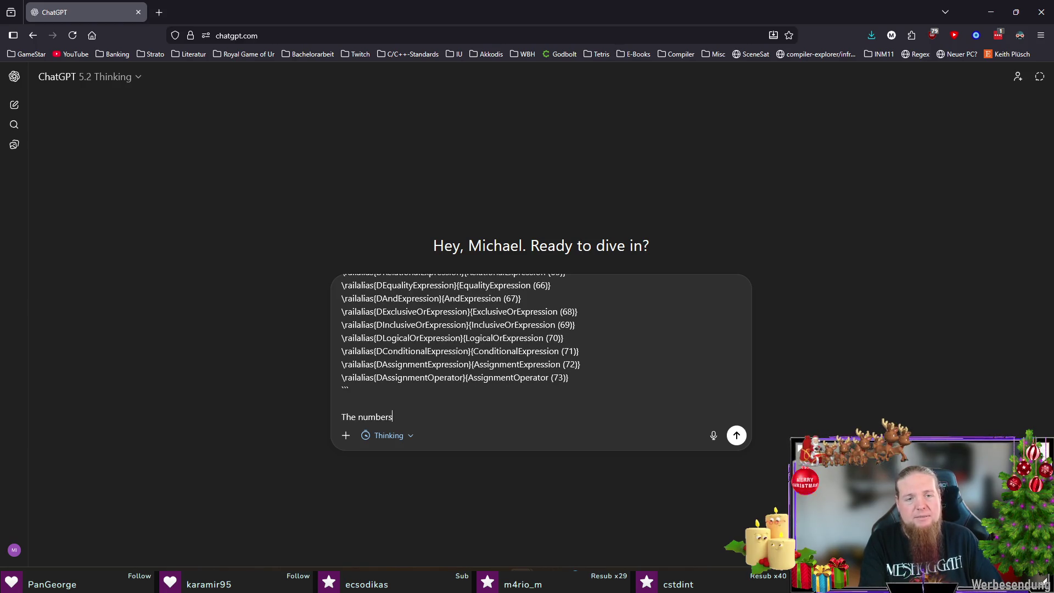
text(behind the)
key(ctrl+Left)
key(ctrl+shift+Left)
text(after the diagram names should be in the same order as they are defined inside the document.)
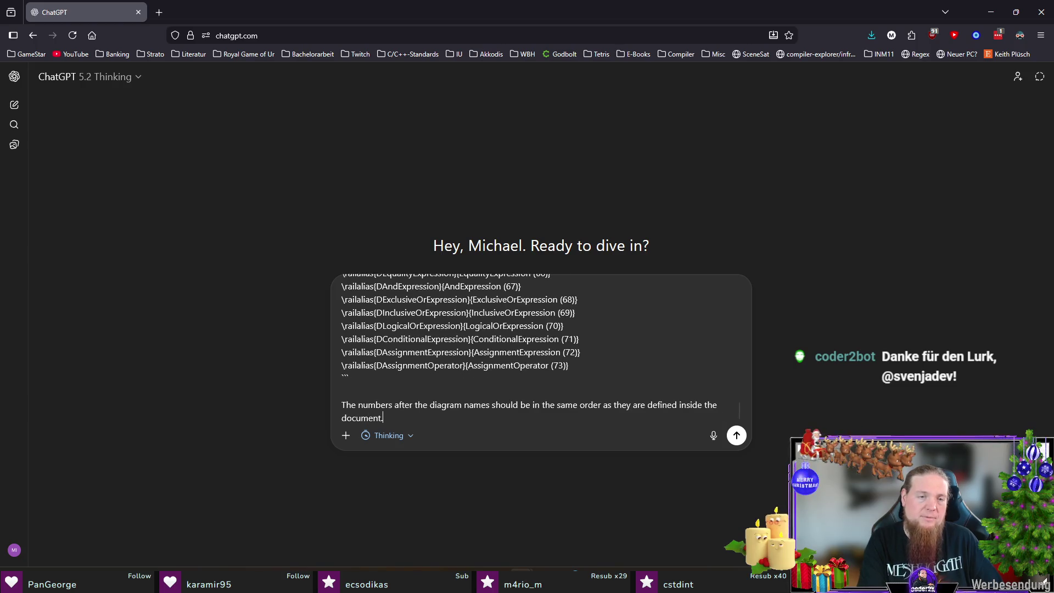
Copy the entire syntaxdiagramme.tex contents and return to the ChatGPT prompt.
key(alt+Tab)
key(ctrl+Tab)
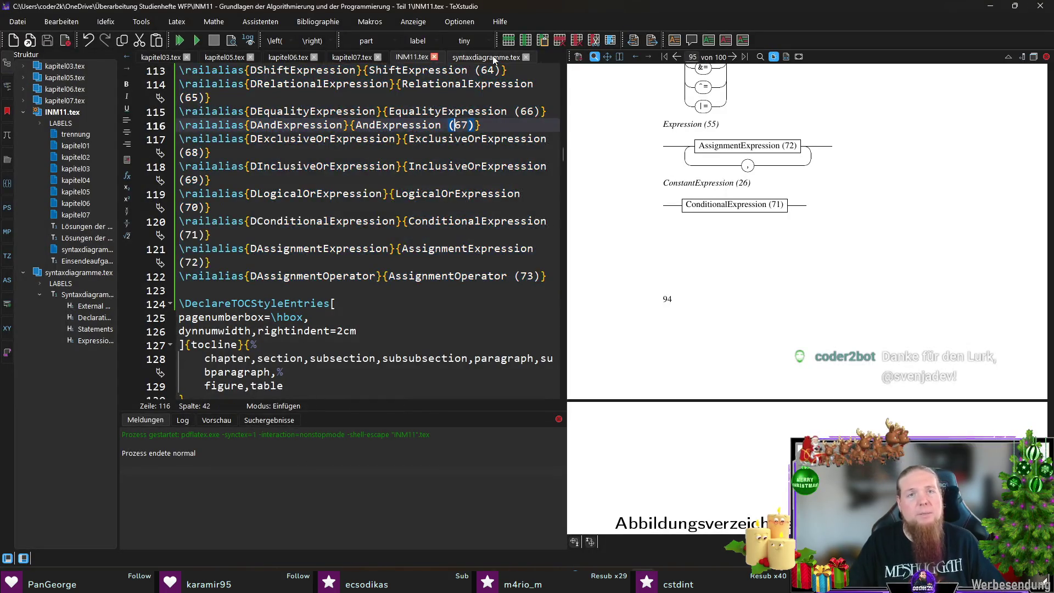
key(ctrl+a)
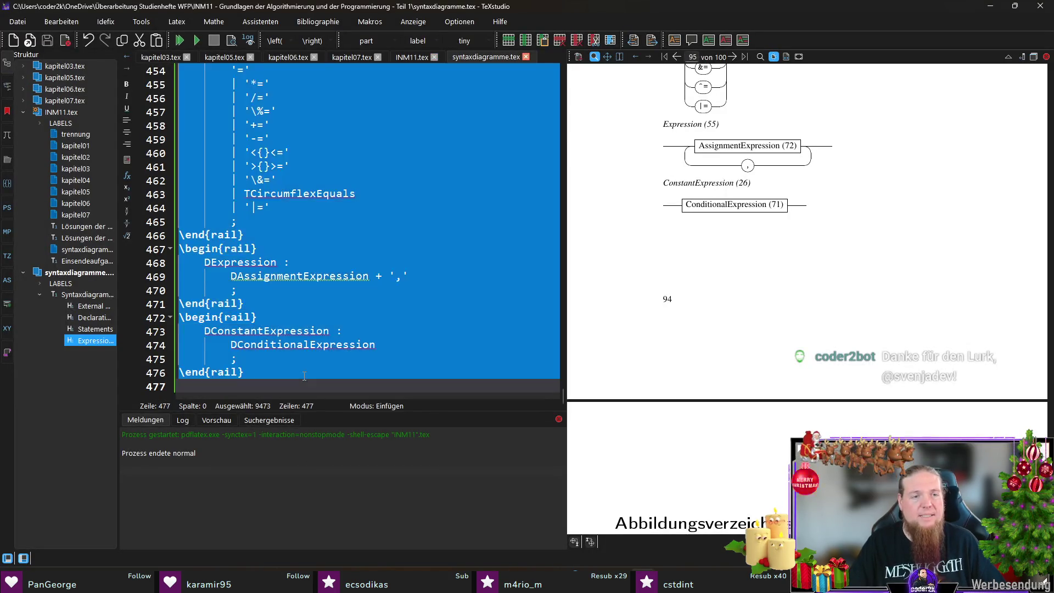
click(394, 242)
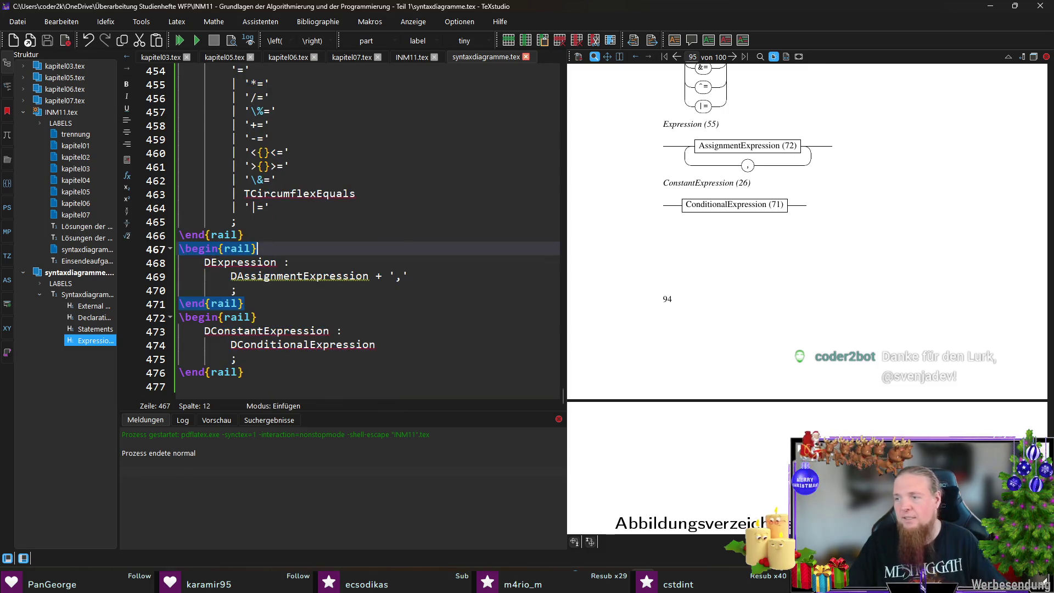
key(alt+Tab)
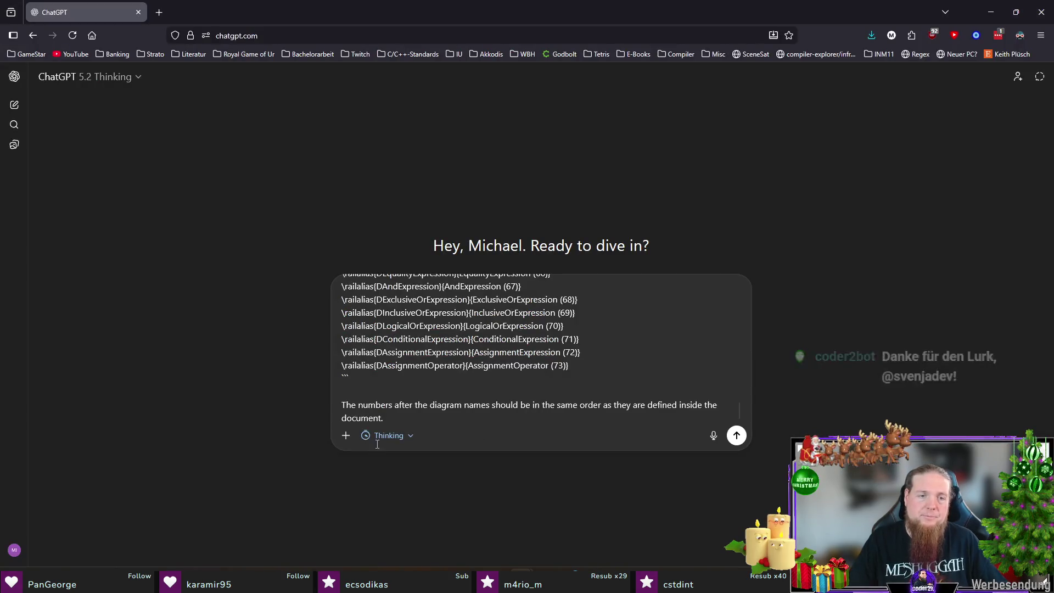
Ask ChatGPT to renumber so the order matches, pasting the full syntaxdiagramme.tex source below the request.
text(Please )
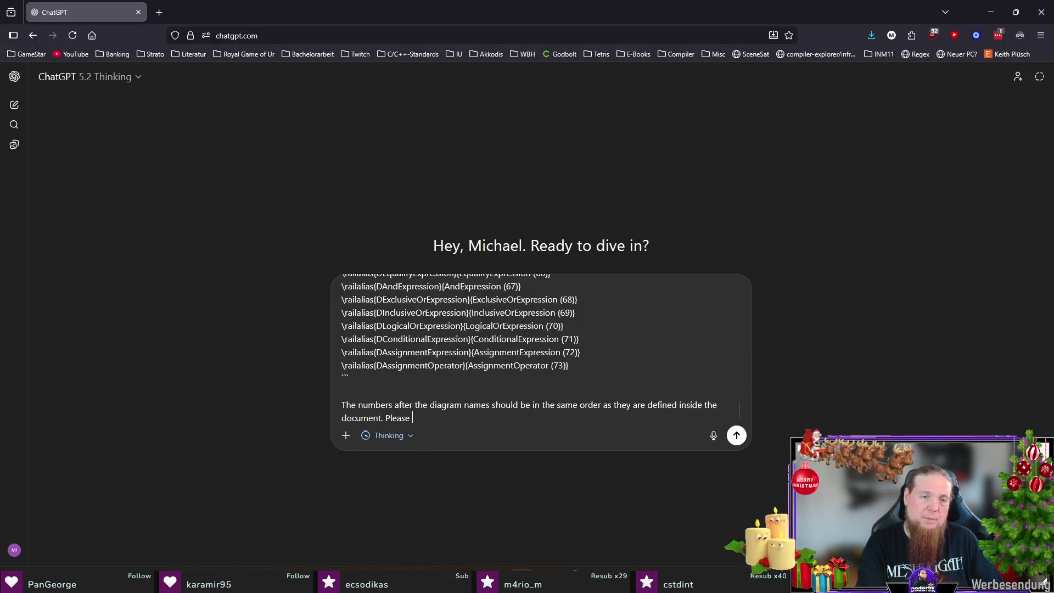
text(change the numbers so)
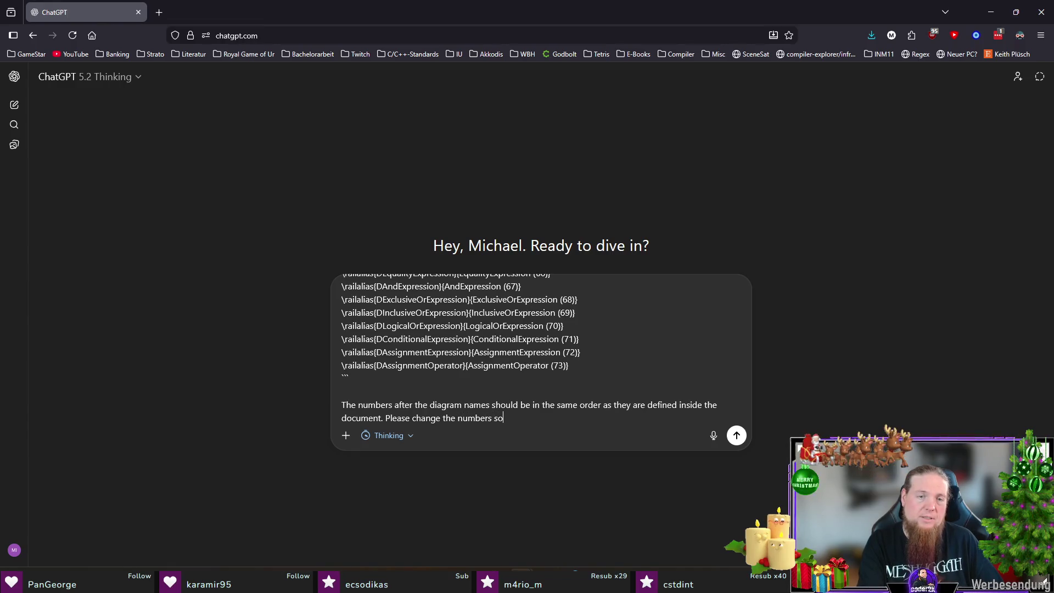
text( that the ord)
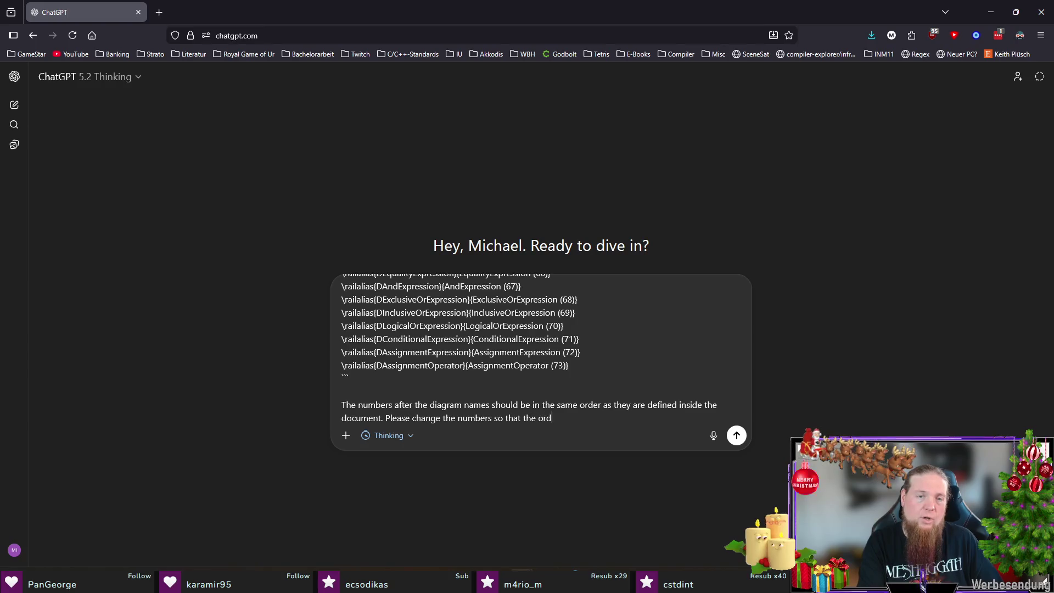
text(er matches. Here is the a)
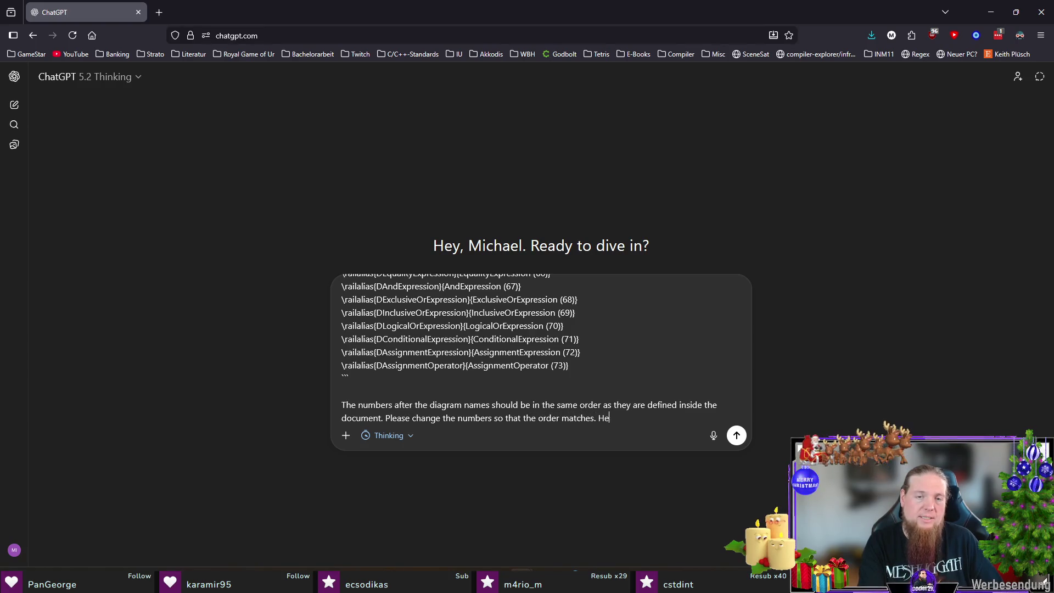
text(document itself:)
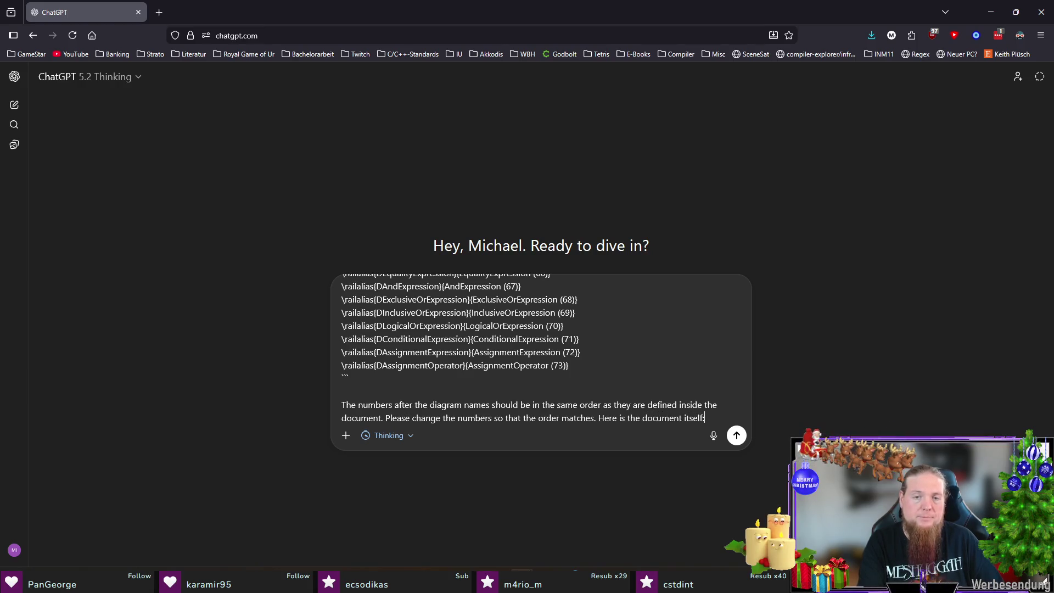
key(shift+Return)
key(shift+Return)
key(shift+Return)
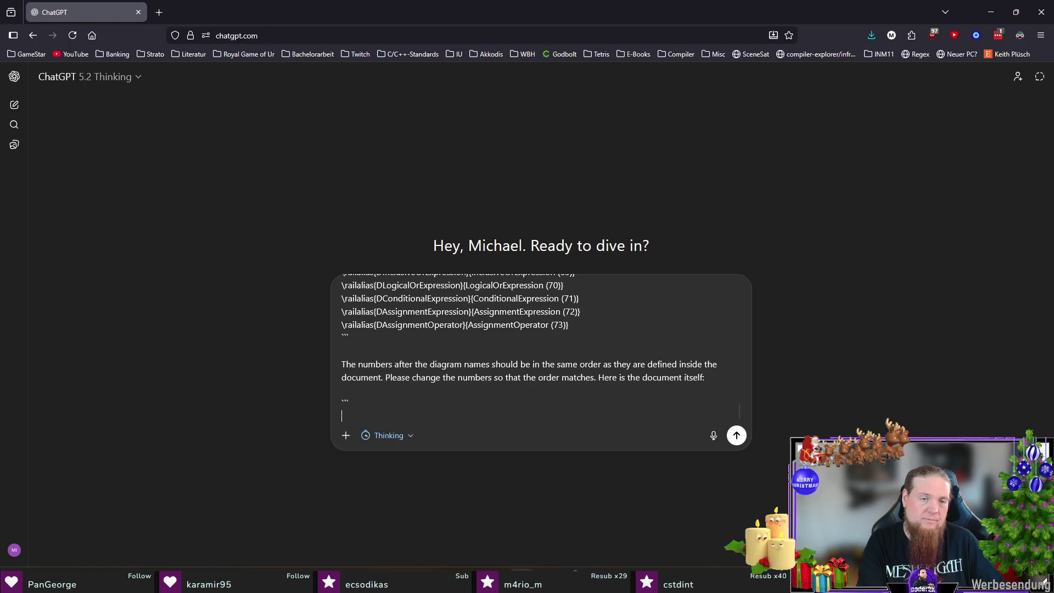
key(ctrl+v)
key(Return)
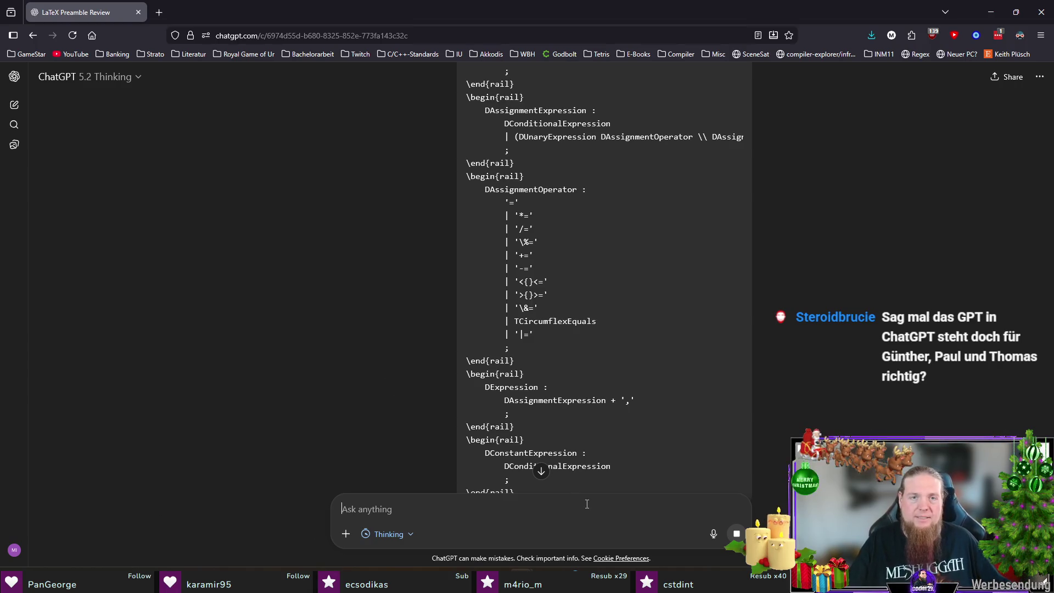
Scroll through ChatGPT's renumbered \railalias block, from TranslationUnit (1) to Expression (68).
scroll(587, 505, down, 3)
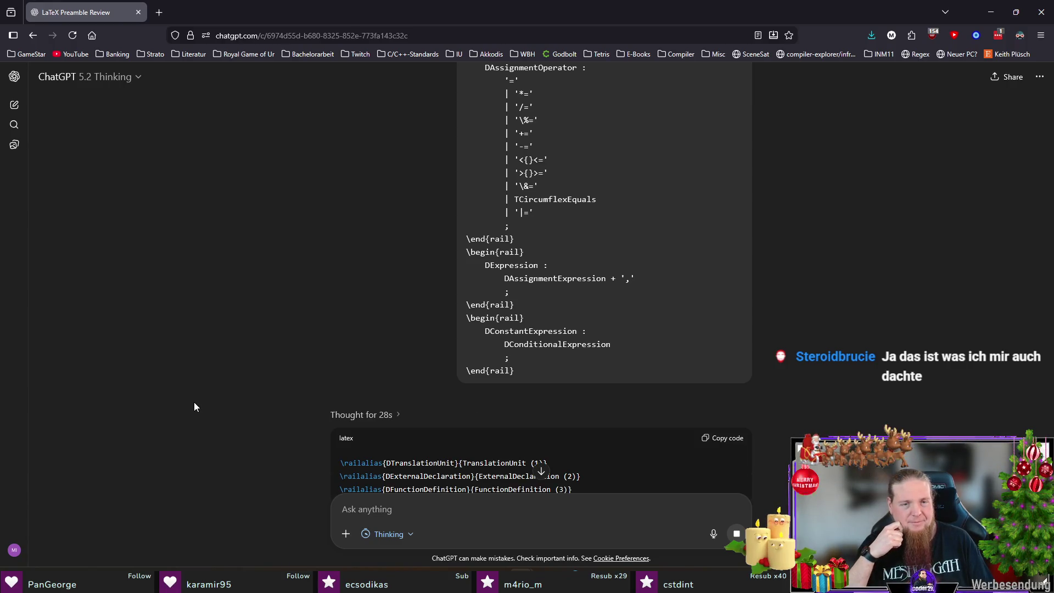
scroll(194, 406, down, 5)
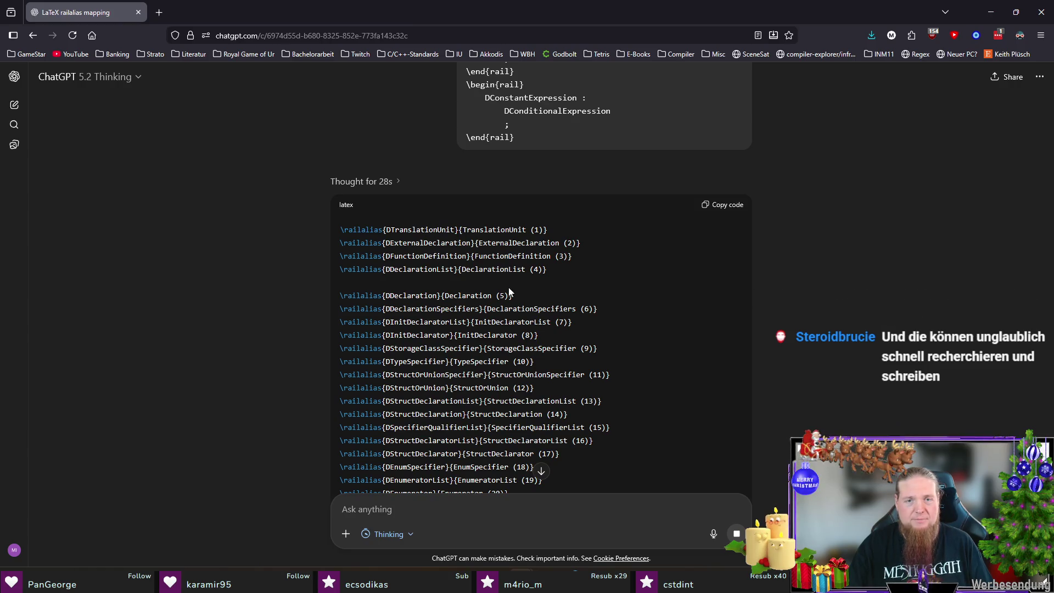
scroll(527, 288, down, 4)
scroll(526, 271, down, 8)
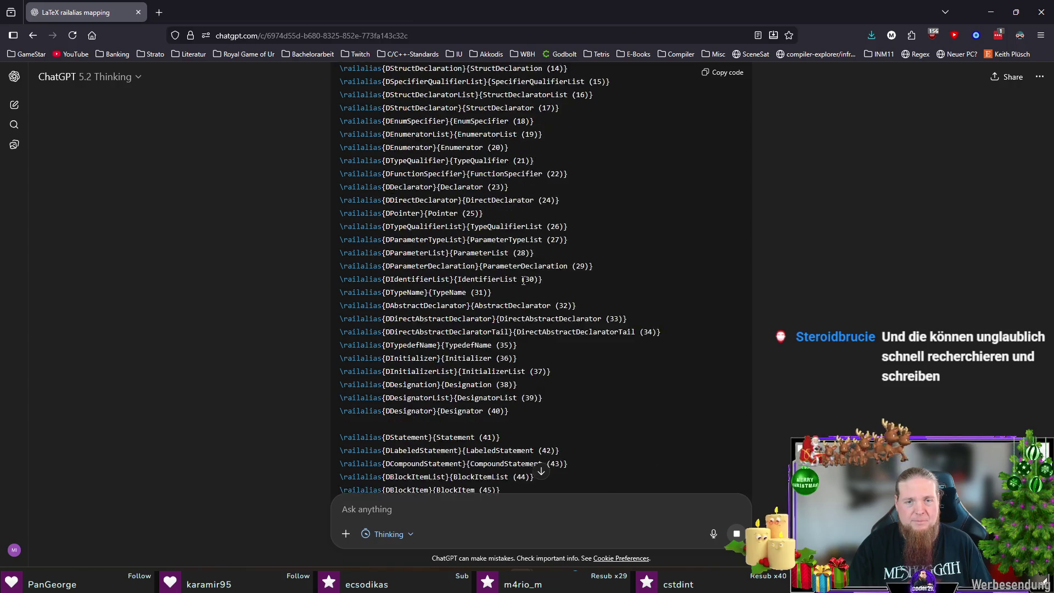
scroll(522, 281, down, 1)
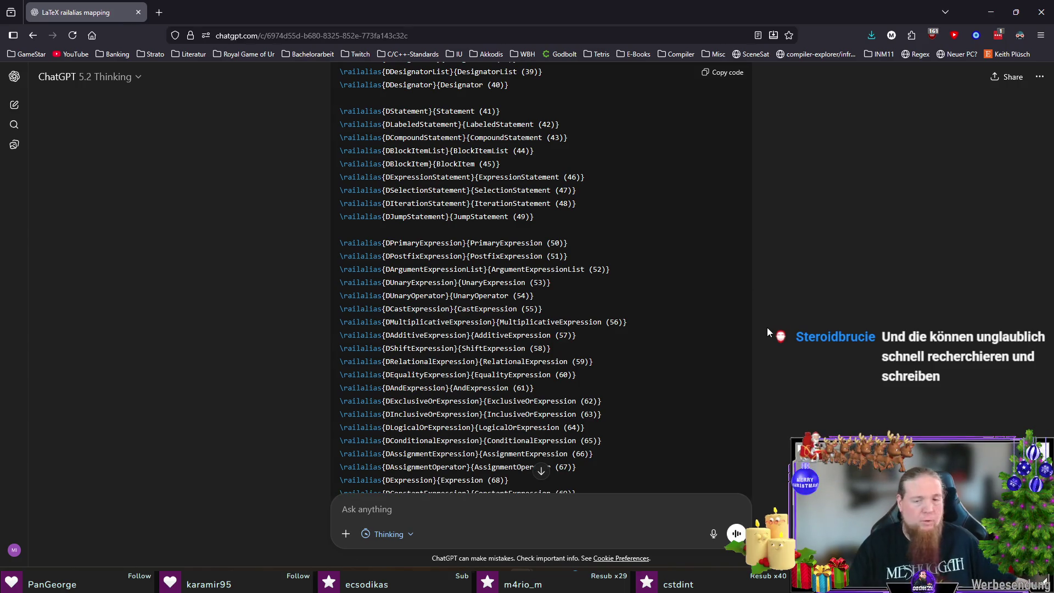
In Git Bash, run git commit . on the current changes.
key(alt+Tab)
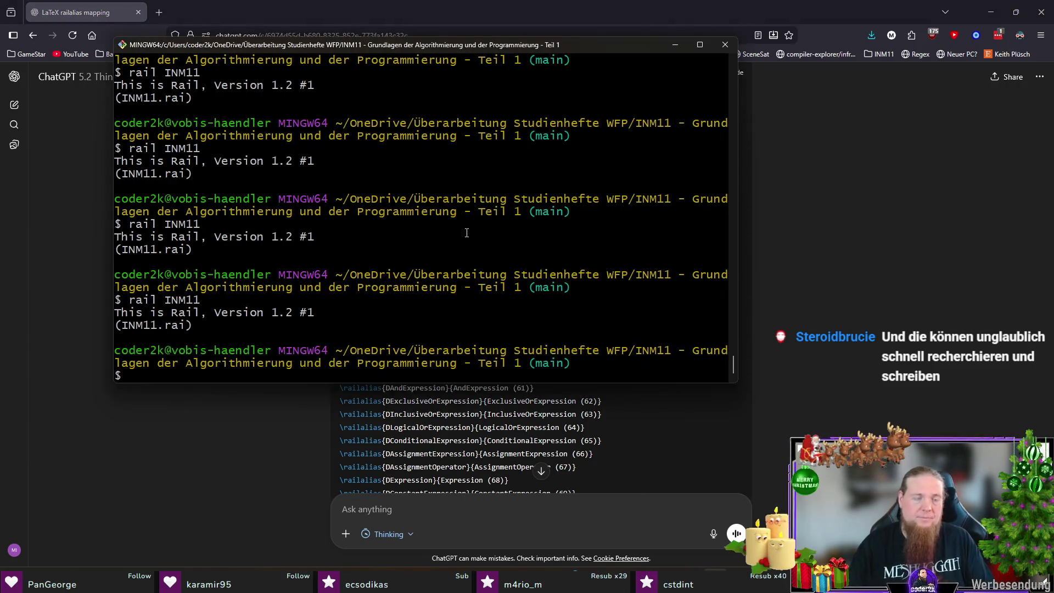
text(git co)
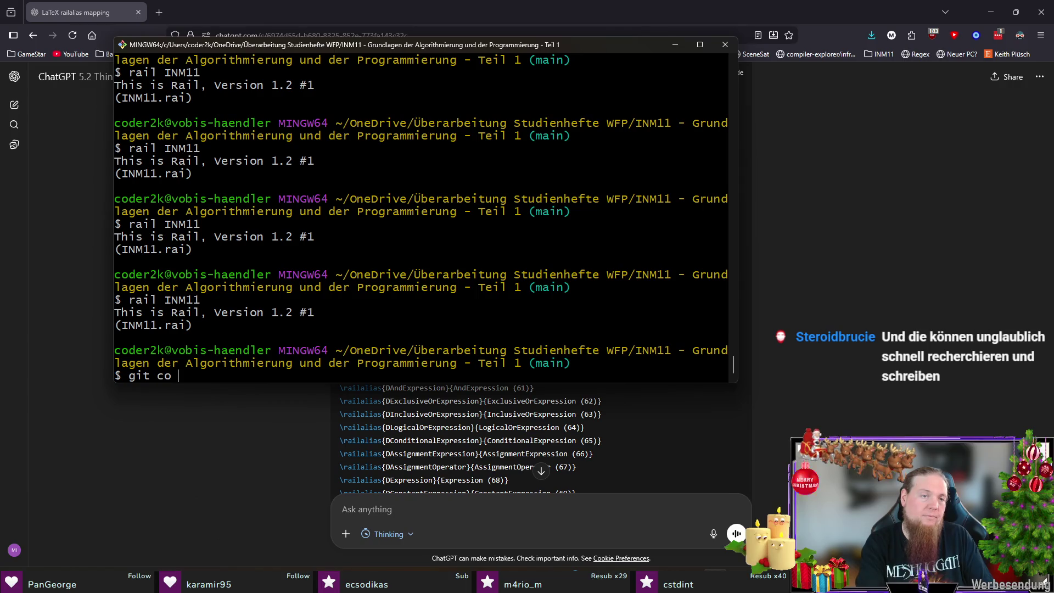
text(mmit .)
key(Return)
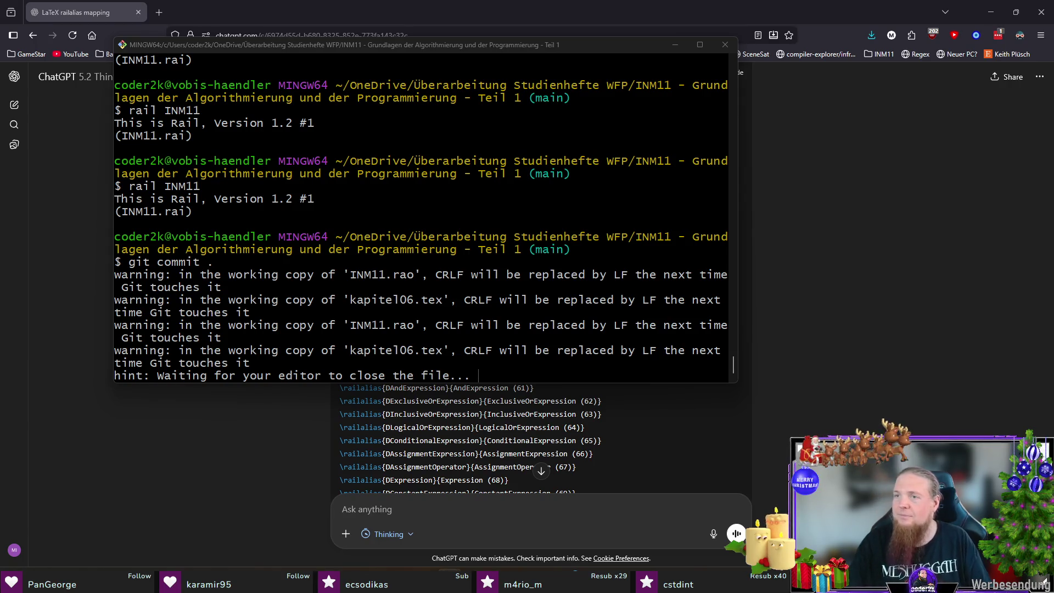
Stage all files with git add . and amend them into the latest commit as 07f5aad.
text(git add .)
key(Return)
text(git commit --amend)
key(Return)
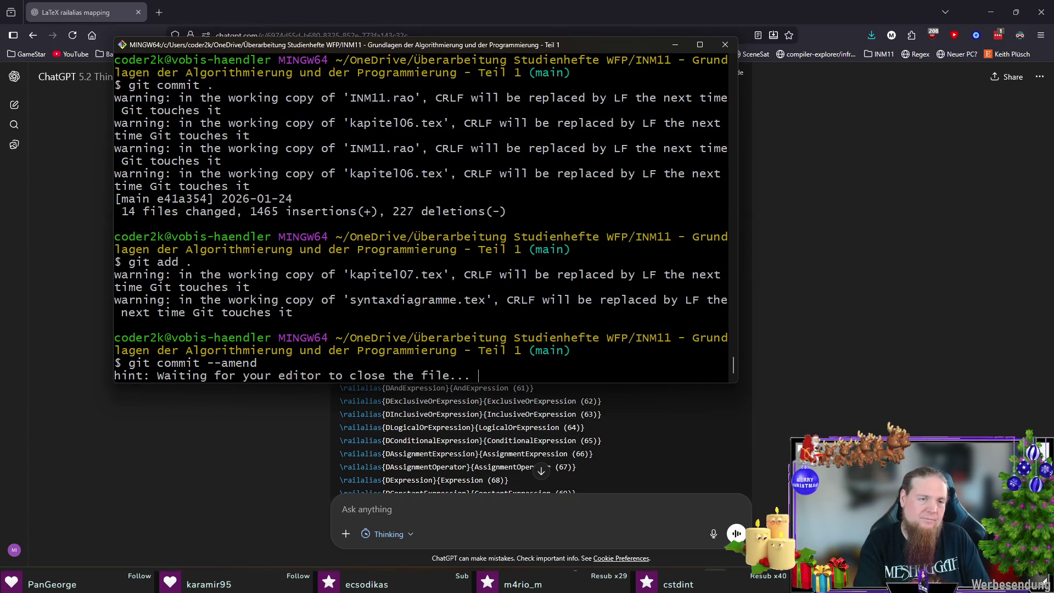
key(alt+F4)
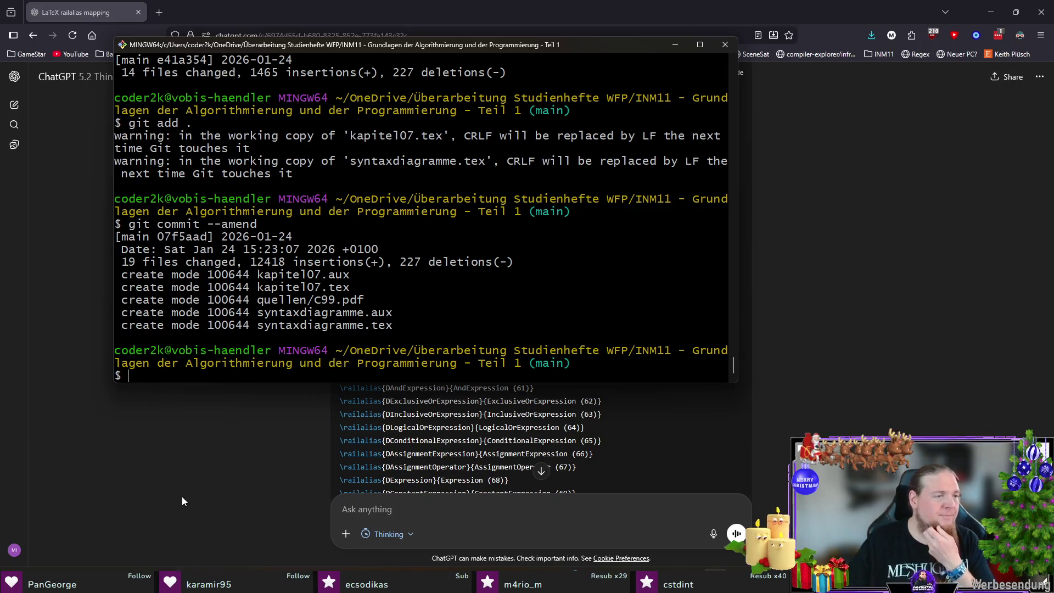
click(182, 496)
Copy ChatGPT's finished railalias block, ending at ConstantExpression (69), and return to TeXstudio.
scroll(646, 338, down, 3)
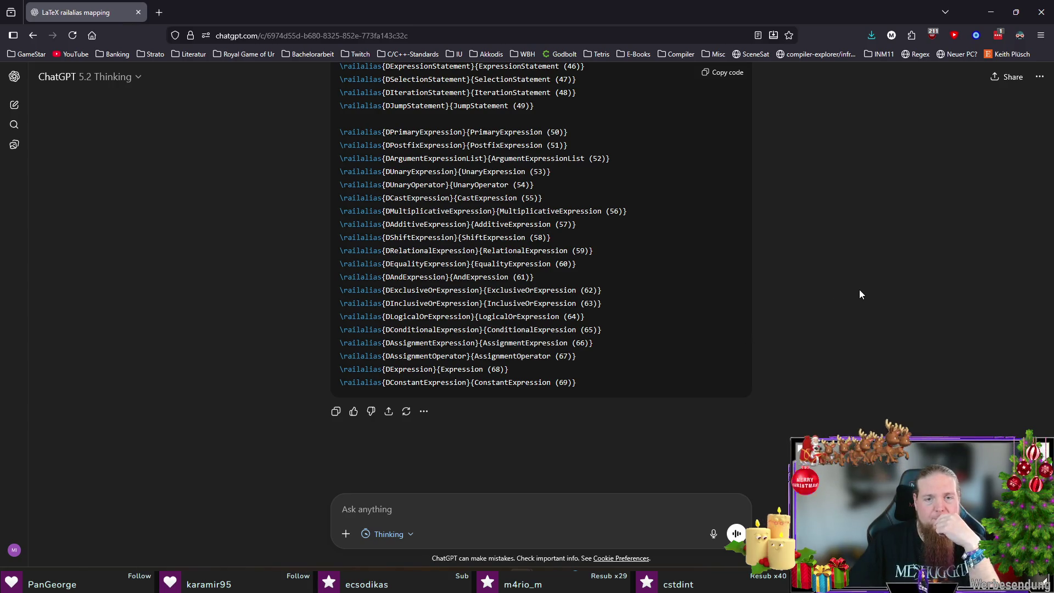
scroll(860, 294, up, 8)
click(728, 72)
mouse_move(668, 590)
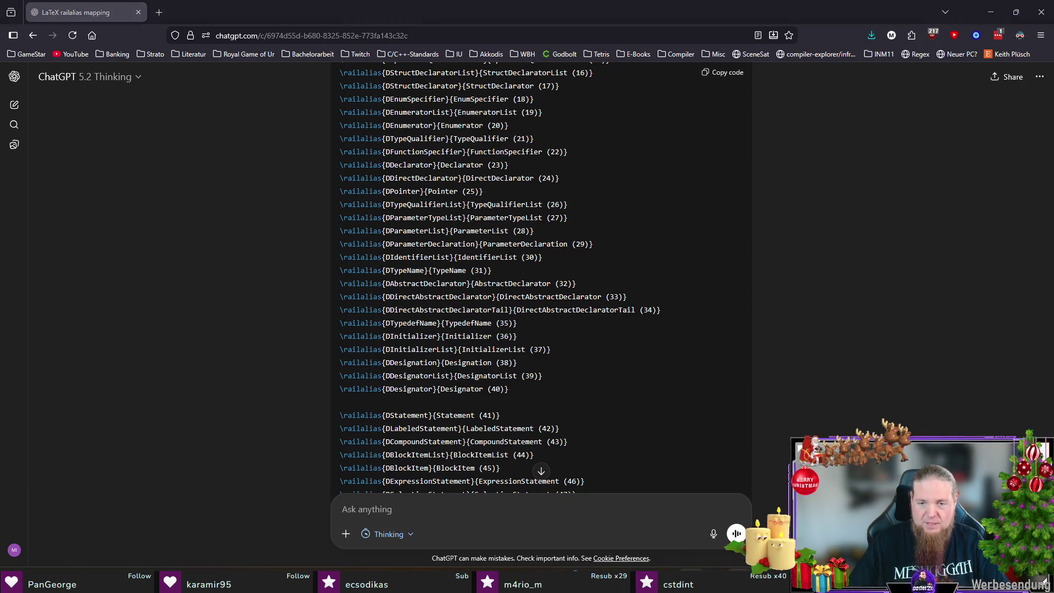
click(642, 587)
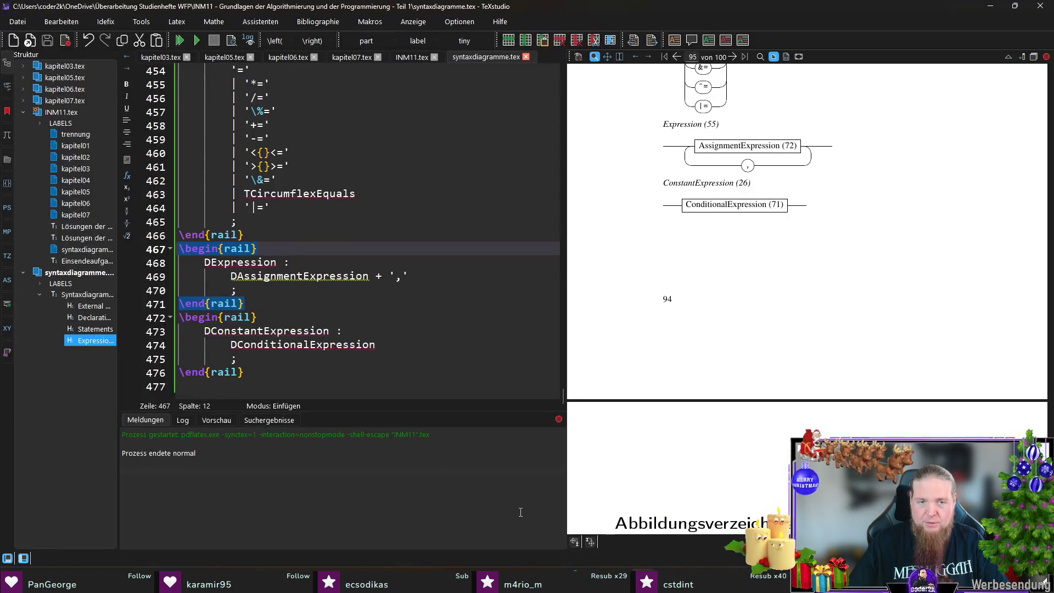
In INM11.tex, replace the old railalias lines with the renumbered list from ChatGPT.
key(ctrl+Tab)
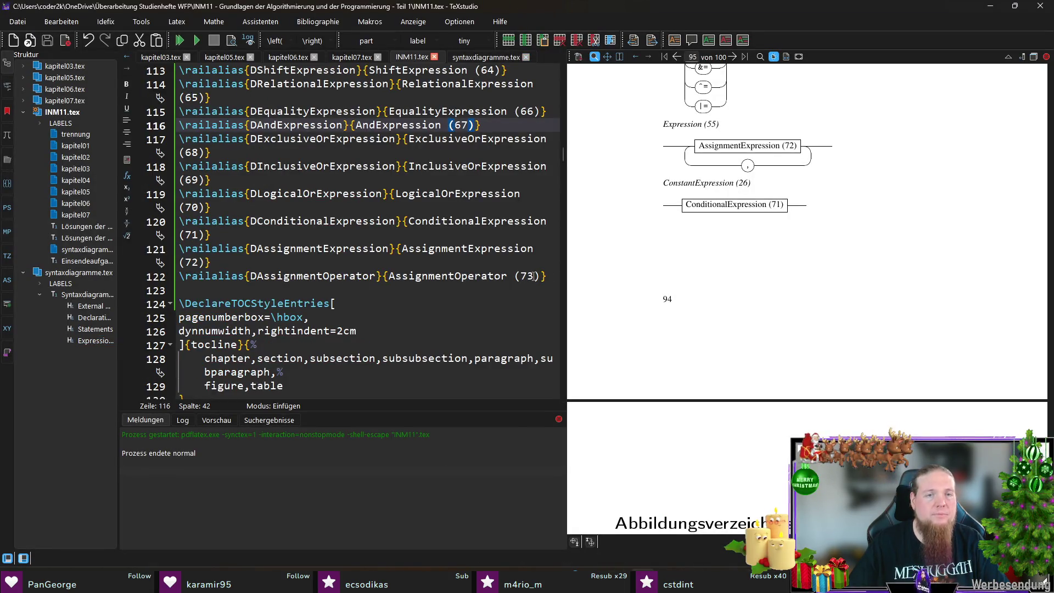
mouse_move(551, 279)
mouse_down()
mouse_move(406, 201)
mouse_move(308, 195)
mouse_move(182, 126)
mouse_move(181, 277)
mouse_move(158, 264)
mouse_up()
scroll(406, 201, up, 20)
scroll(331, 195, up, 5)
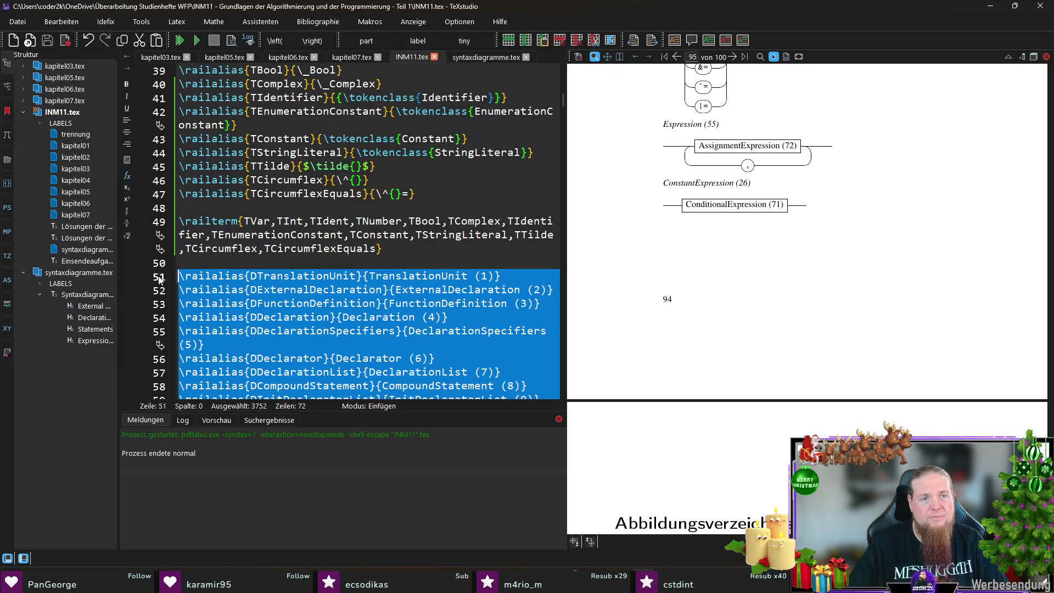
key(ctrl+v)
key(ctrl+z)
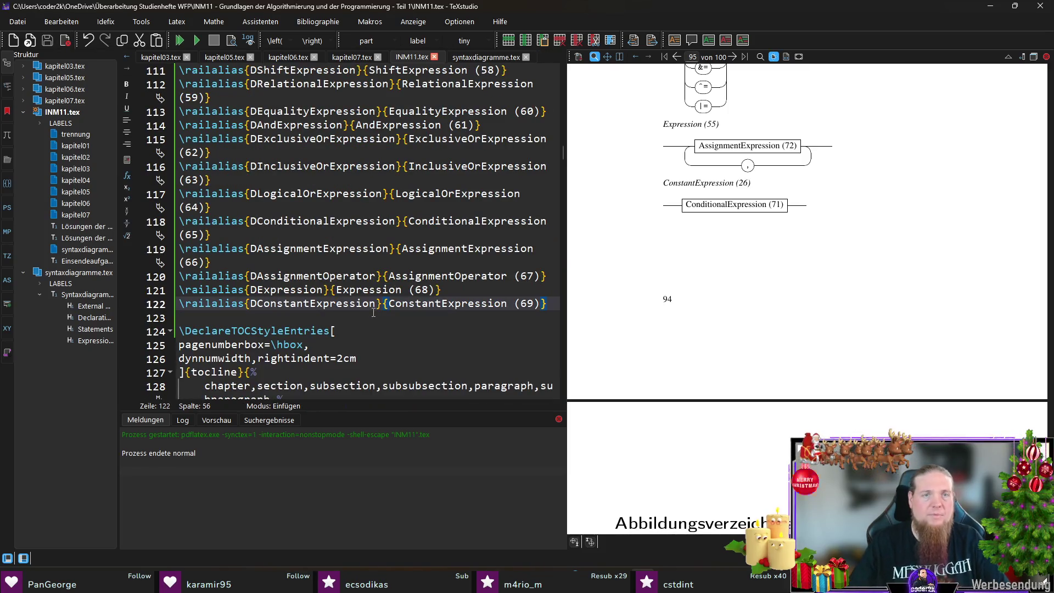
Recompile syntaxdiagramme.tex so the preview shows Expression (68) and ConstantExpression (69).
click(501, 58)
click(270, 367)
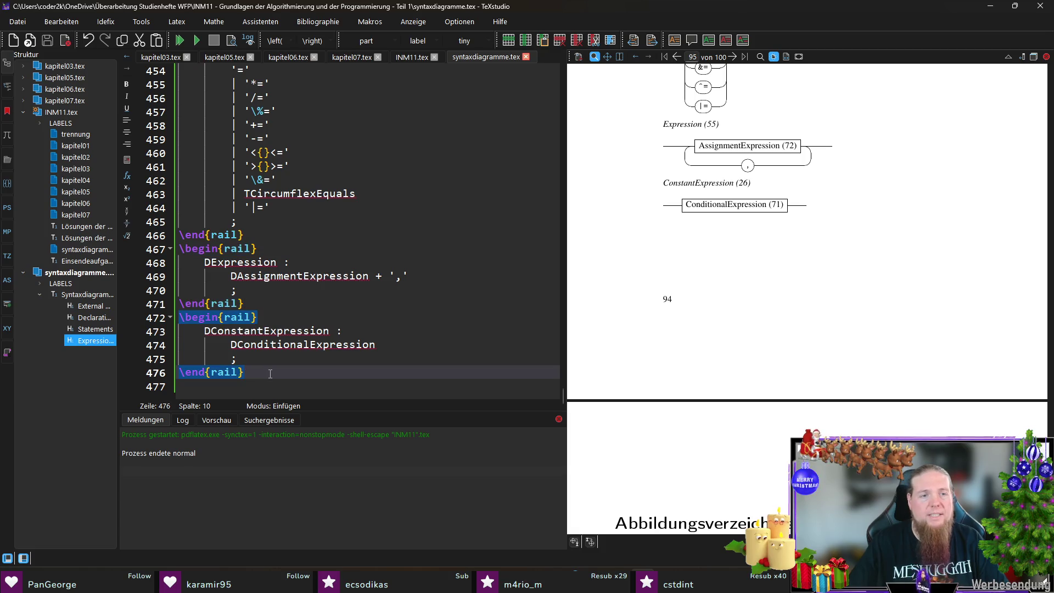
key(Down)
key(F5)
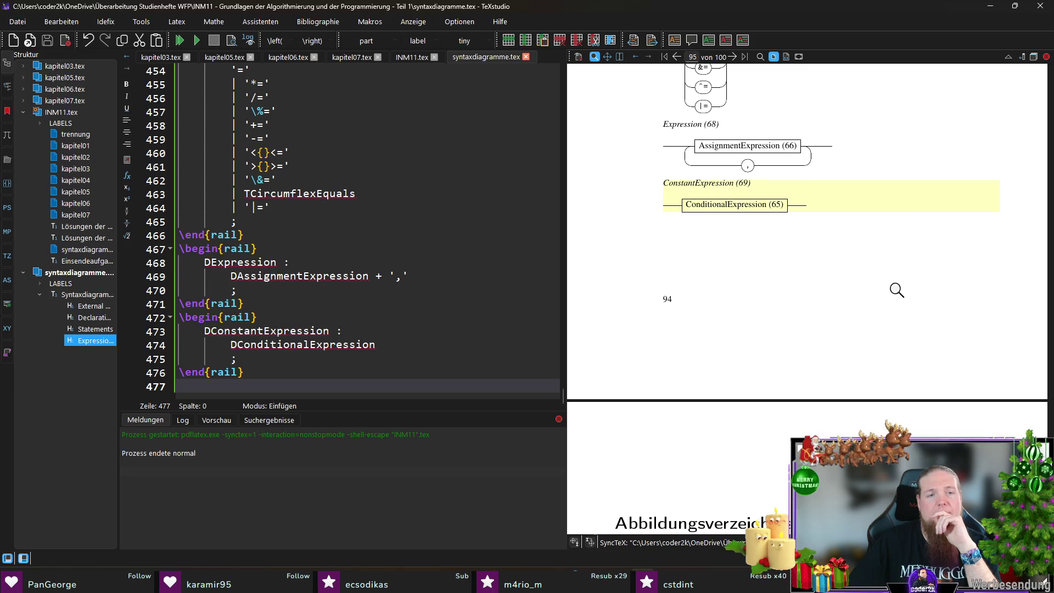
Scroll the rebuilt PDF to check the new numbering: TranslationUnit (1), ExternalDeclaration (2), Declaration (5).
scroll(896, 288, up, 10)
scroll(893, 295, up, 20)
scroll(894, 295, up, 15)
scroll(893, 295, up, 20)
scroll(893, 295, up, 10)
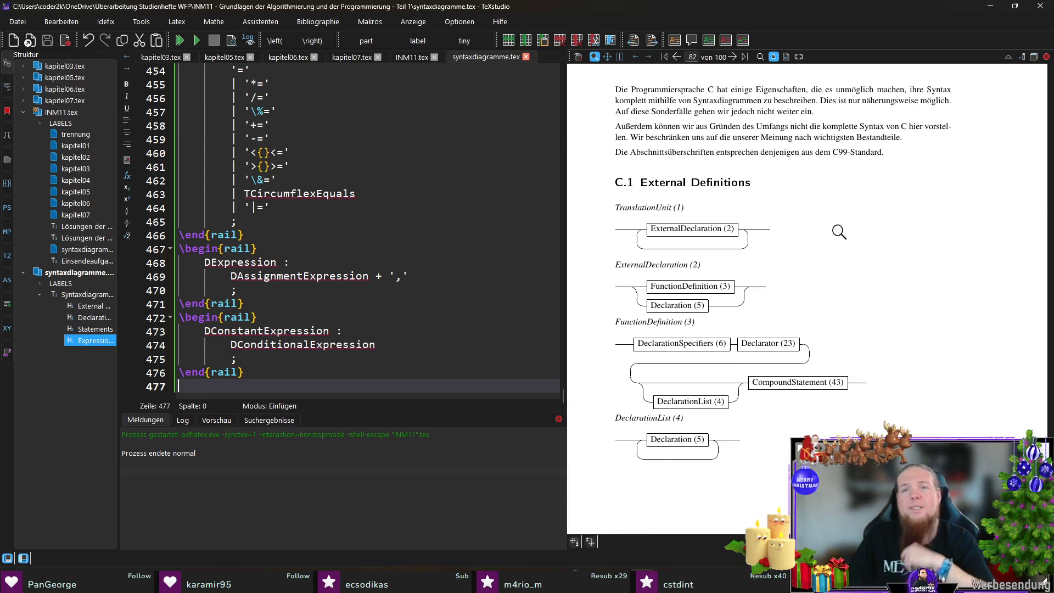
scroll(708, 296, down, 20)
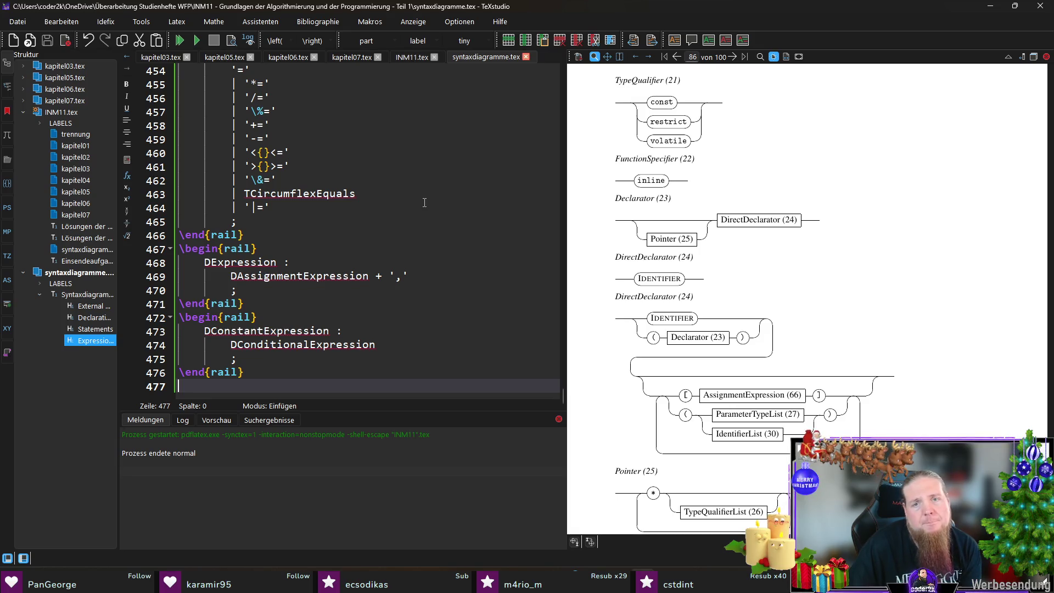
click(430, 178)
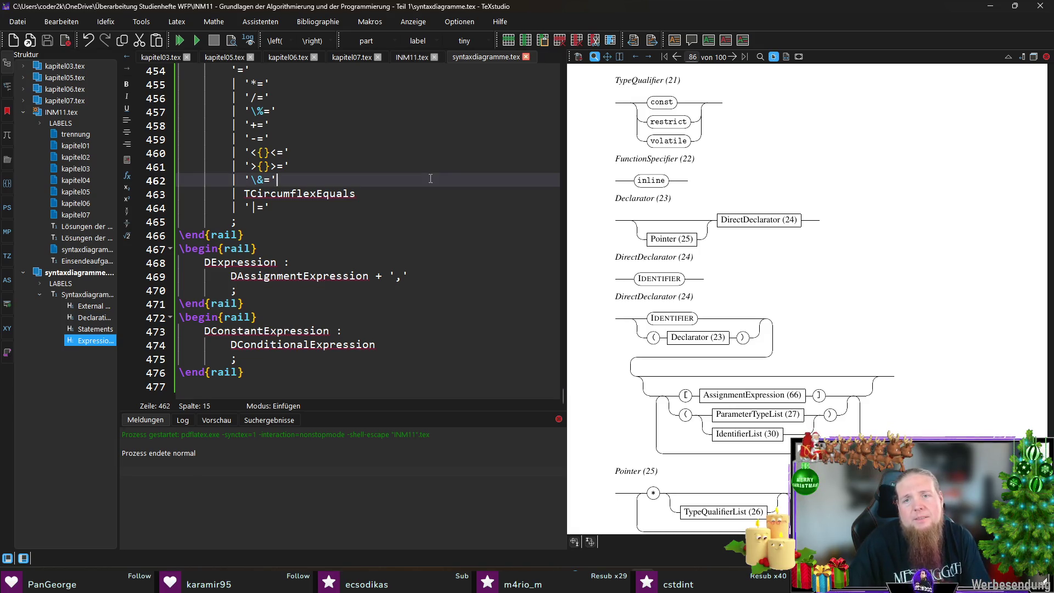
Search for 'DDirectDe' and place the caret on the first DDirectDeclarator rule, line 162.
key(ctrl+f)
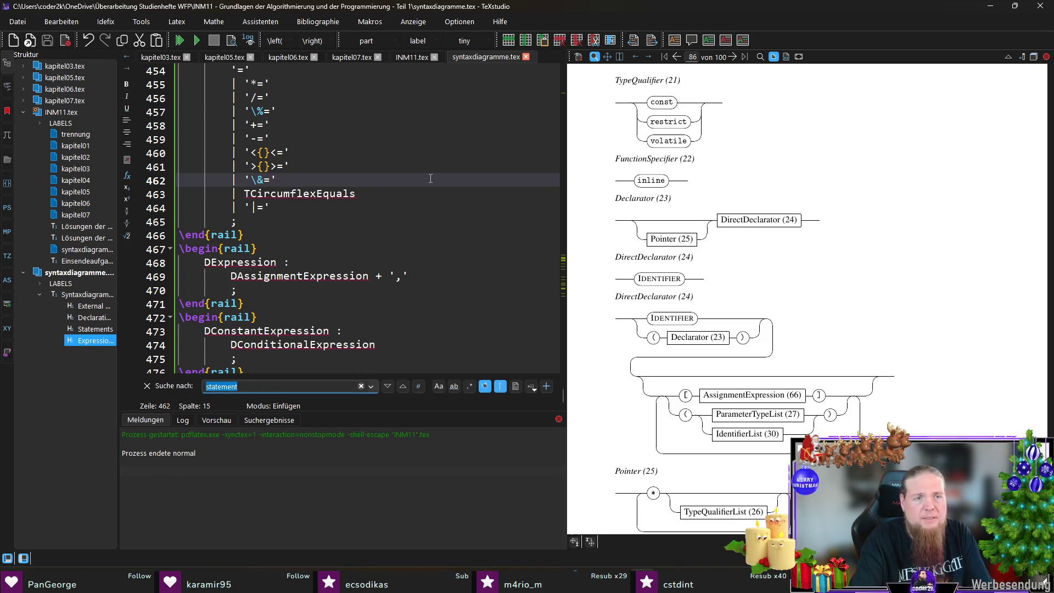
text(DDirectDe)
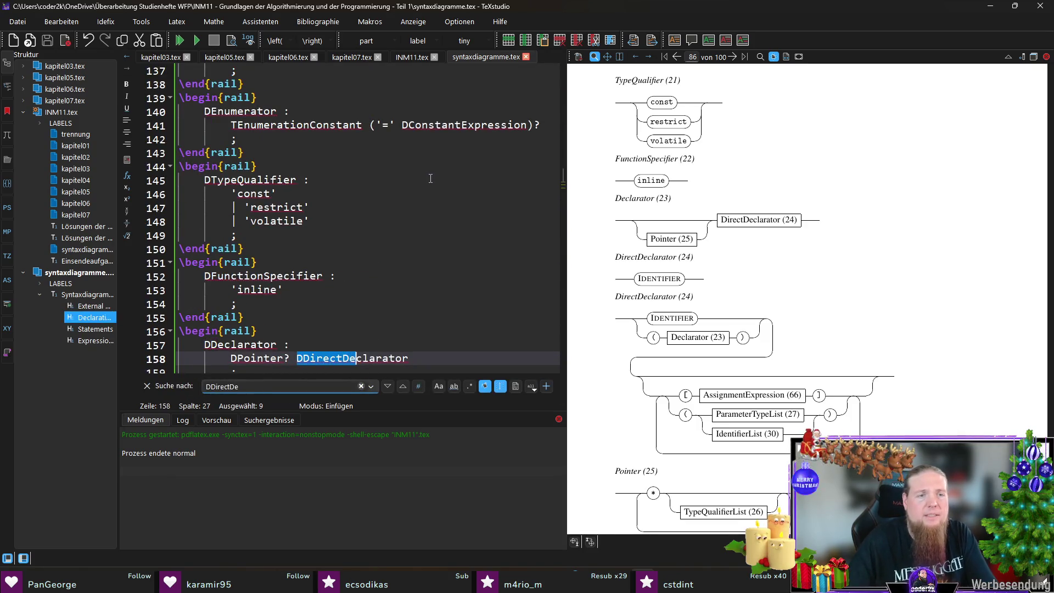
key(Escape)
key(Up)
double_click(245, 345)
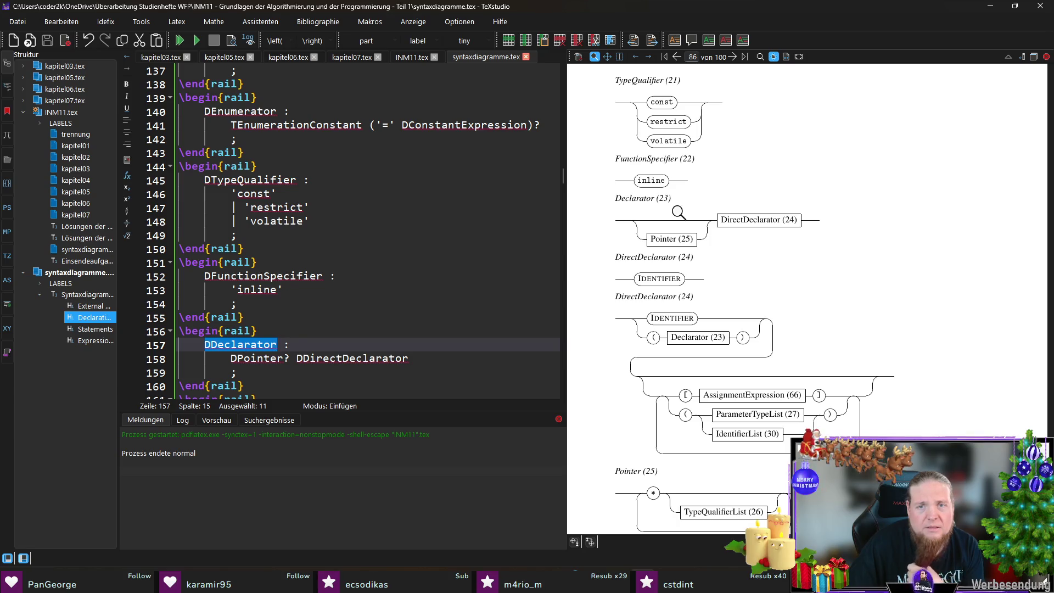
scroll(329, 247, down, 3)
click(279, 289)
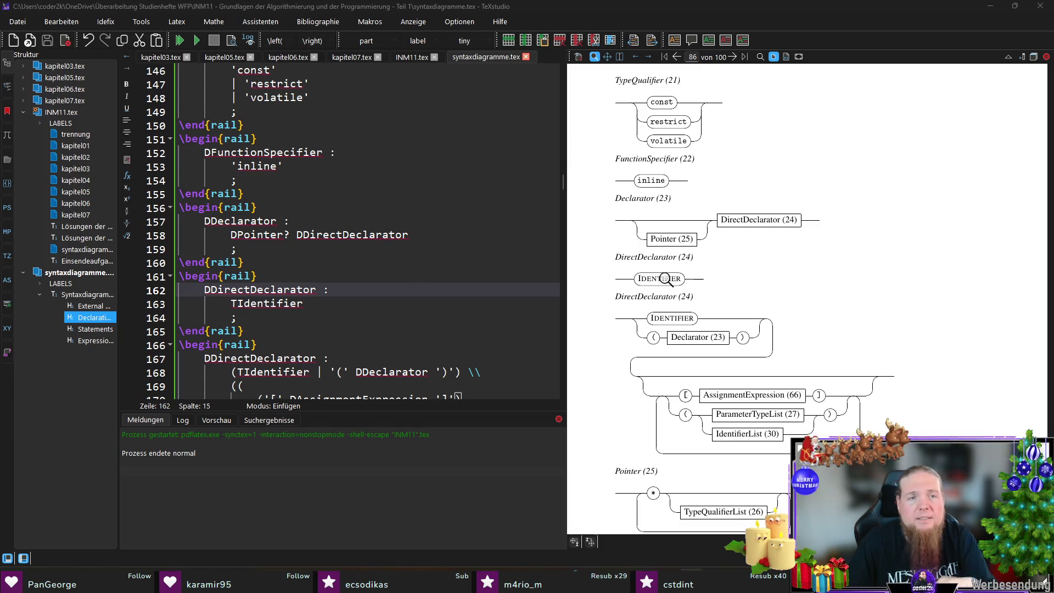
click(384, 289)
scroll(308, 283, down, 1)
Delete the IDENTIFIER-only DDirectDeclarator rail block, save syntaxdiagramme.tex and recompile.
drag(264, 280, 168, 236)
click(284, 285)
key(shift+Up)
key(shift+Up)
key(shift+Up)
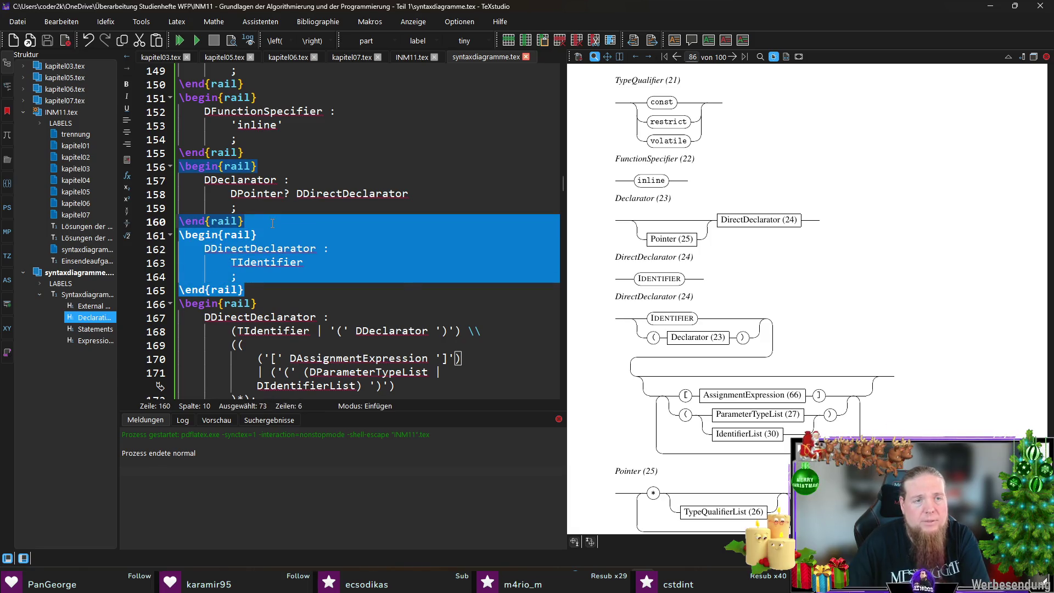
key(BackSpace)
key(ctrl+s)
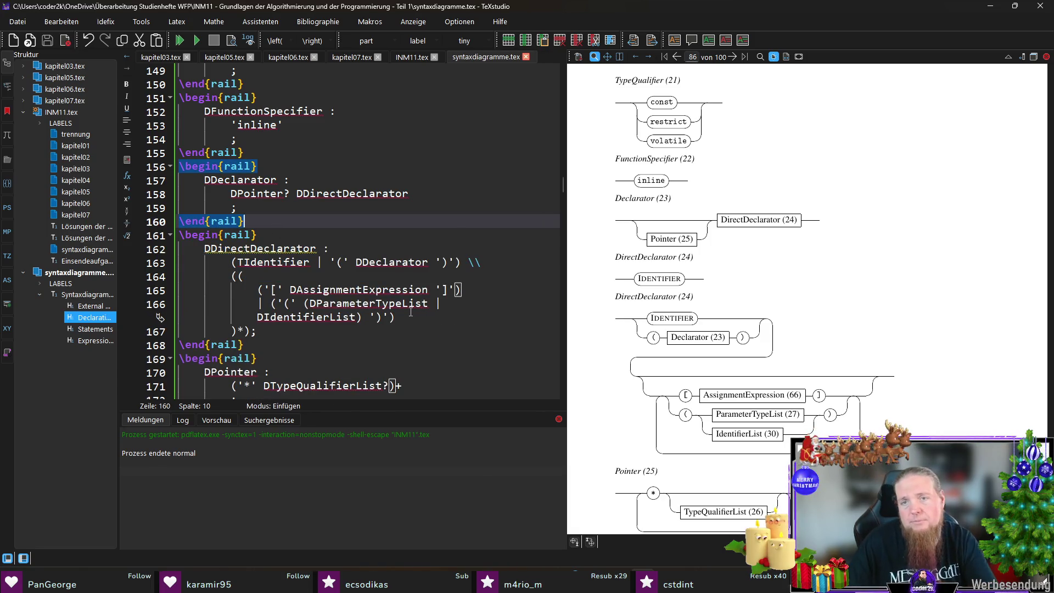
key(F5)
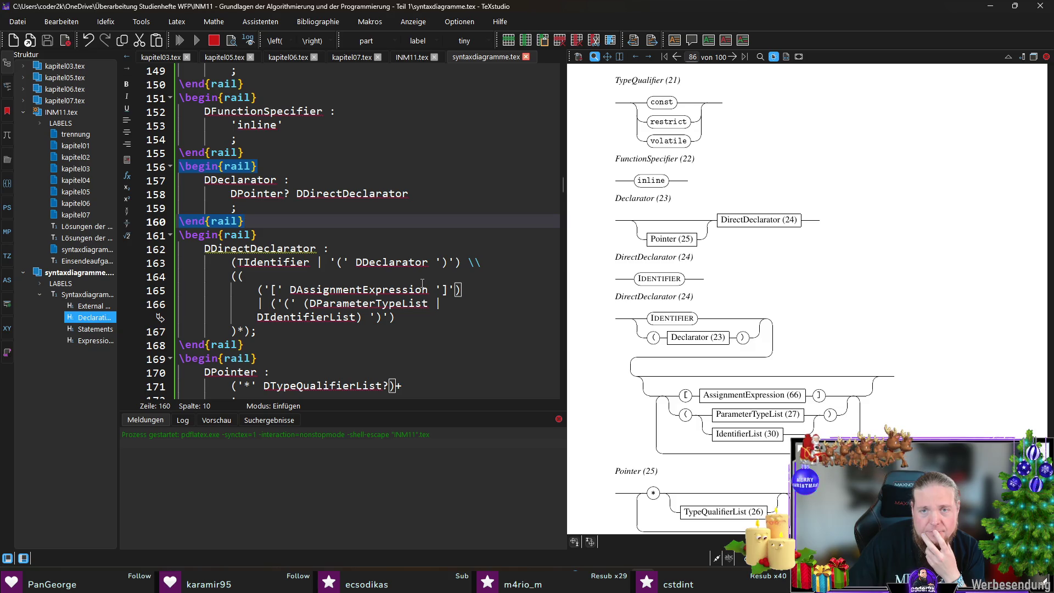
In Git Bash, recall and rerun the git commit --amend command.
key(alt+Tab)
key(Up)
key(Return)
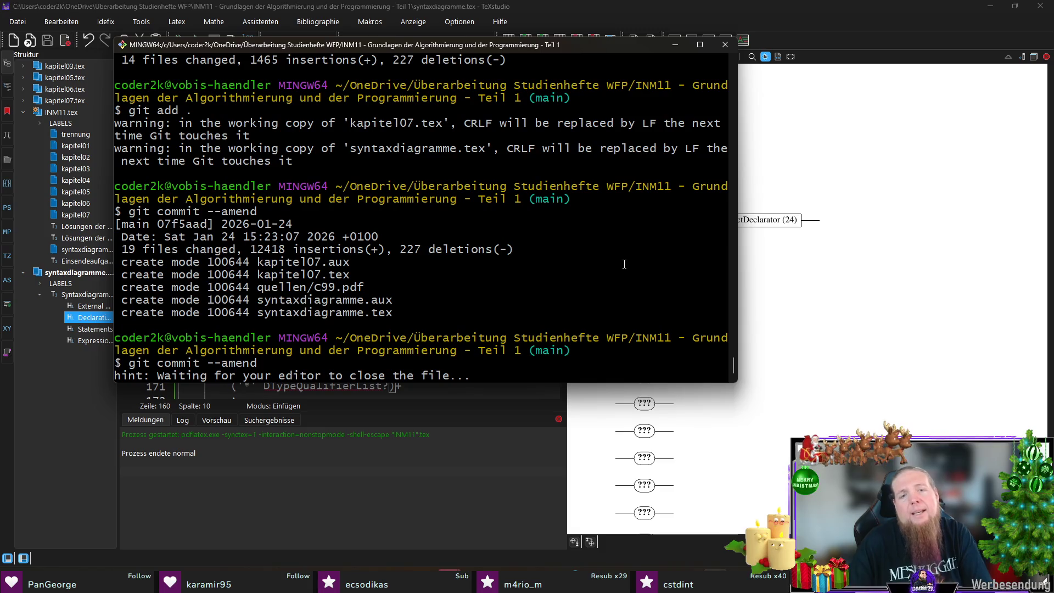
Finish the amended commit as 09e6891 and rerun rail INM11, then return to the remaining DDirectDeclarator block.
key(Up)
key(Up)
key(Up)
key(Up)
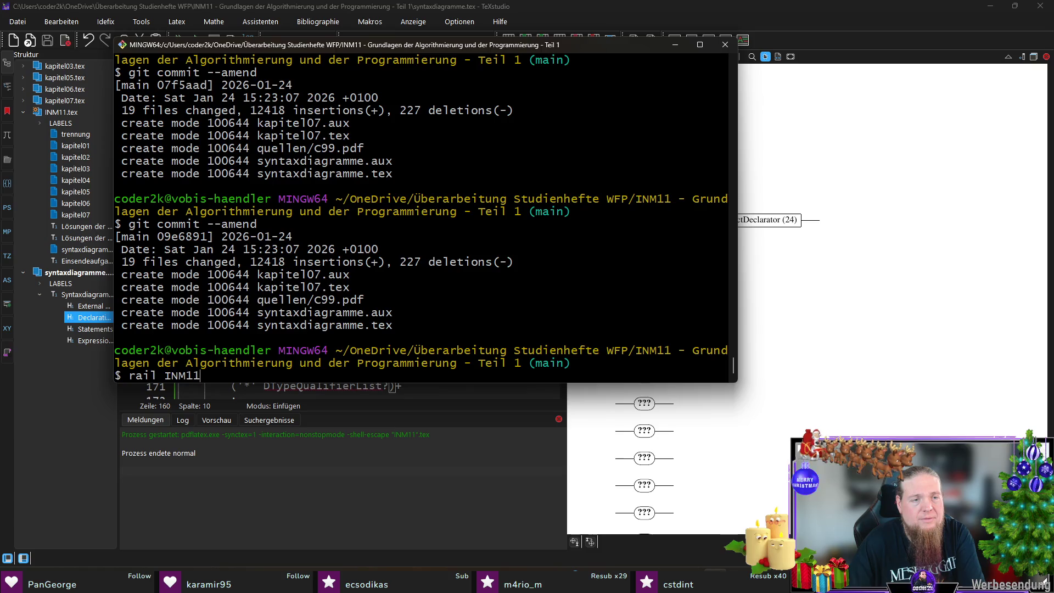
key(Return)
click(861, 48)
click(340, 238)
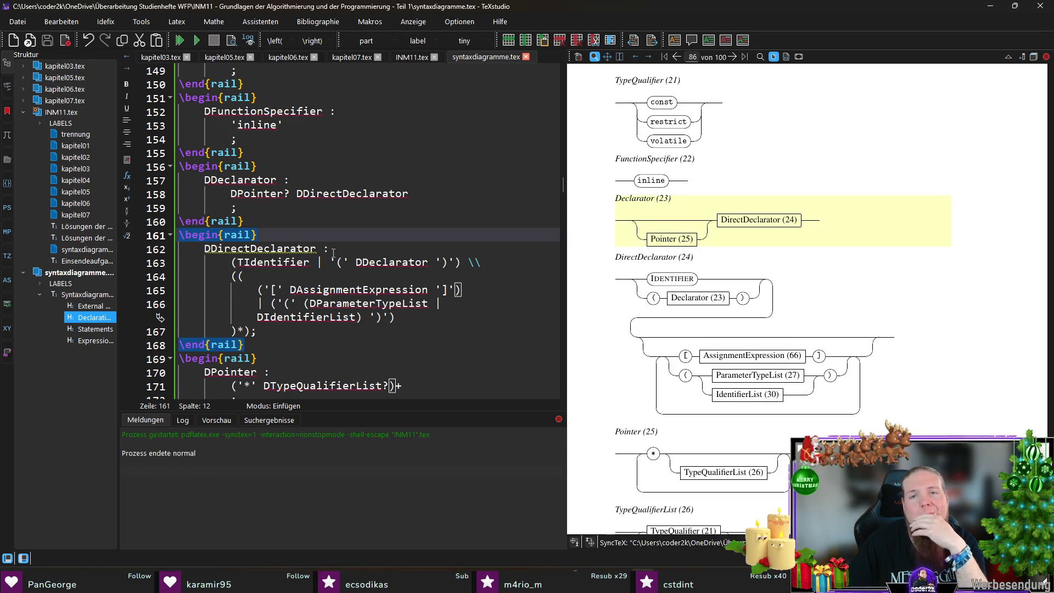
Check the single DirectDeclarator (24) diagram in the preview; place the caret after DAssignmentExpression.
scroll(927, 291, up, 1)
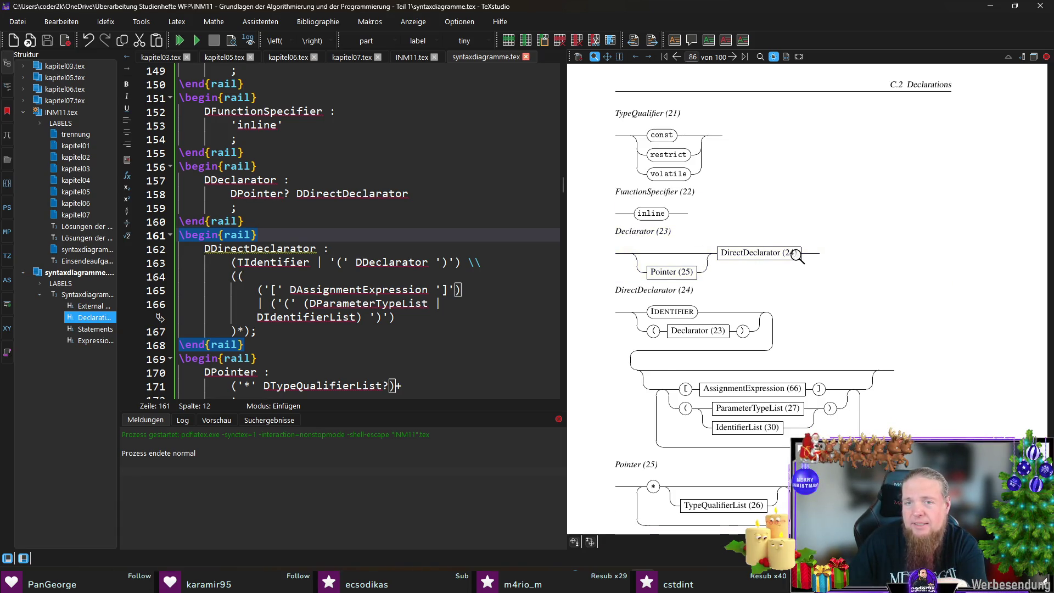
scroll(673, 289, down, 2)
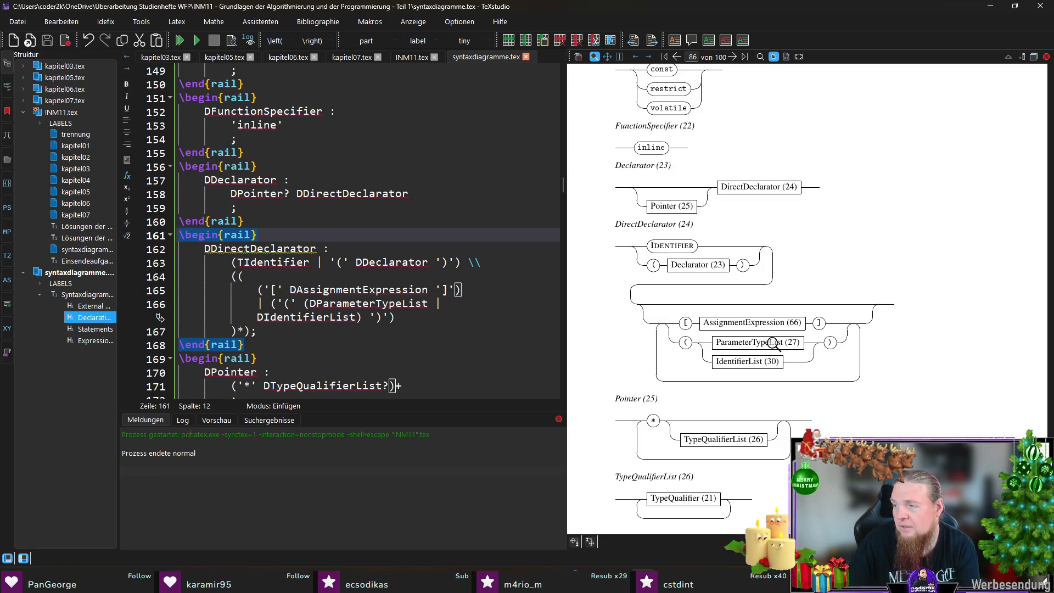
click(430, 289)
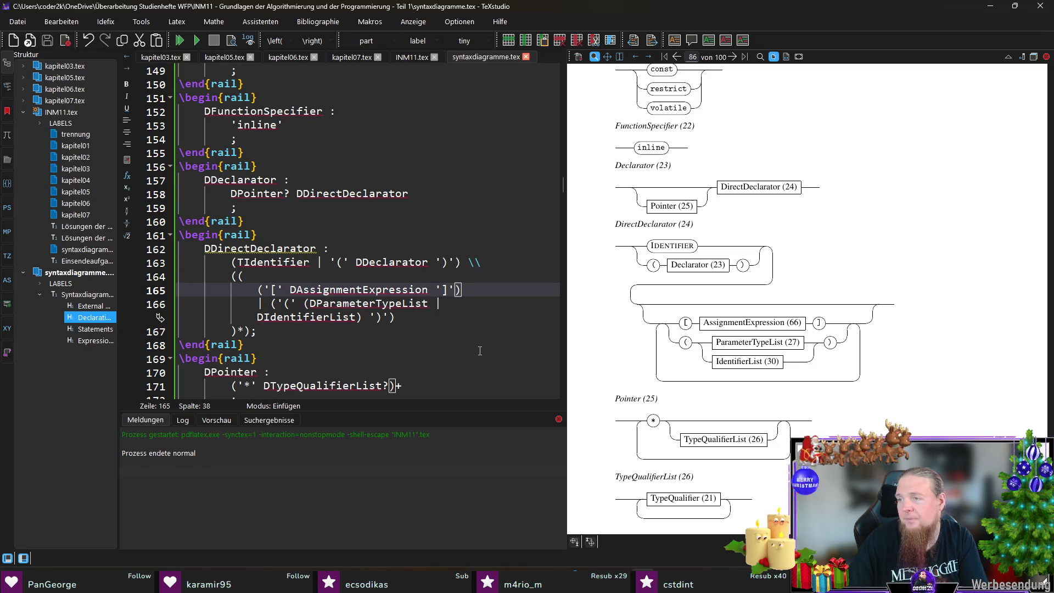
Add ? after DAssignmentExpression on line 165, then save syntaxdiagramme.tex and compile.
text(?)
key(ctrl+s)
key(F5)
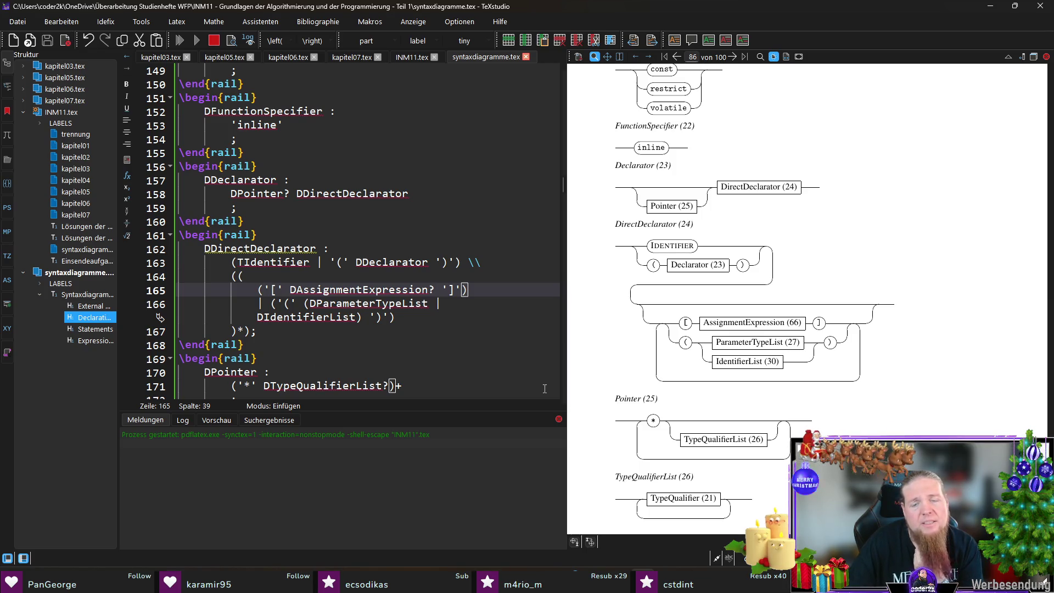
Rerun rail for INM11 in the Git terminal, then recompile the document in TeXstudio.
key(alt+Tab)
key(Up)
key(Return)
click(830, 10)
key(F5)
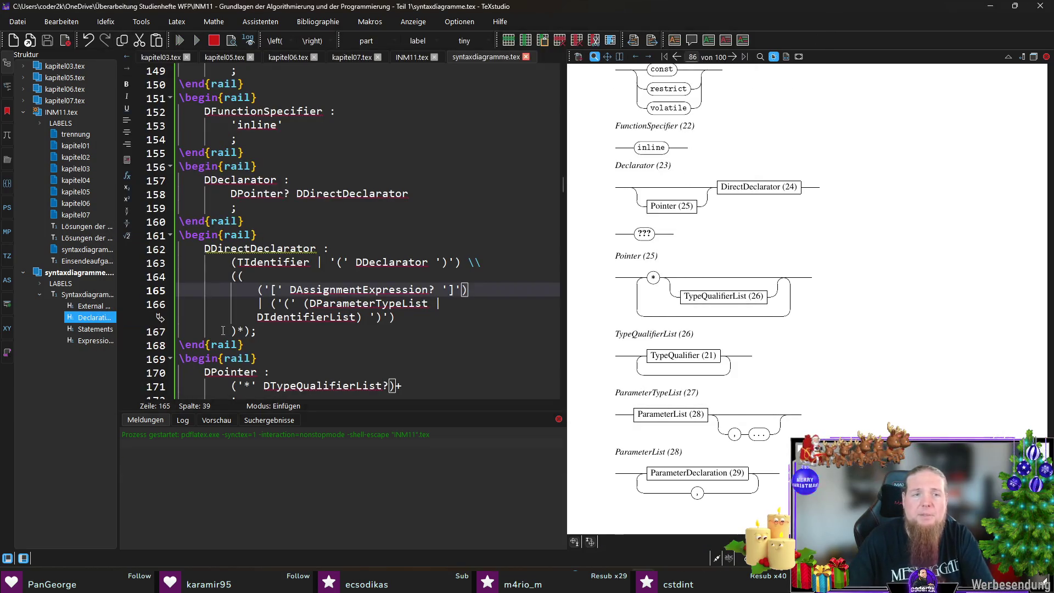
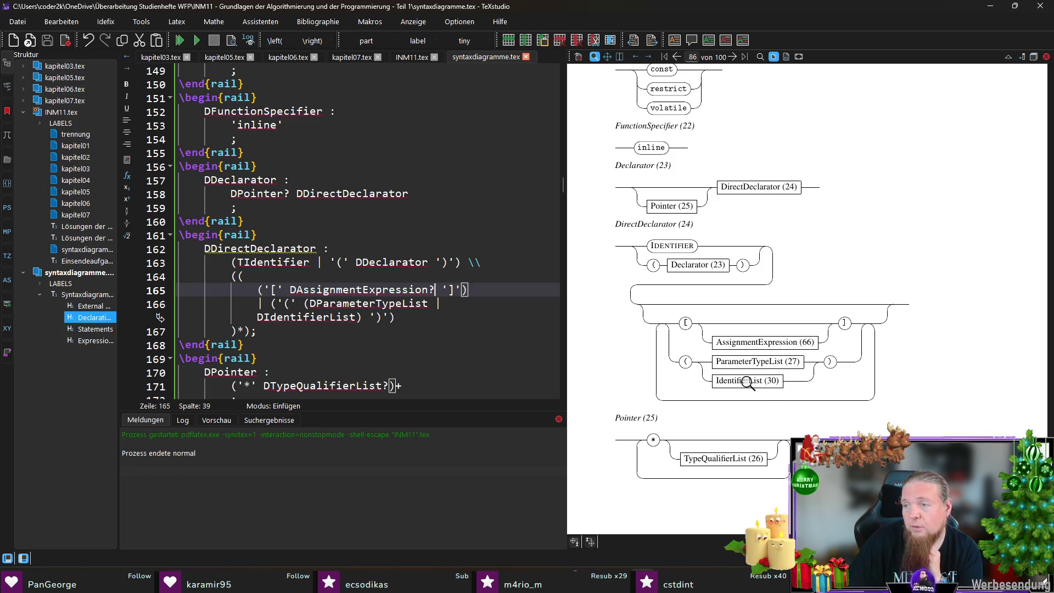
Insert '() | ' before DParameterTypeList in the DirectDeclarator group on line 166 and rebuild.
drag(740, 382, 737, 383)
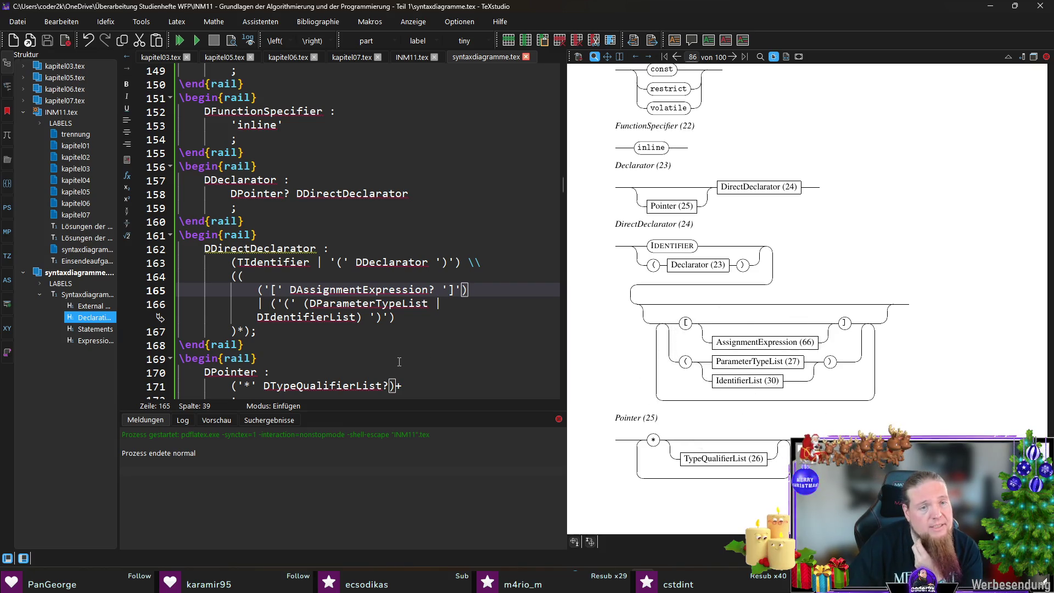
click(302, 304)
text(() |)
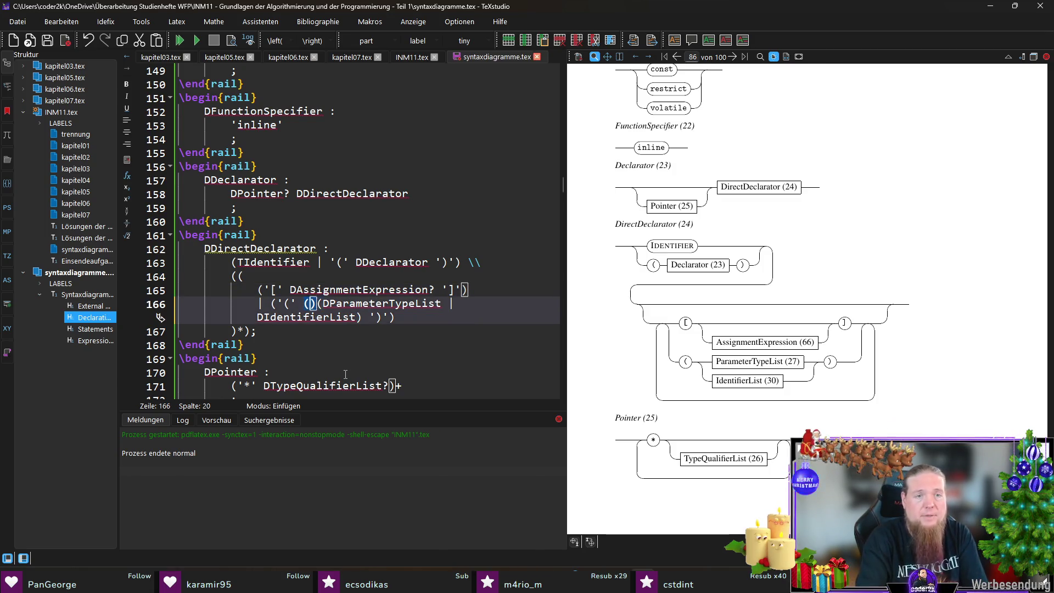
key(F5)
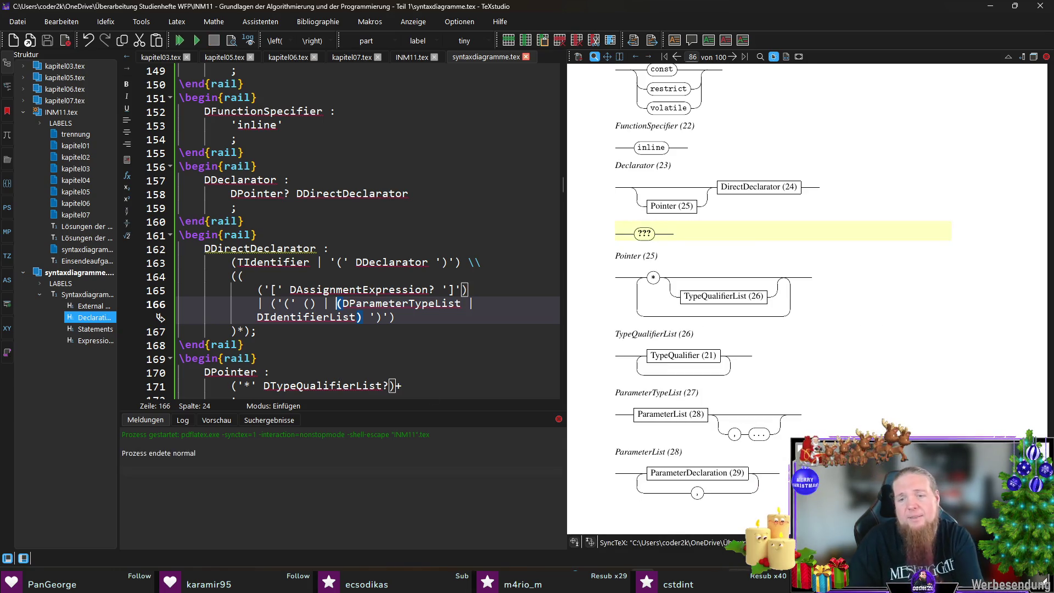
Rerun rail on INM11 and recompile to check the rebuilt DirectDeclarator diagram.
key(alt+Tab)
key(Up)
key(Return)
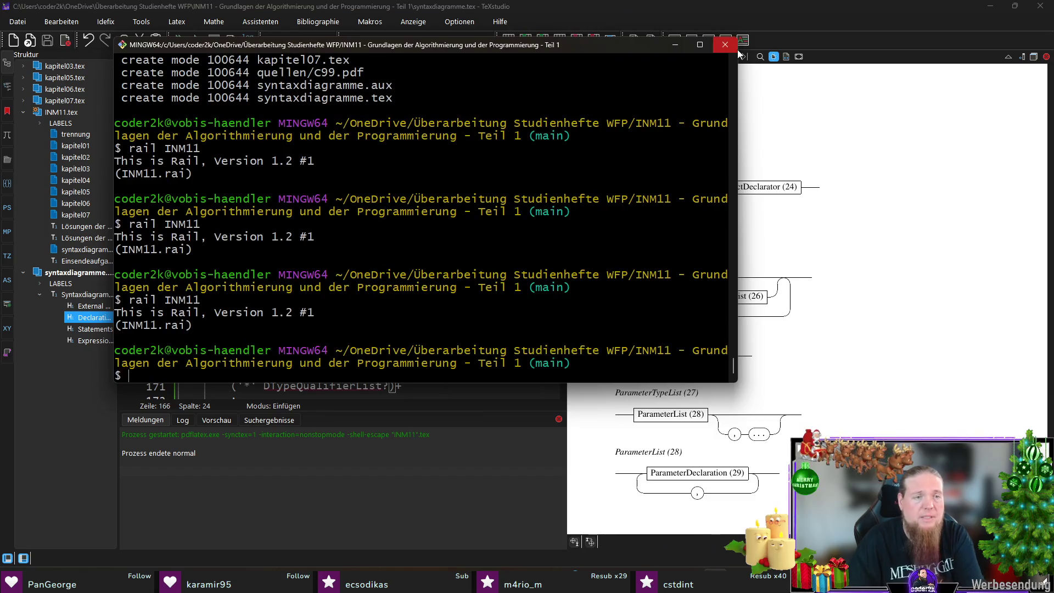
click(737, 49)
key(F5)
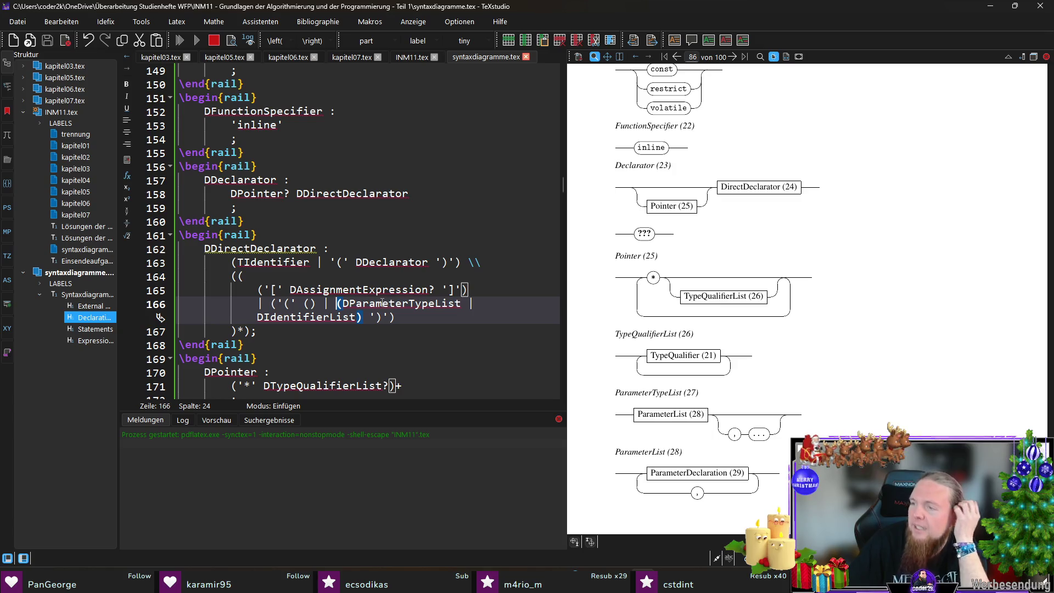
click(422, 319)
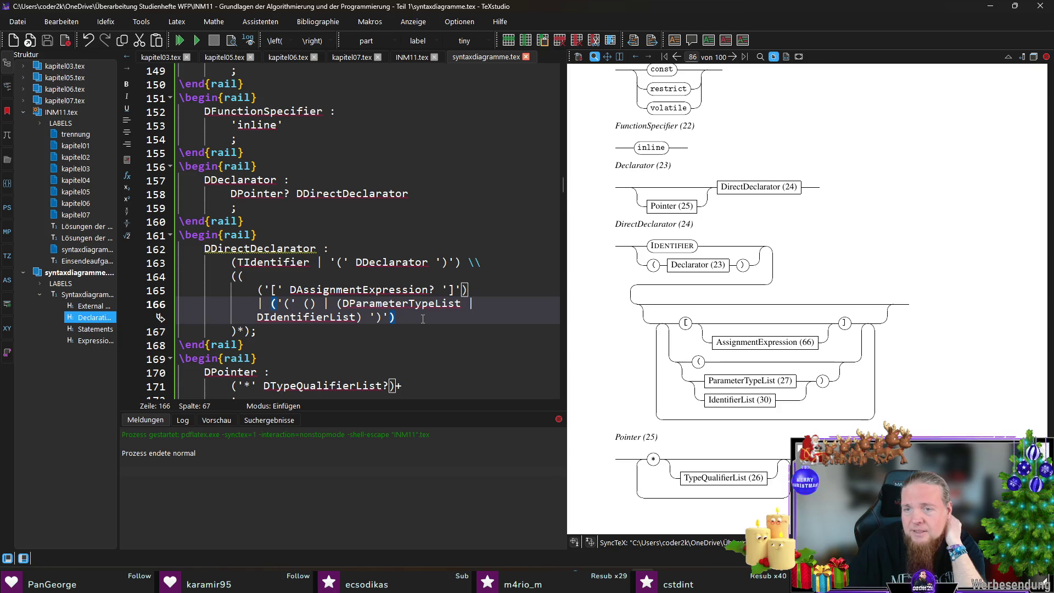
Redo the empty alternative '() | ' inside the group, save, and recompile.
click(328, 304)
click(360, 317)
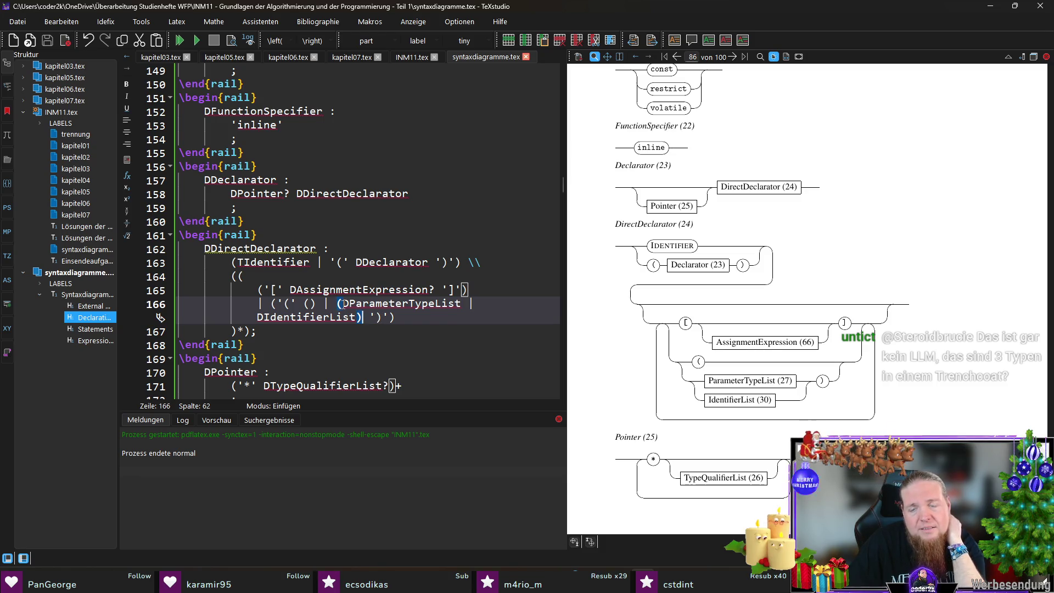
click(302, 304)
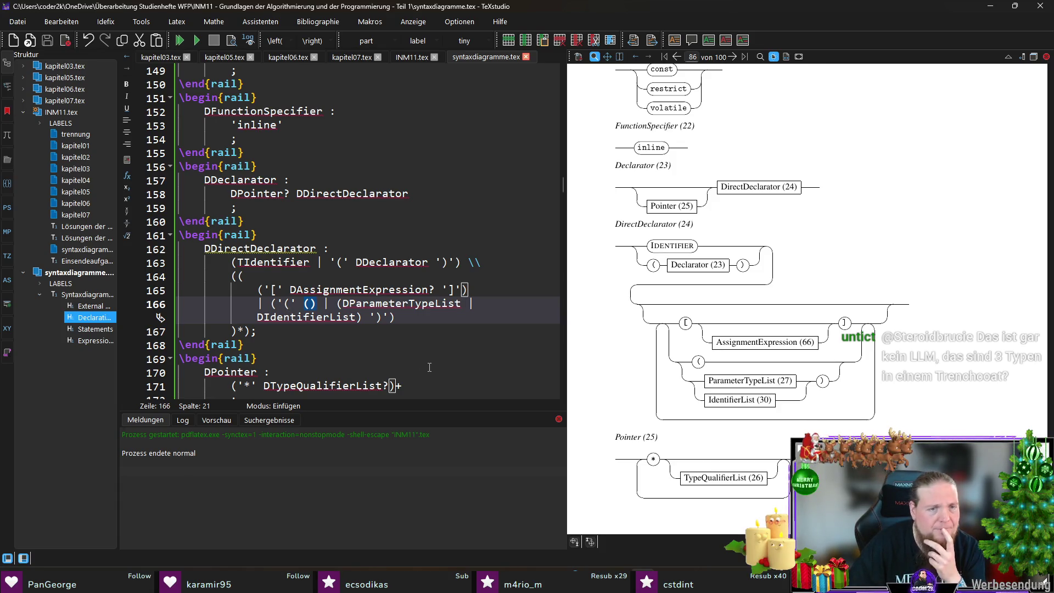
key(Delete)
key(BackSpace)
key(Delete)
key(Delete)
key(Delete)
key(Right)
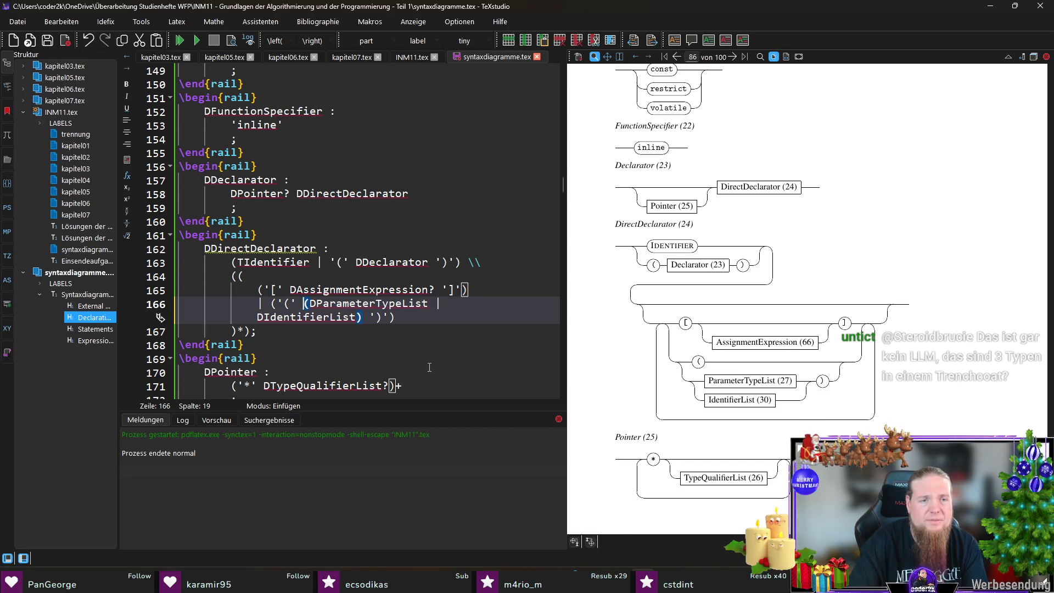
text(() |)
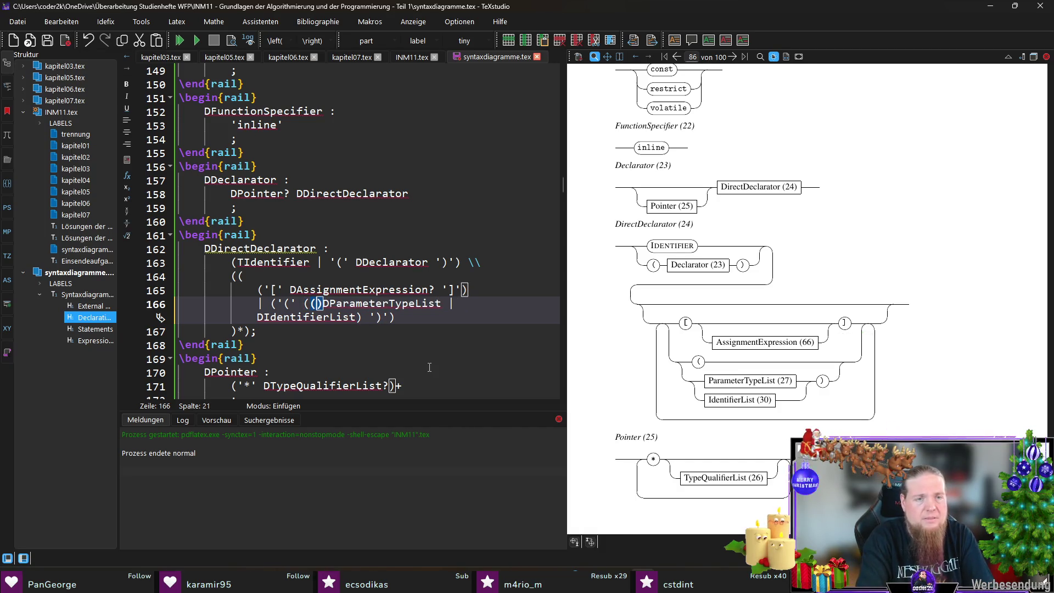
key(ctrl+s)
key(F5)
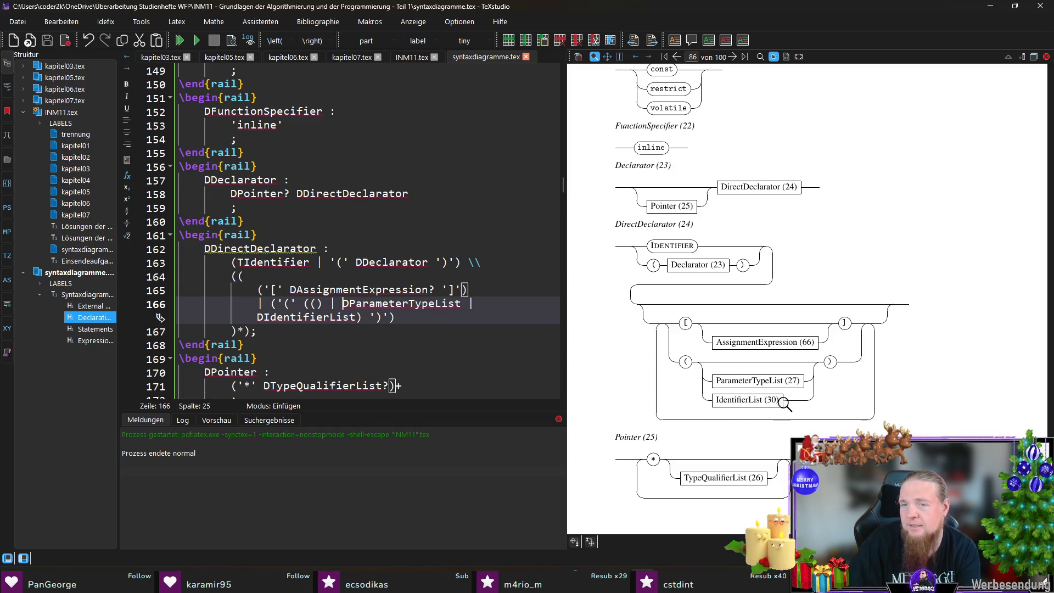
Scroll the PDF preview to page 82, showing the chapter C title and C.1 External Definitions diagrams.
scroll(784, 403, down, 3)
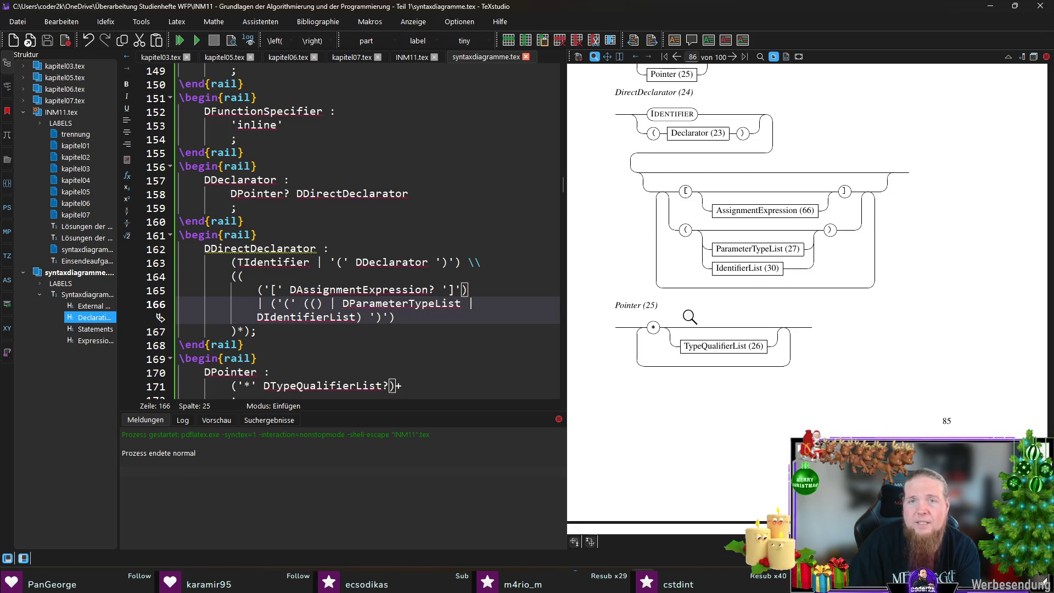
scroll(688, 313, up, 2)
scroll(632, 257, down, 7)
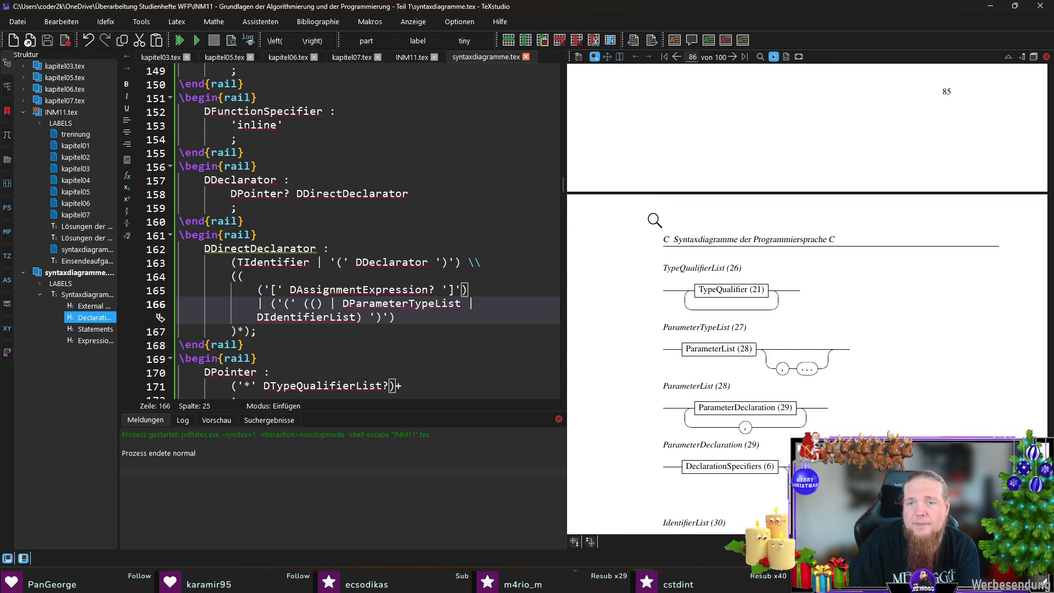
scroll(770, 258, down, 3)
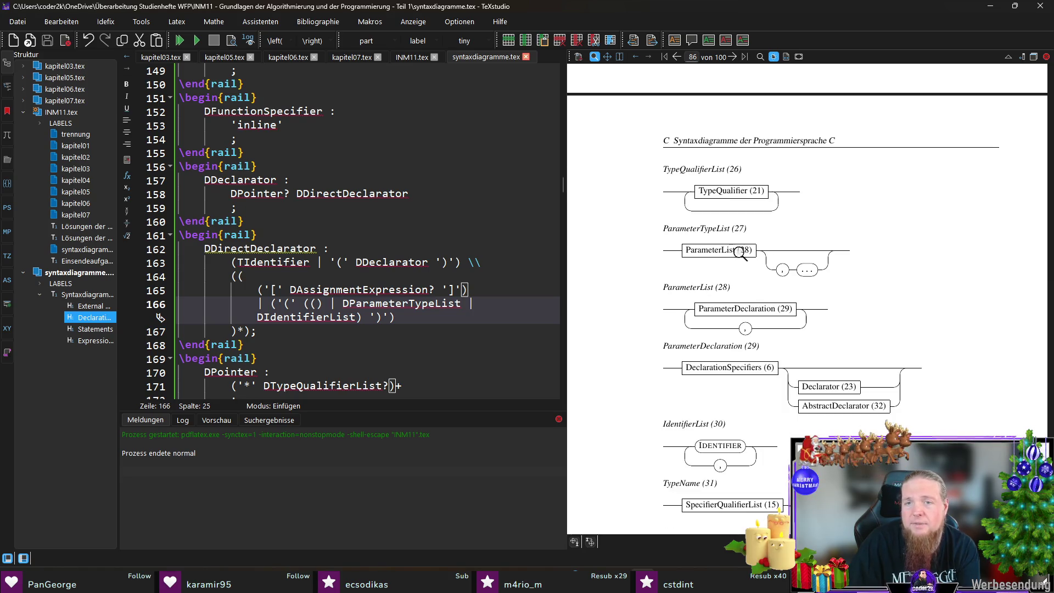
scroll(730, 282, down, 5)
scroll(726, 339, down, 13)
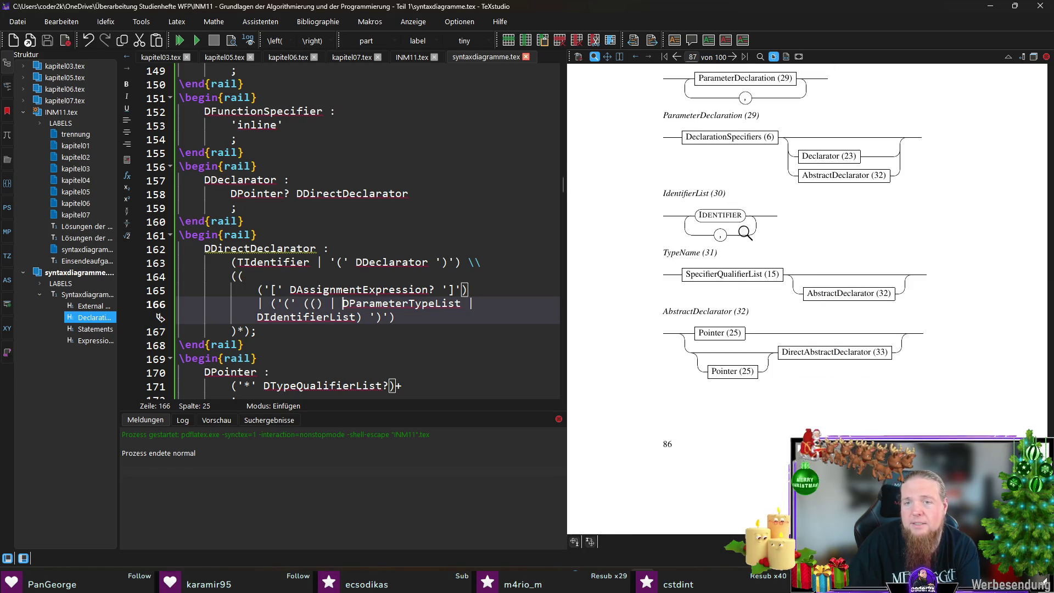
scroll(678, 236, down, 14)
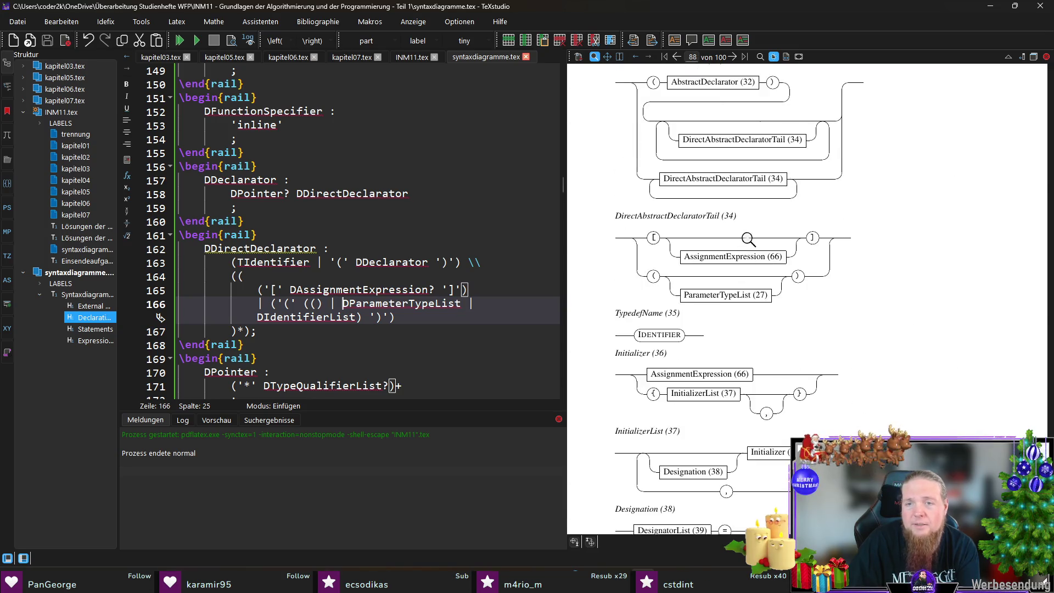
scroll(753, 223, down, 8)
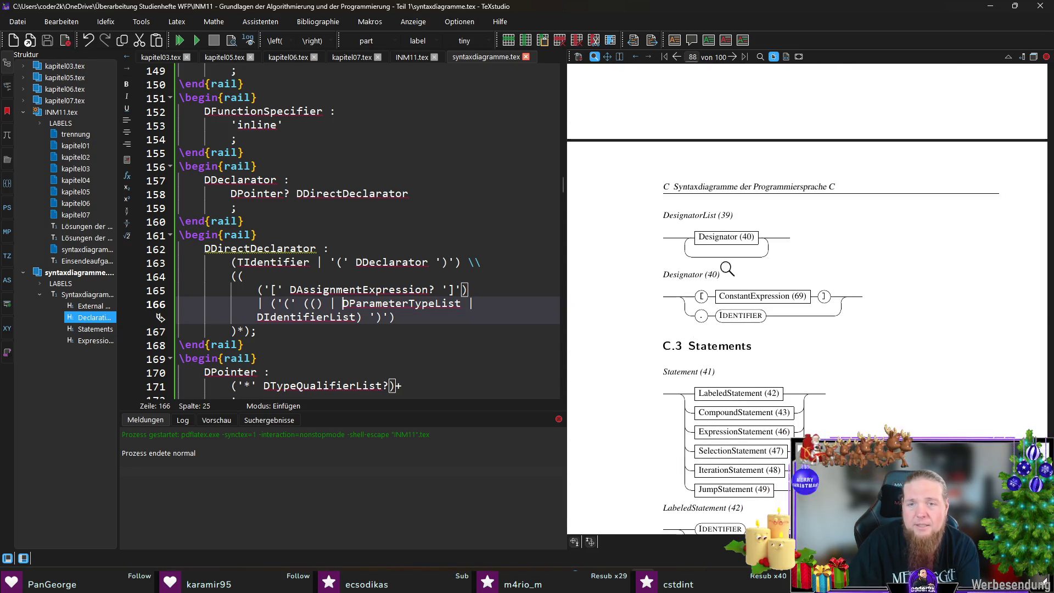
scroll(769, 230, down, 6)
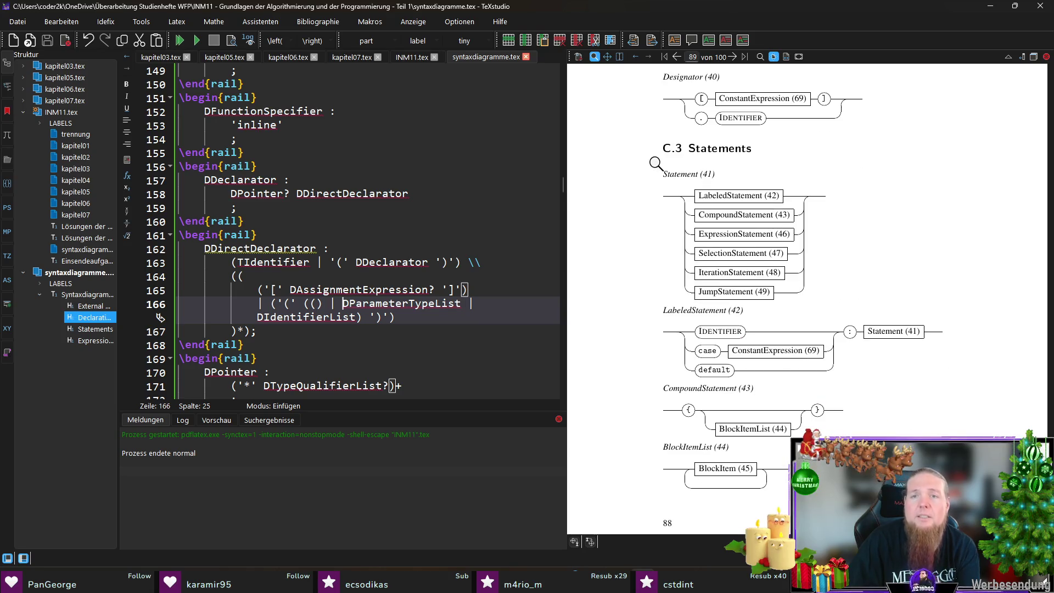
scroll(725, 311, down, 5)
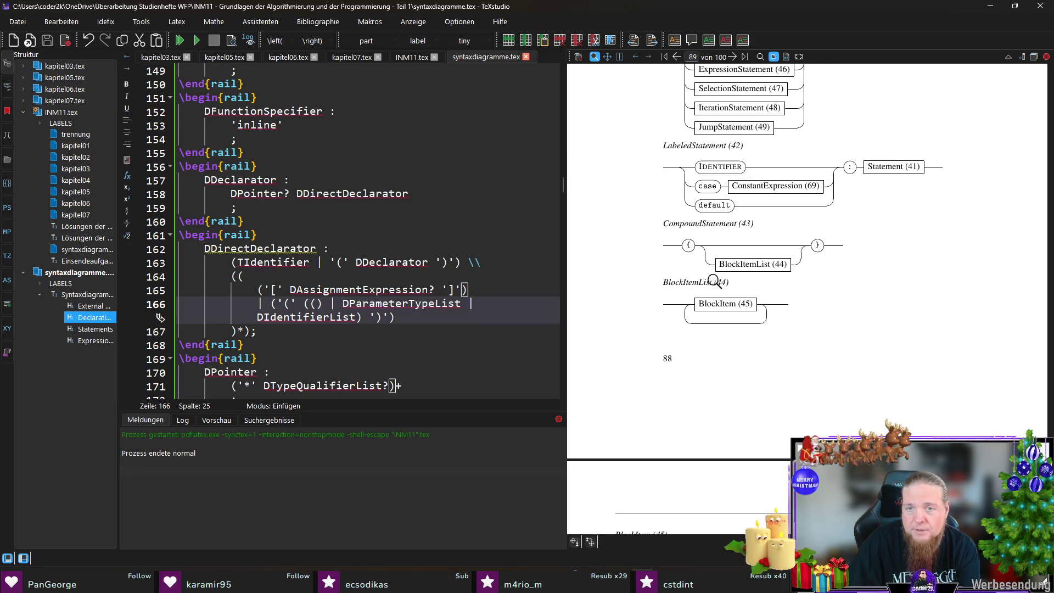
scroll(721, 282, down, 10)
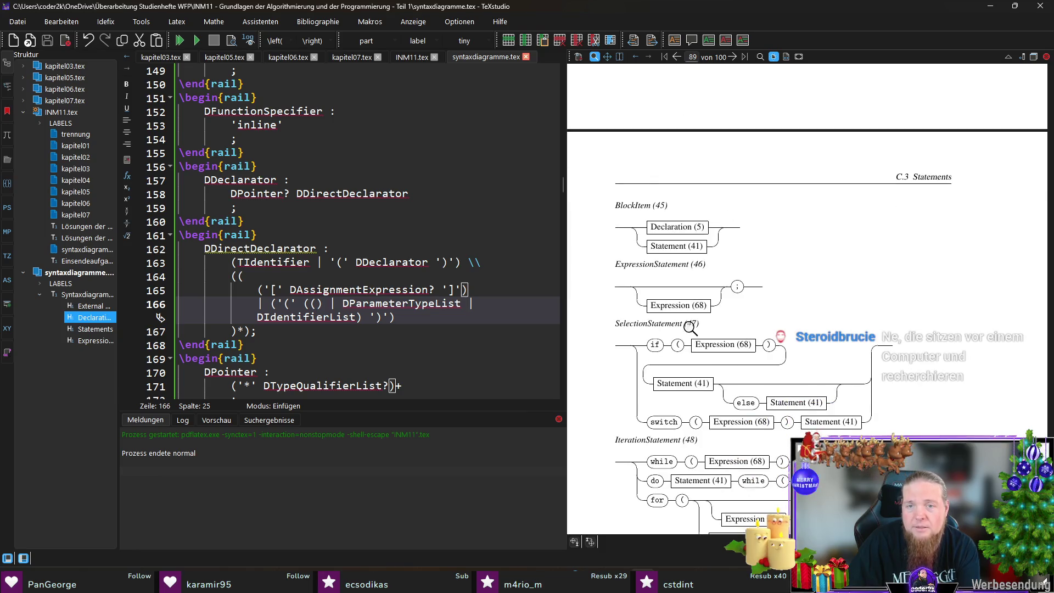
scroll(691, 329, down, 5)
scroll(685, 276, down, 10)
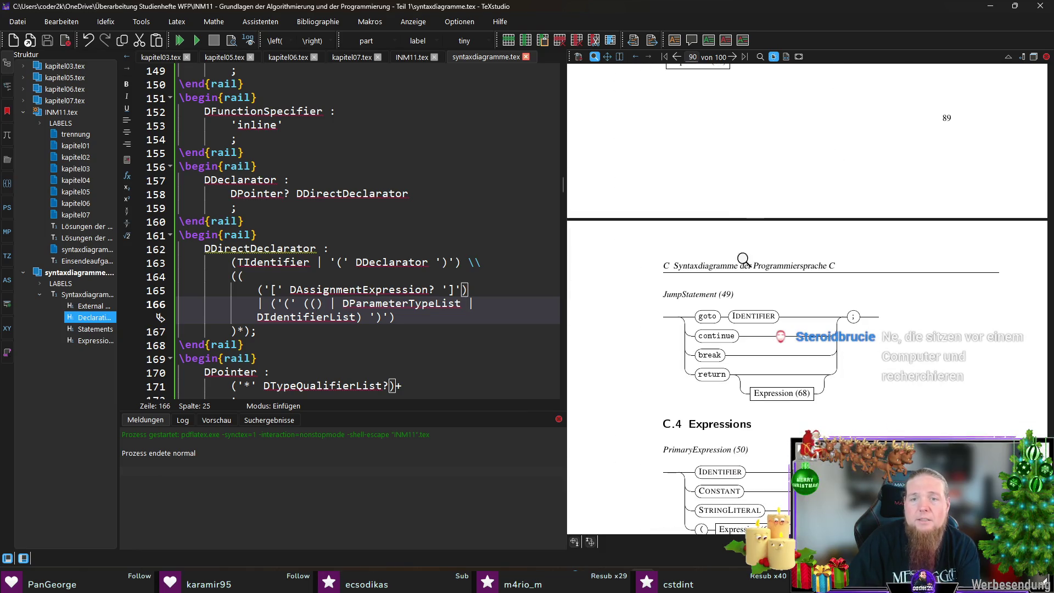
scroll(751, 247, down, 15)
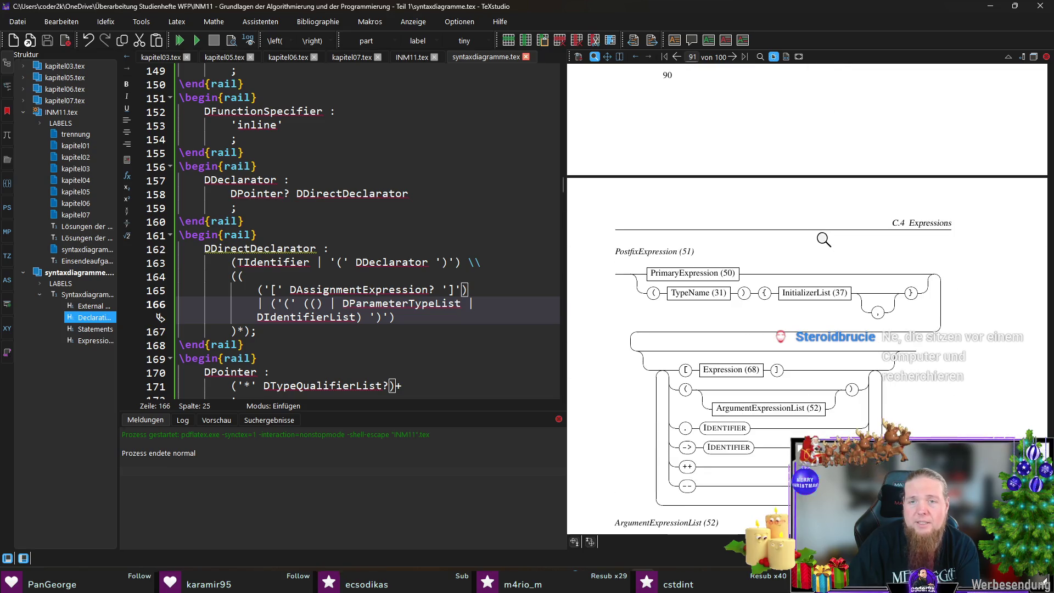
scroll(769, 173, down, 15)
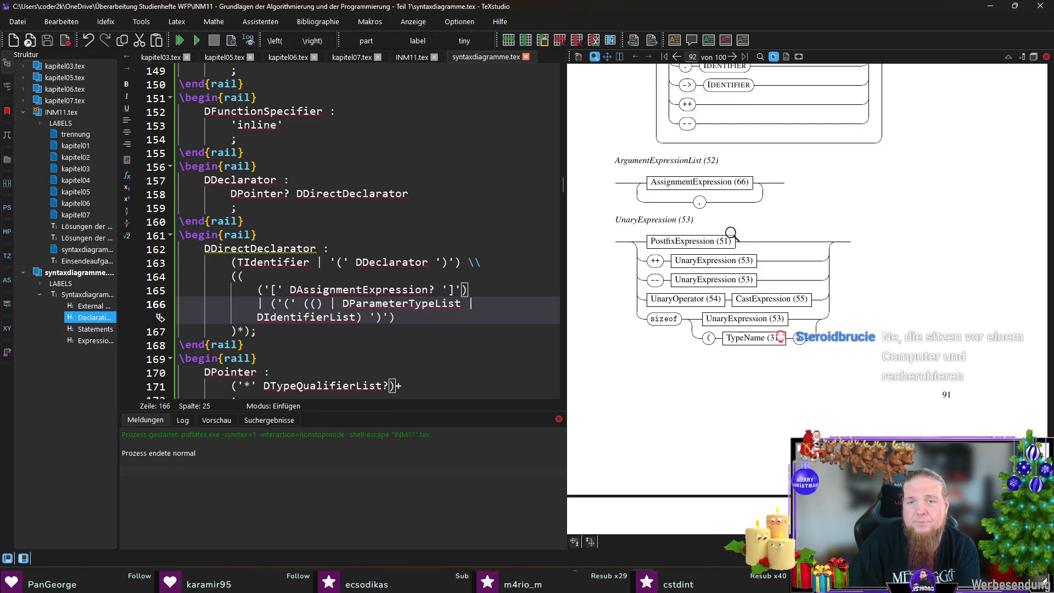
scroll(756, 208, down, 7)
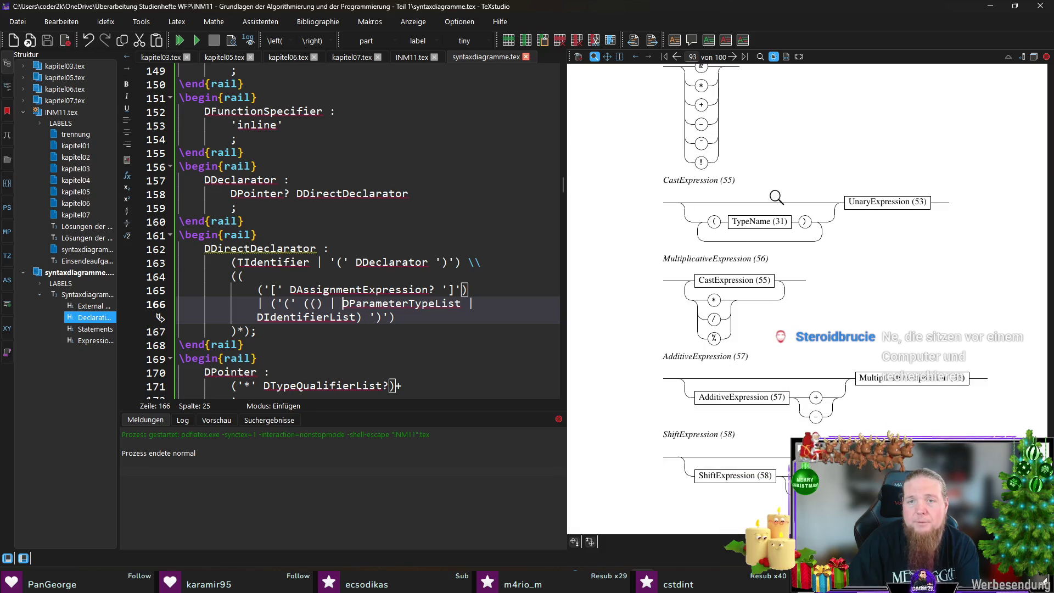
scroll(791, 250, down, 7)
scroll(745, 258, down, 5)
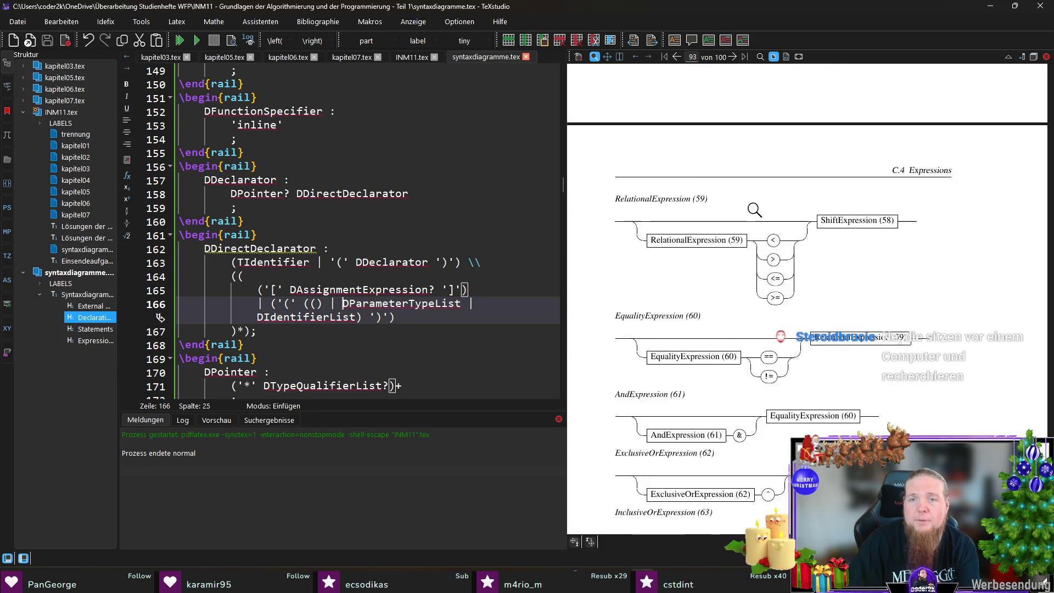
scroll(689, 256, down, 3)
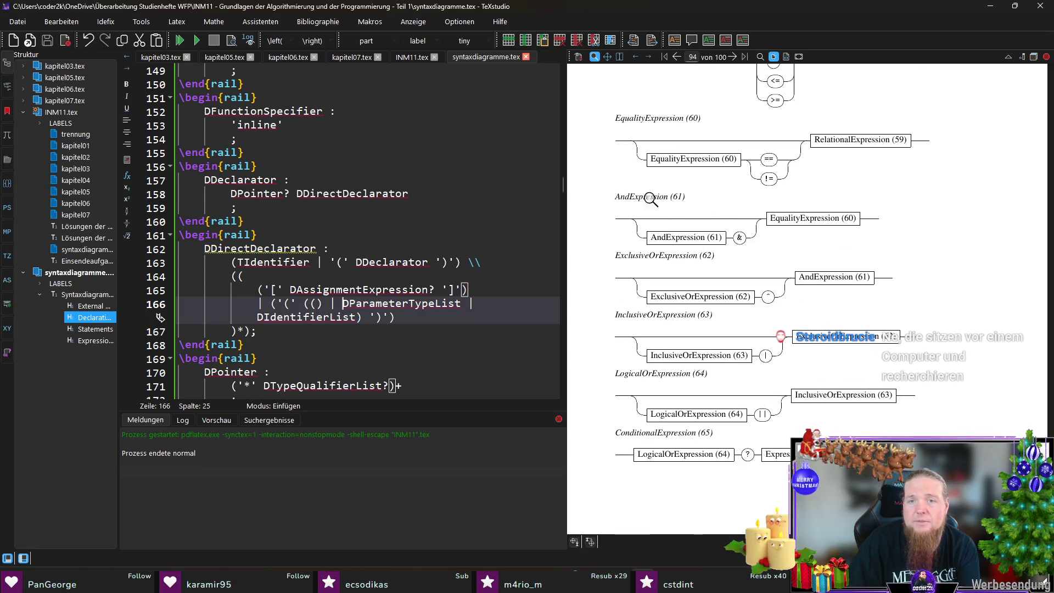
scroll(728, 254, down, 2)
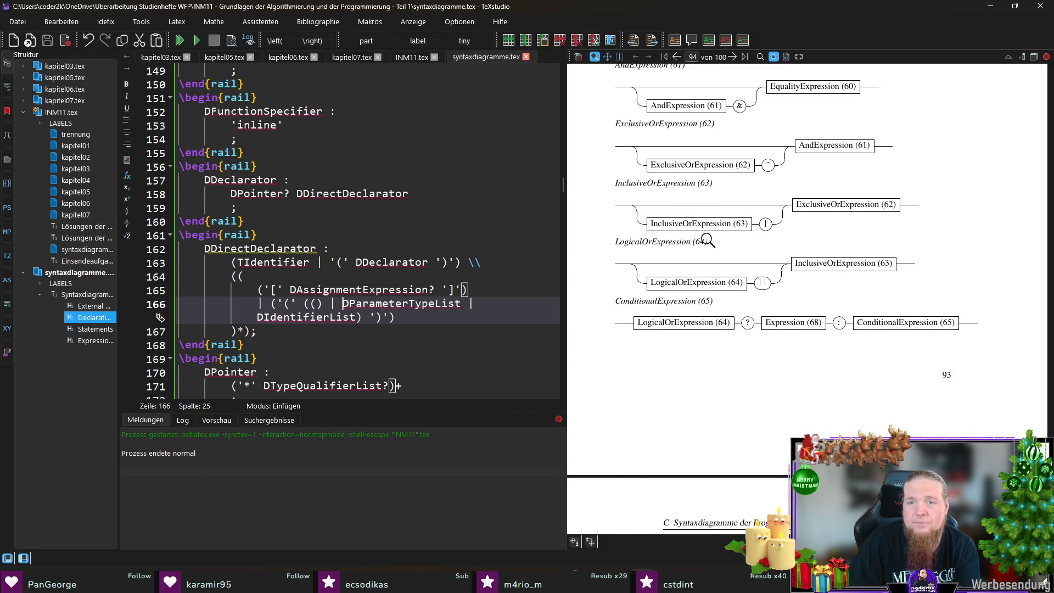
scroll(737, 212, down, 9)
scroll(765, 226, down, 15)
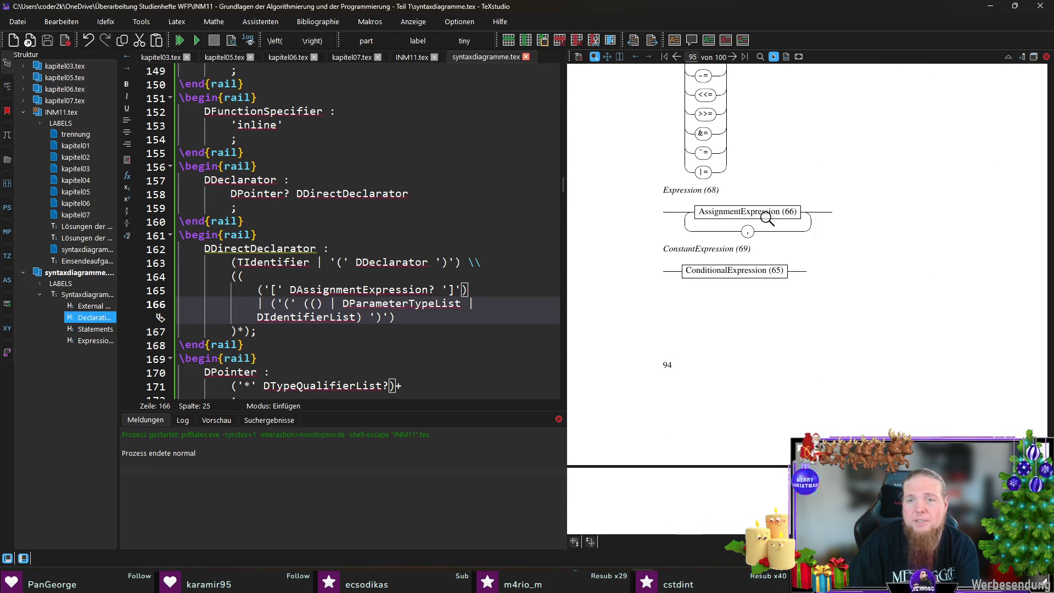
scroll(786, 241, up, 8)
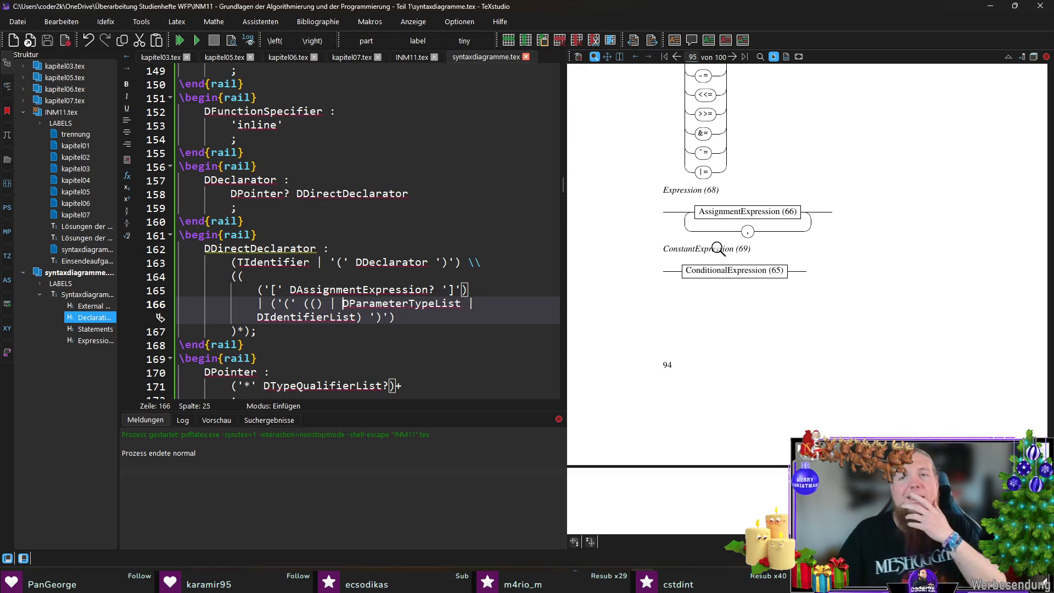
scroll(912, 295, up, 10)
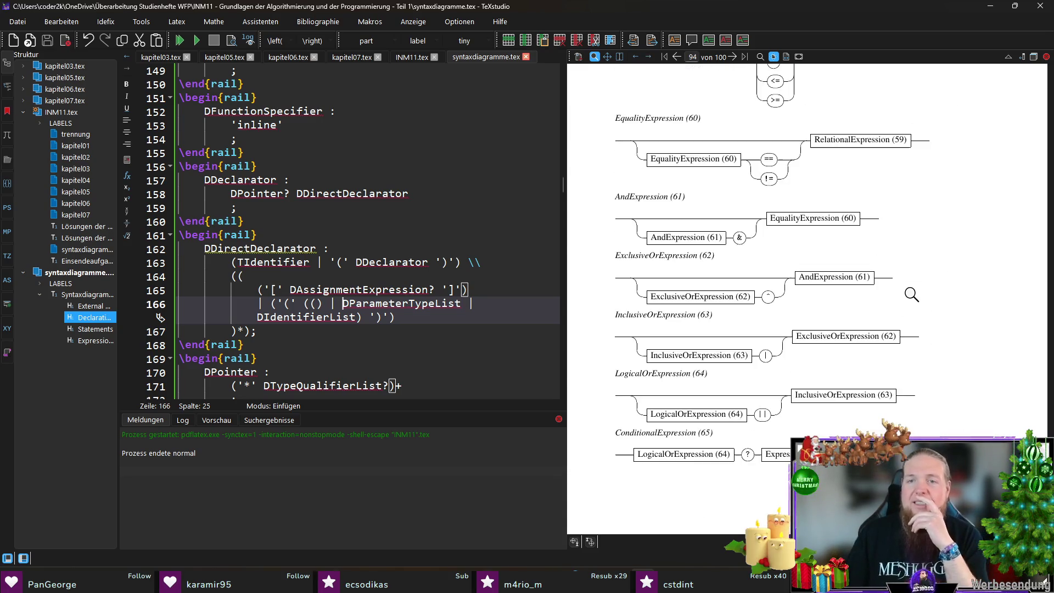
scroll(912, 295, up, 2)
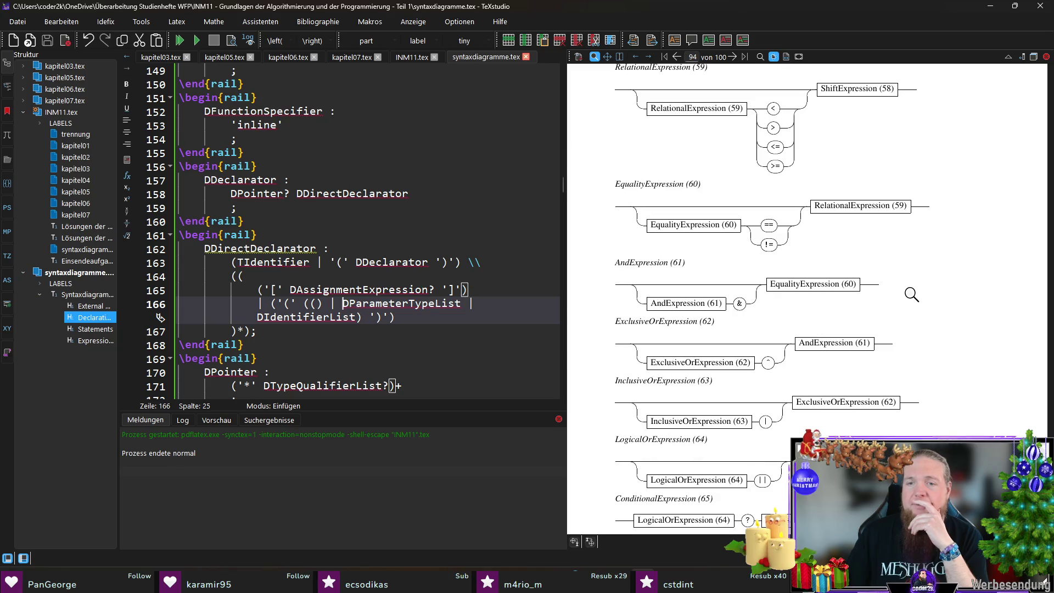
scroll(912, 295, up, 20)
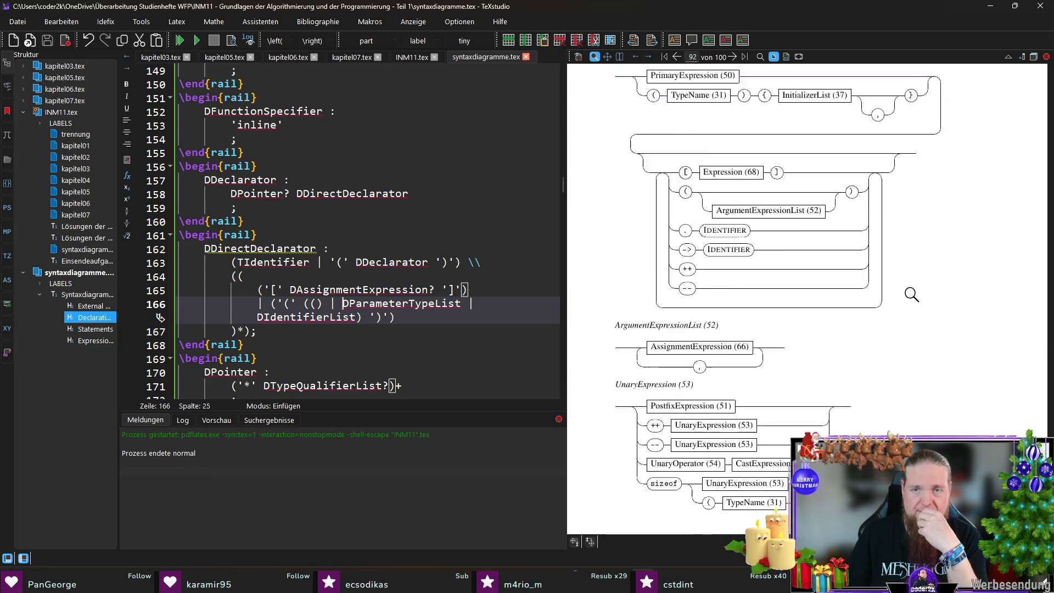
scroll(912, 294, up, 20)
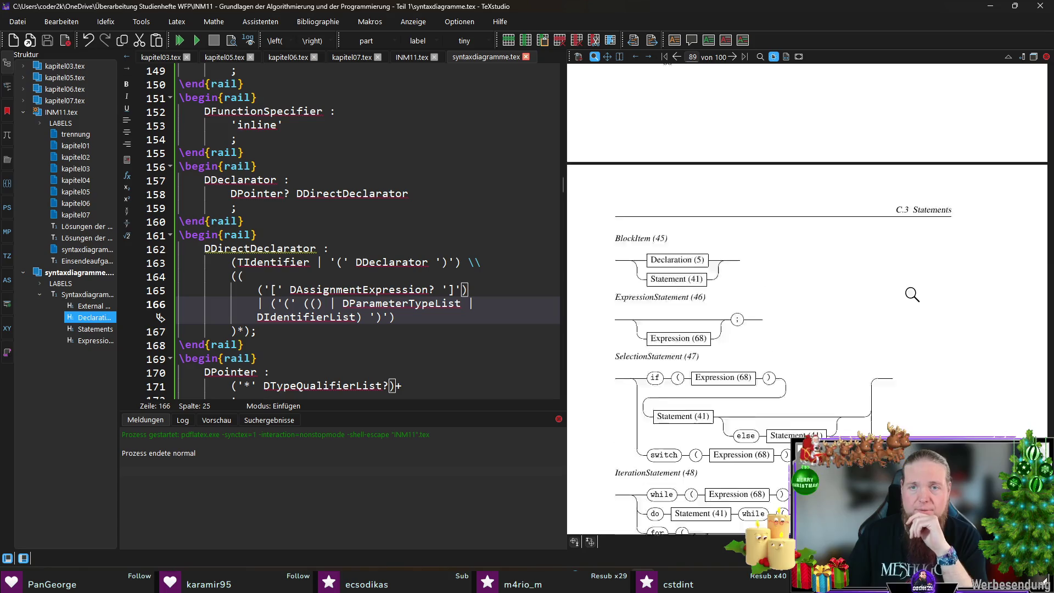
scroll(912, 295, up, 20)
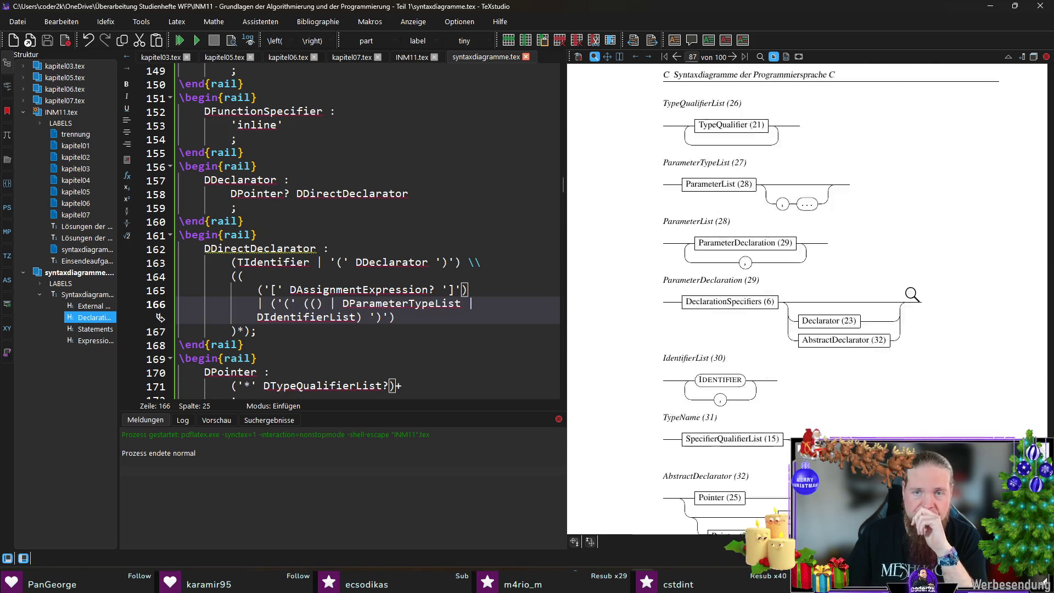
scroll(912, 295, up, 20)
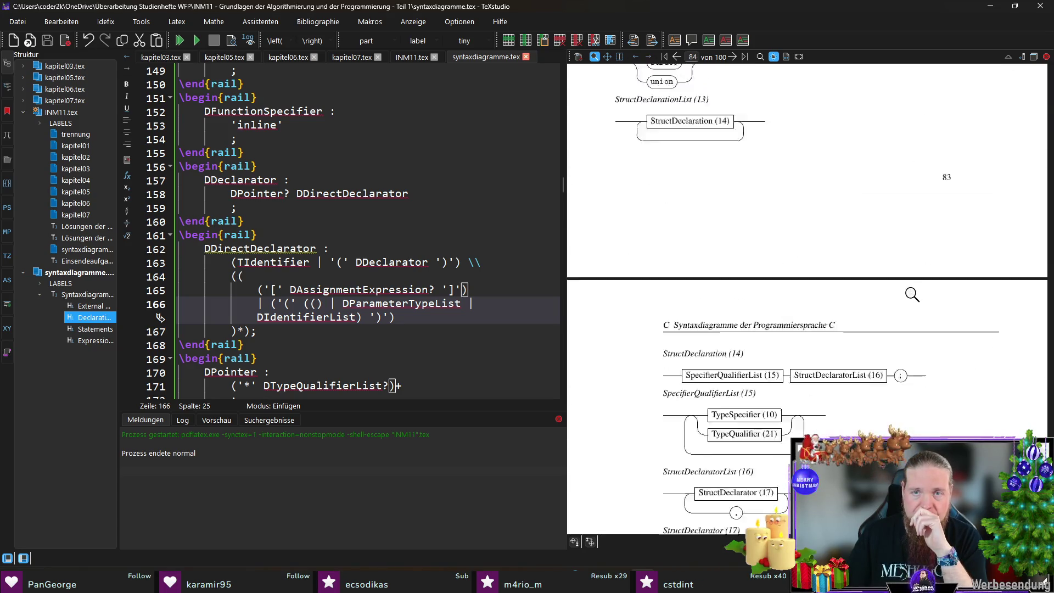
scroll(913, 295, up, 20)
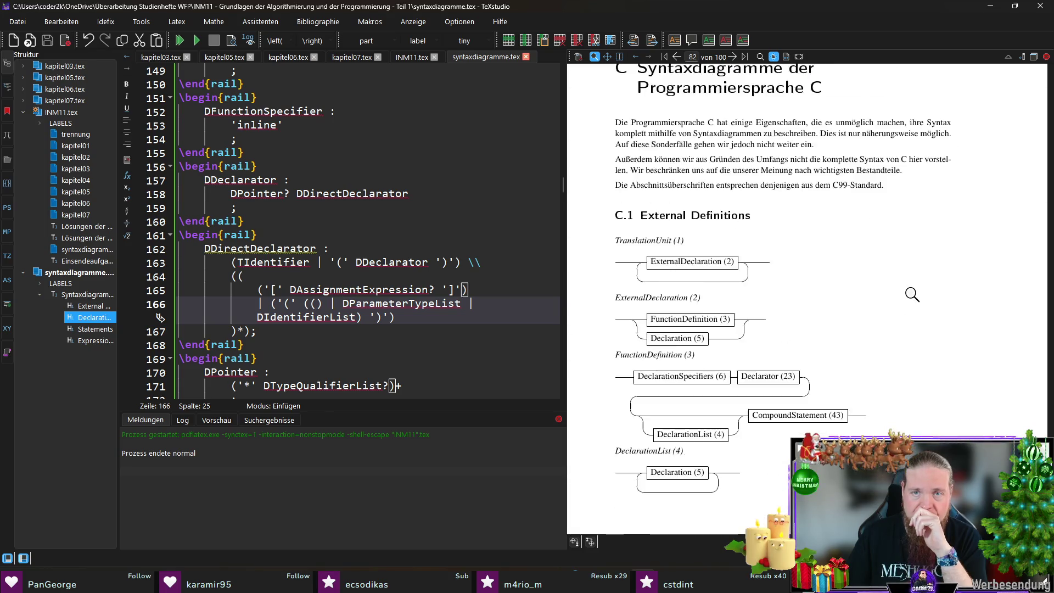
scroll(913, 295, down, 3)
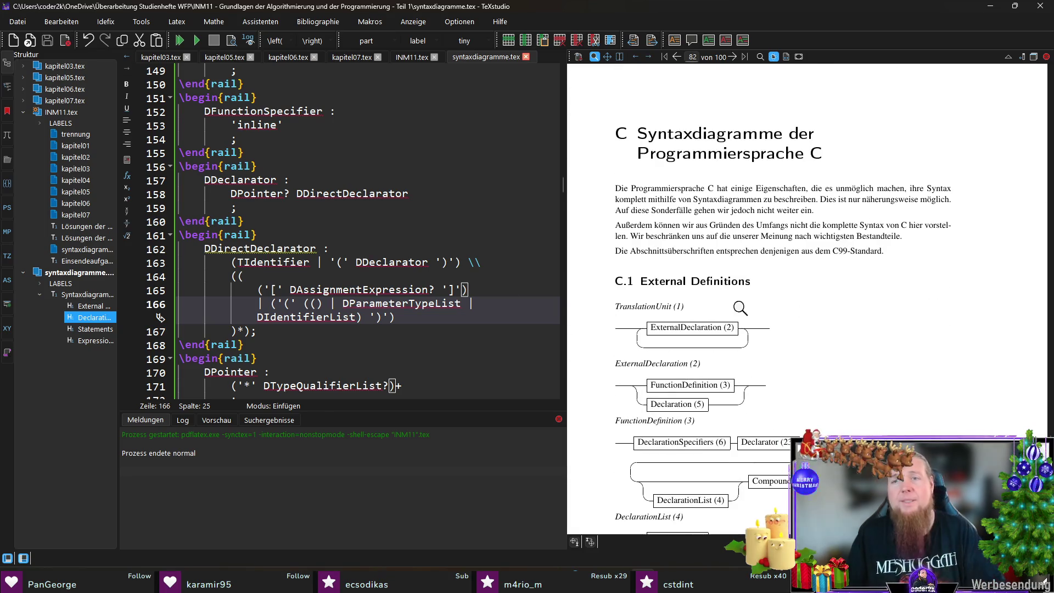
Add the sentence saying diagram numbers only help find referenced diagrams, fix 'einfacheren', and save.
ctrl+click(819, 252)
click(443, 153)
text(N)
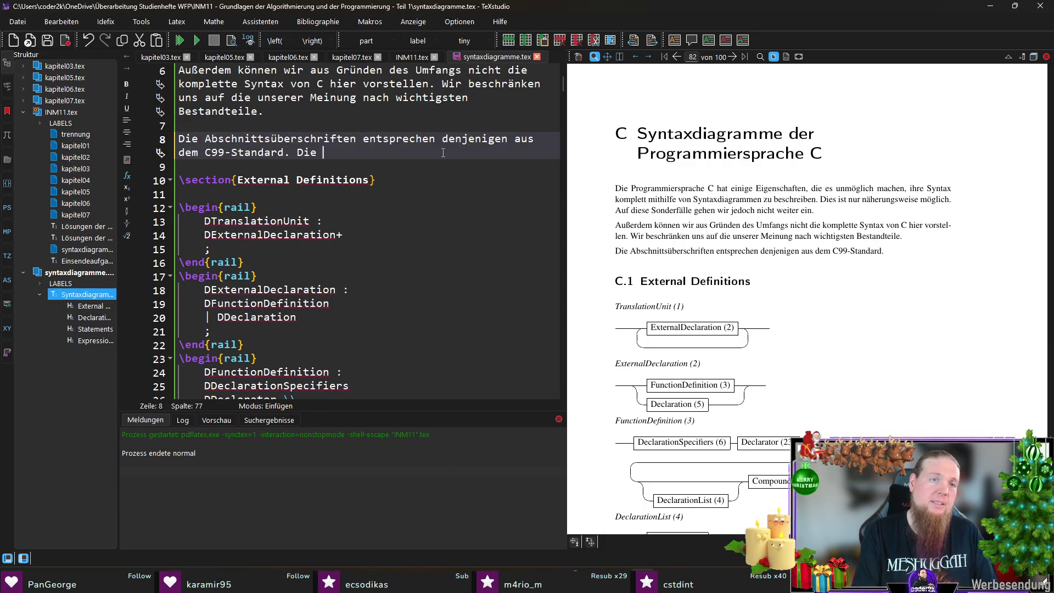
text(ummerierungen hinter den Diagrammnahmen )
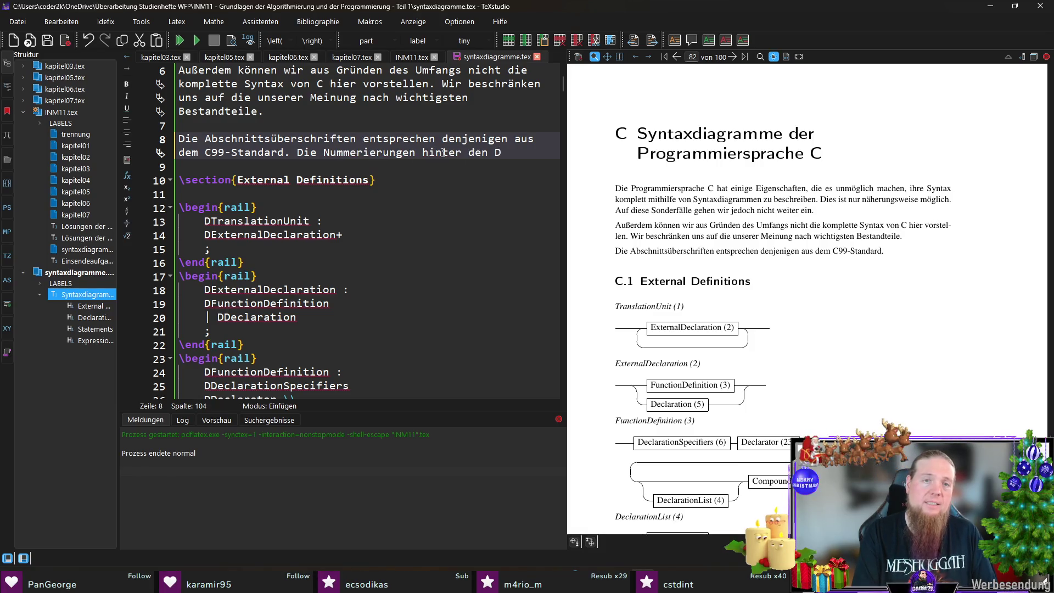
text(dienen lediglich dem einfache)
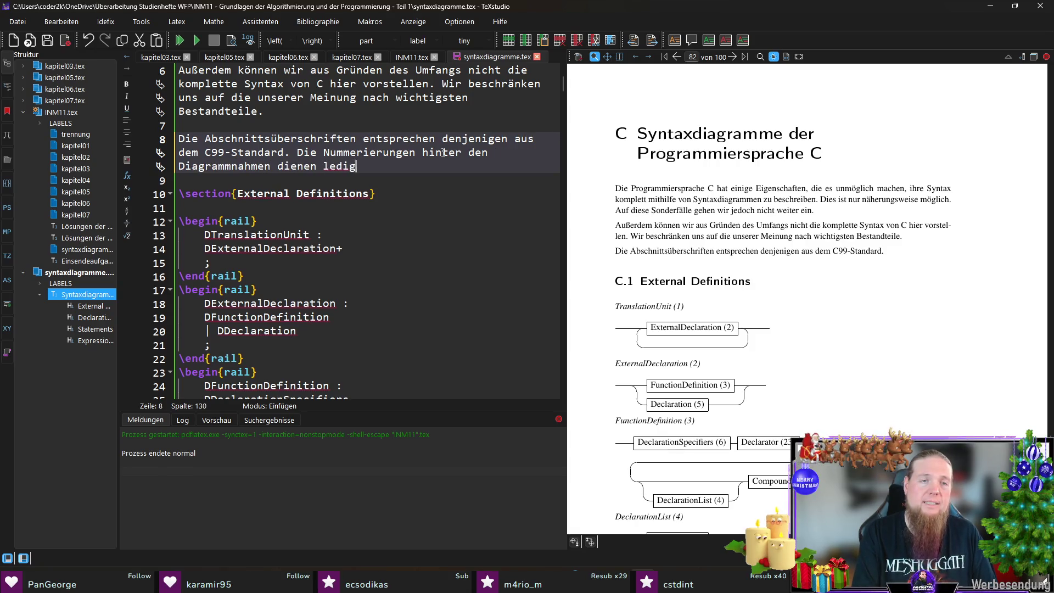
text(reren)
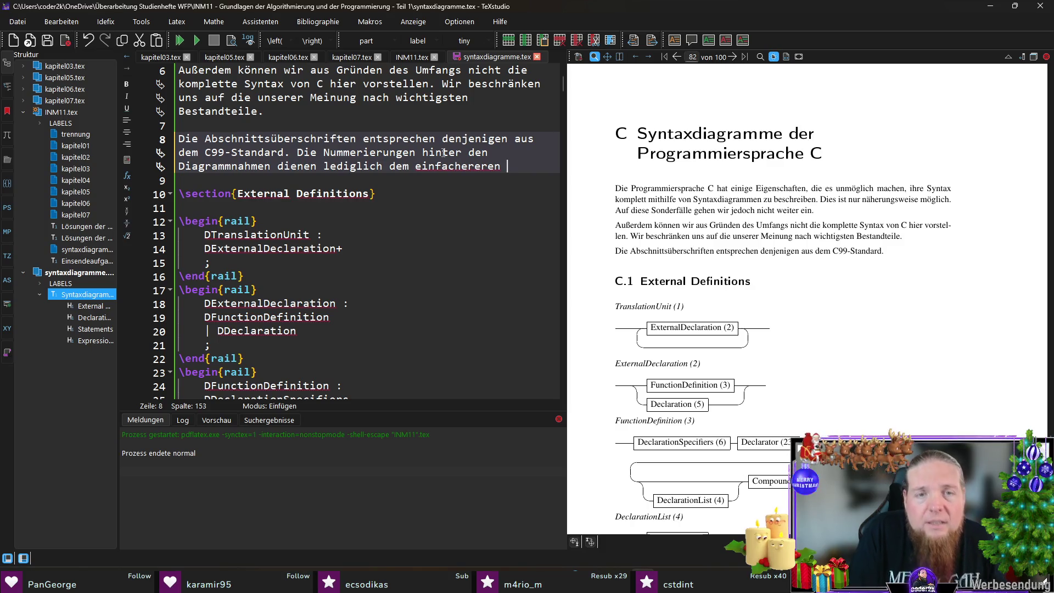
text(uffinden)
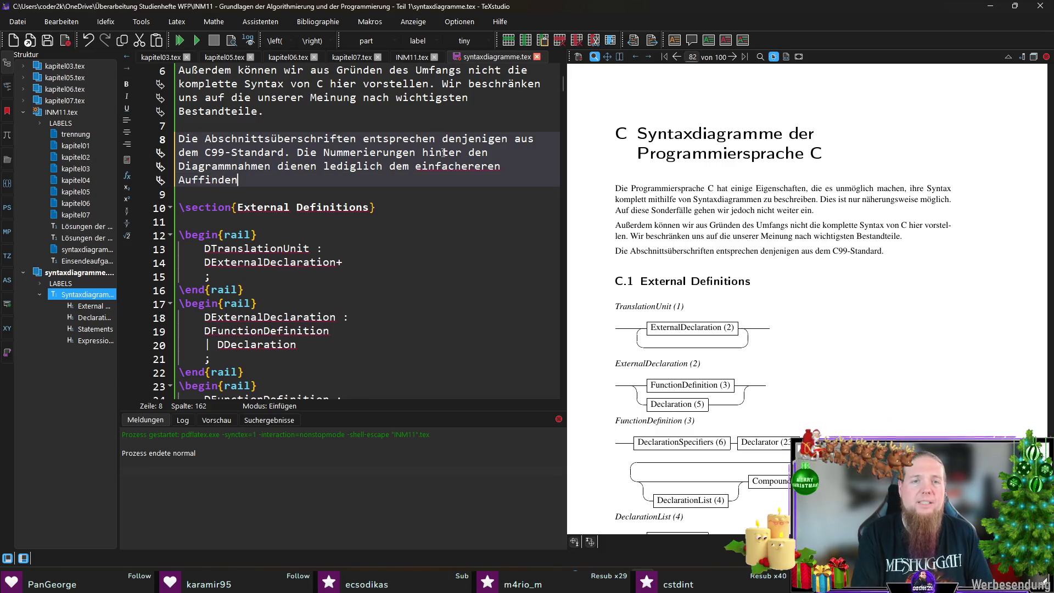
text( der referenzierten Diagramme.)
key(ctrl+s)
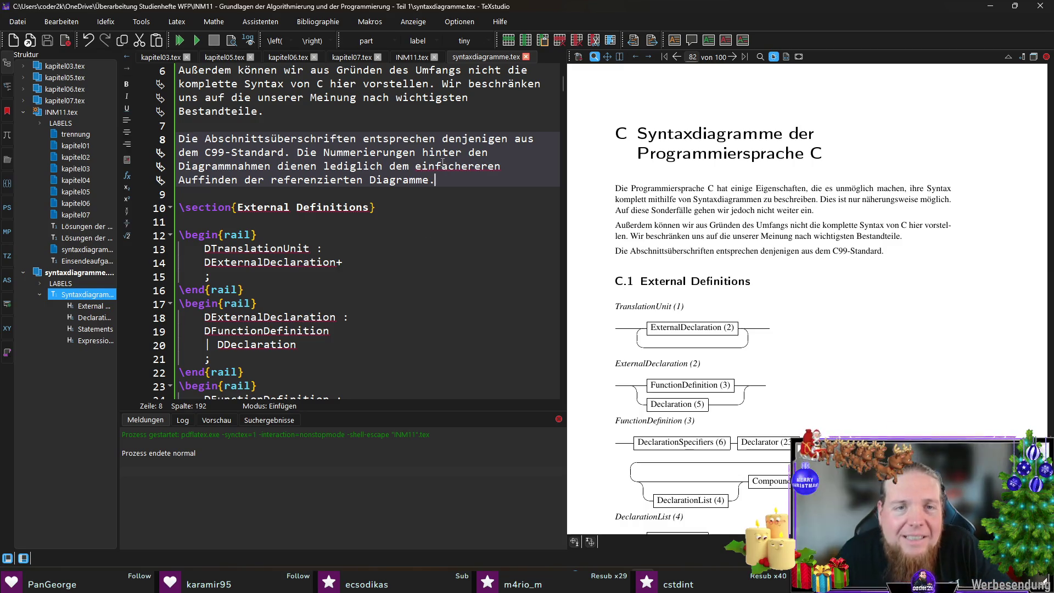
key(Delete)
key(Delete)
key(ctrl+s)
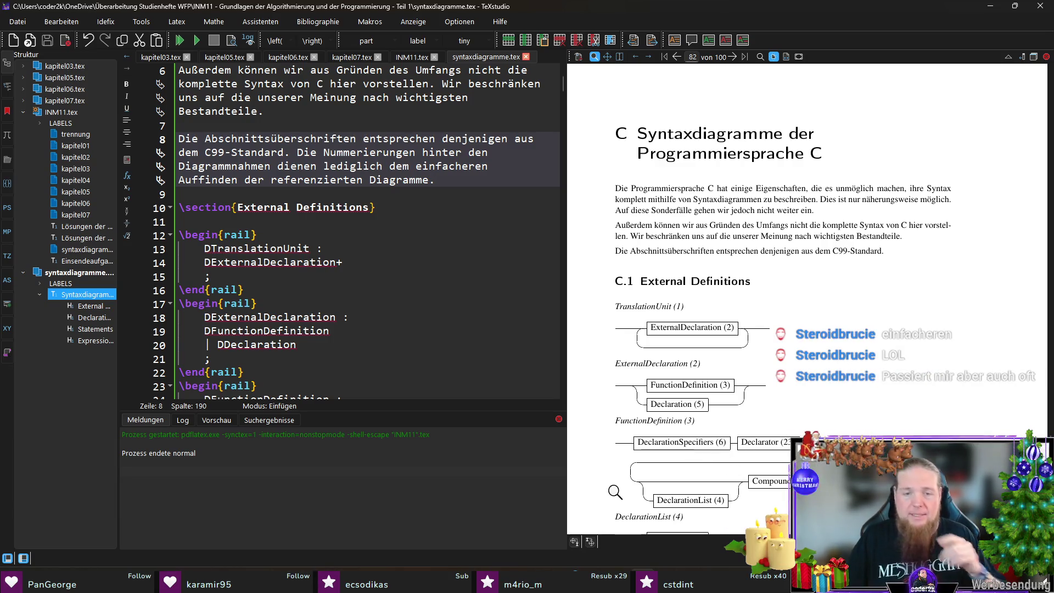
Switch to the ChatGPT chat about LaTeX railalias mappings in Firefox.
mouse_move(549, 582)
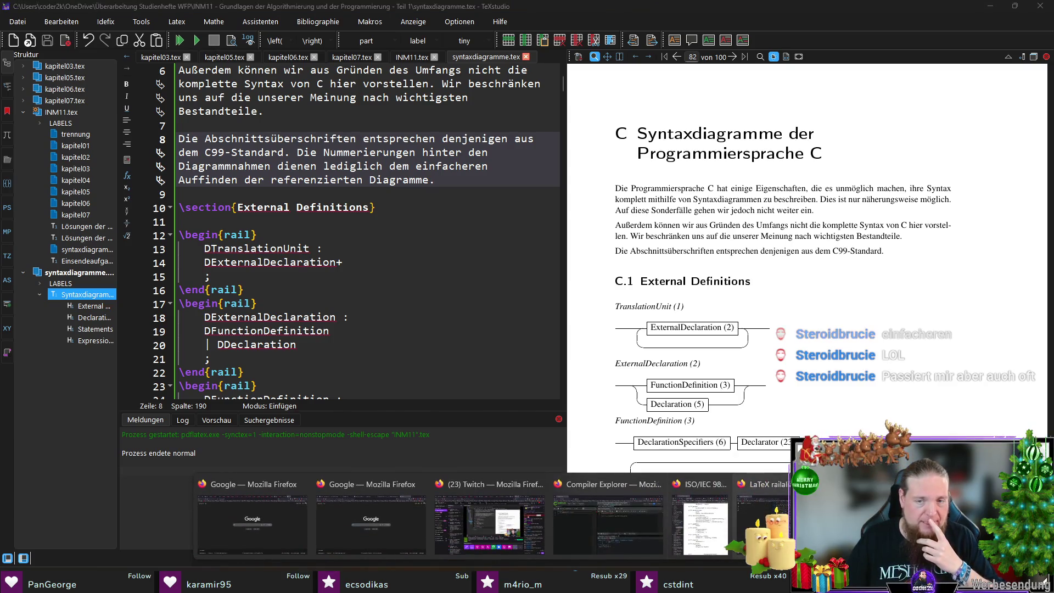
click(763, 522)
scroll(837, 349, down, 5)
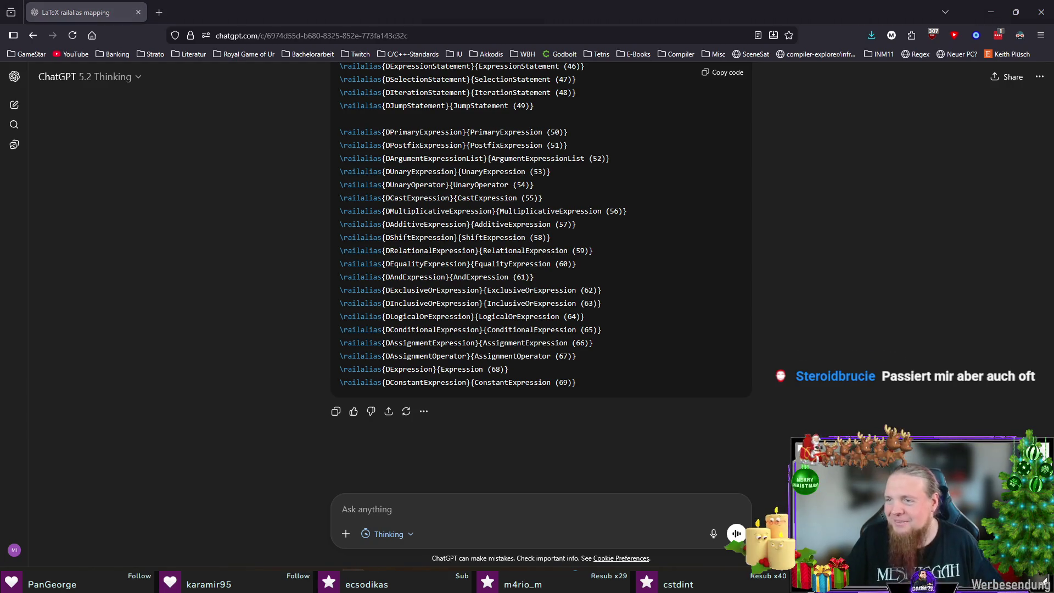
Attach C99.pdf and type the German note that the rules can't be fully described, citing chapter A.1.
mouse_move(0, 458)
mouse_down()
mouse_move(364, 458)
mouse_move(478, 482)
mouse_up()
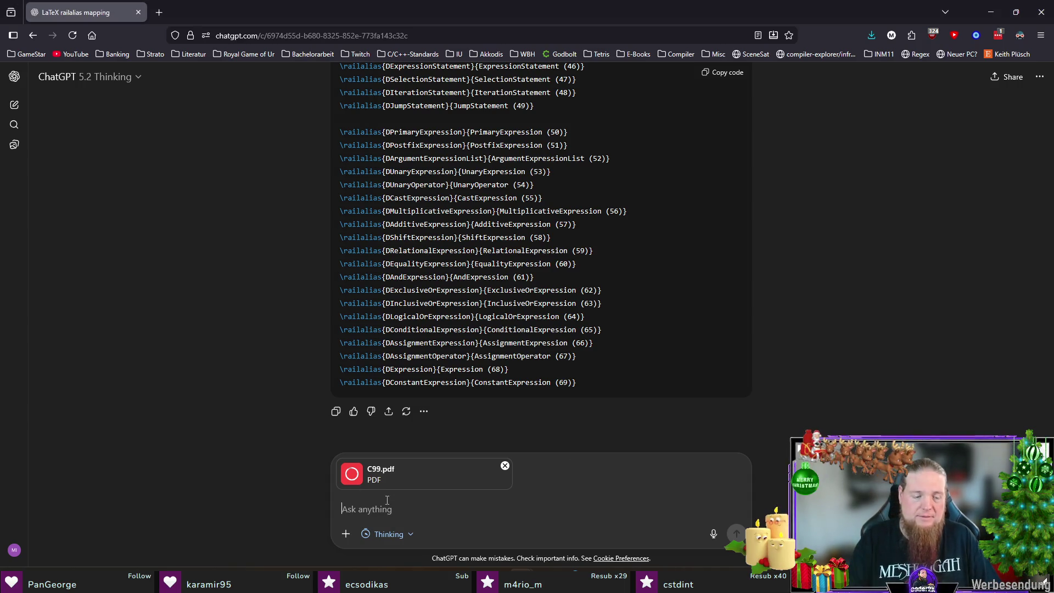
text(Es ist zu wenig P)
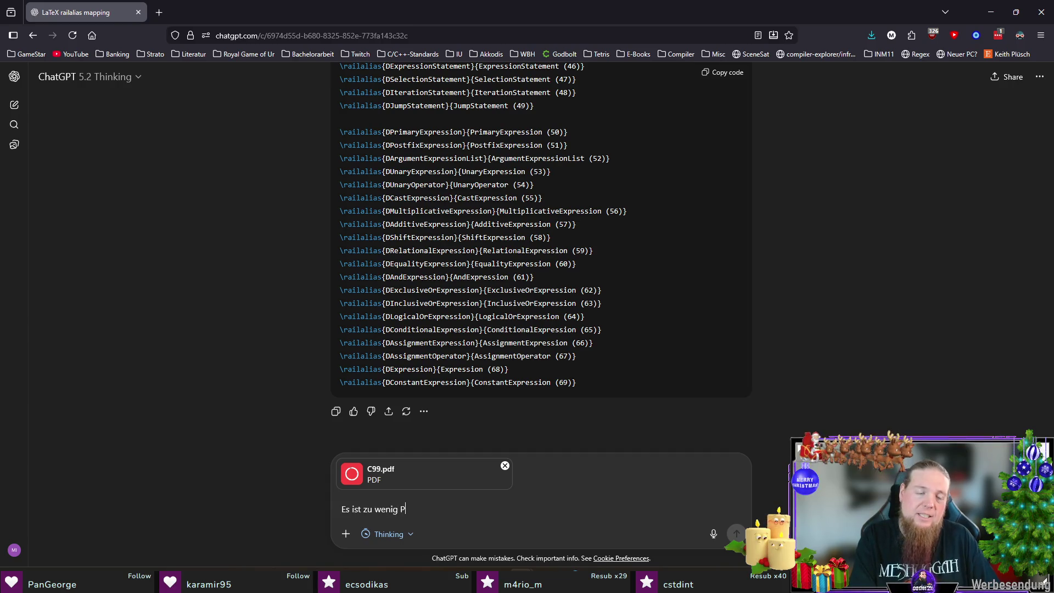
text(latz in diesem Studienheft, um auch noch die lexikalische Grammatik (lexikalische)
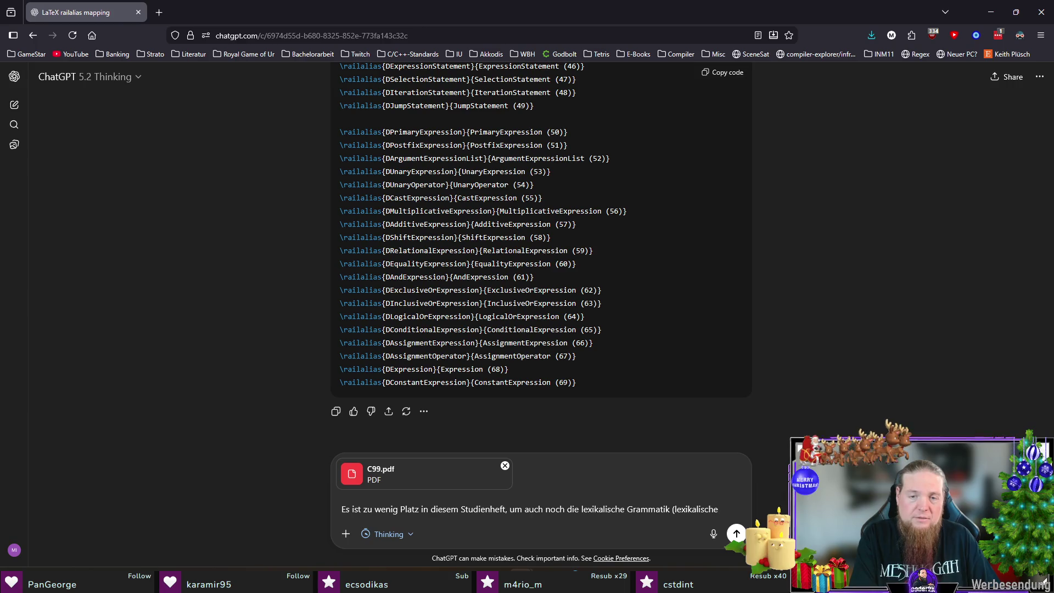
text(n Regel)
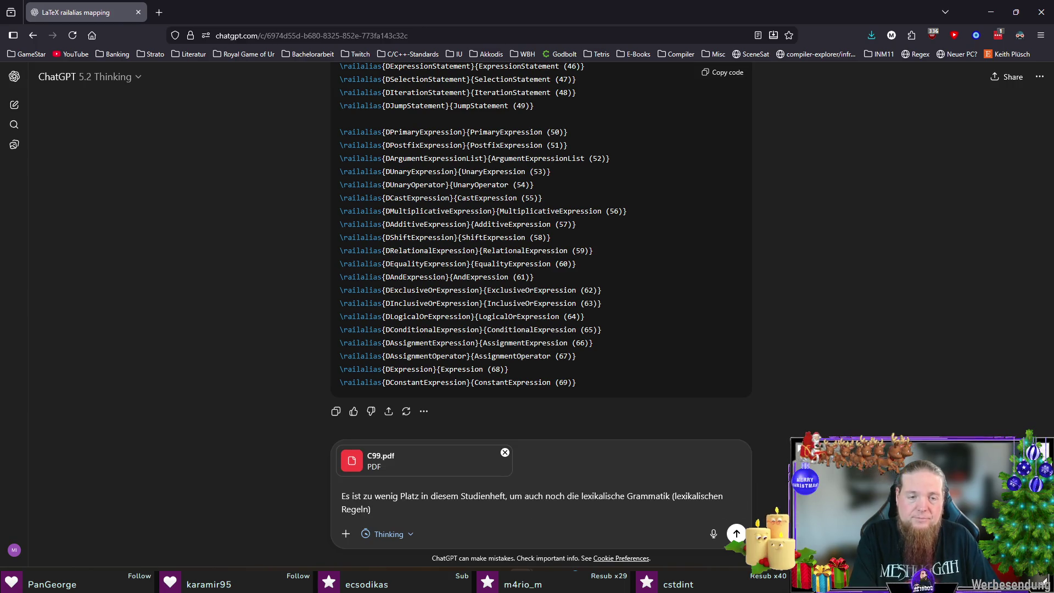
text(n Gänze zu be)
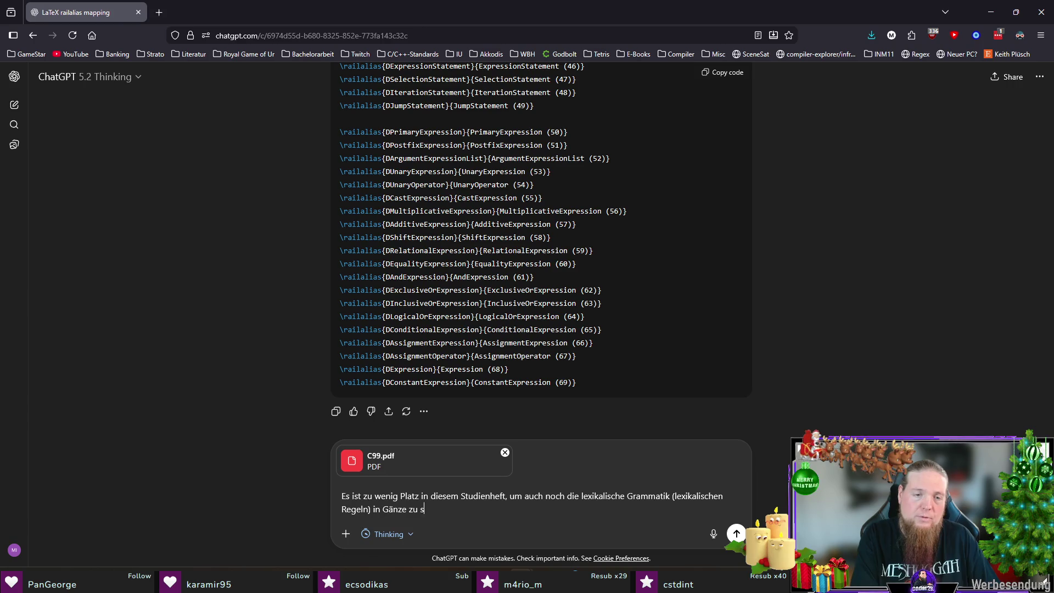
text(schreieben)
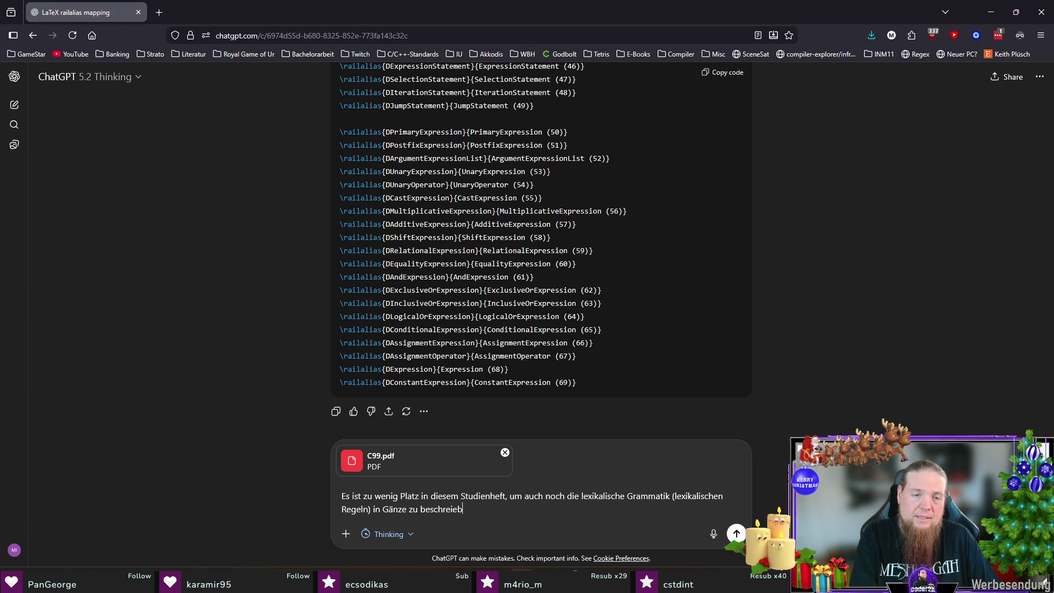
key(BackSpace)
key(BackSpace)
key(BackSpace)
text(iben (siehe a)
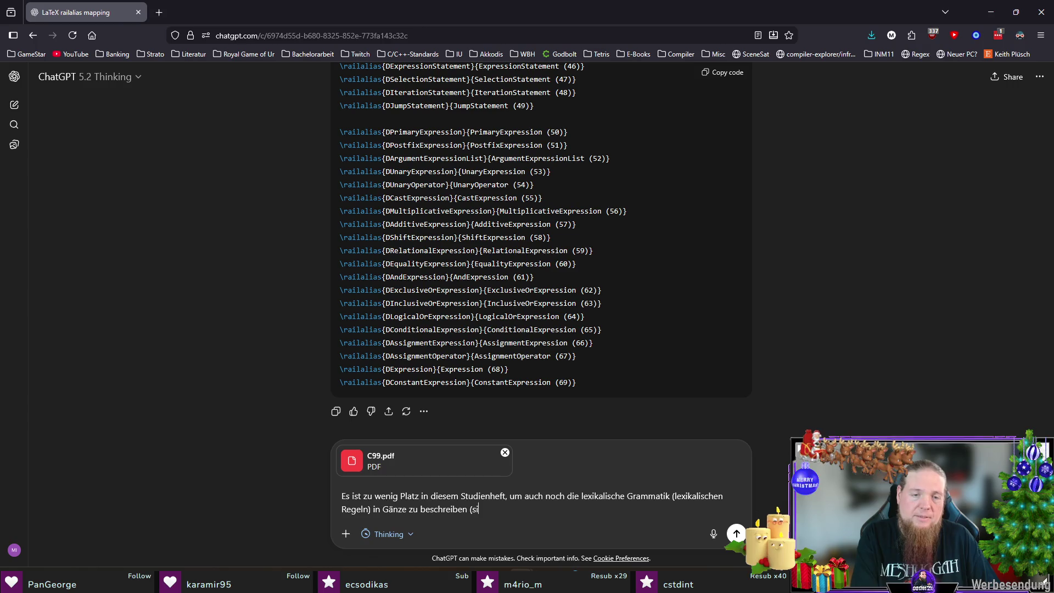
key(BackSpace)
text(Kapitel )
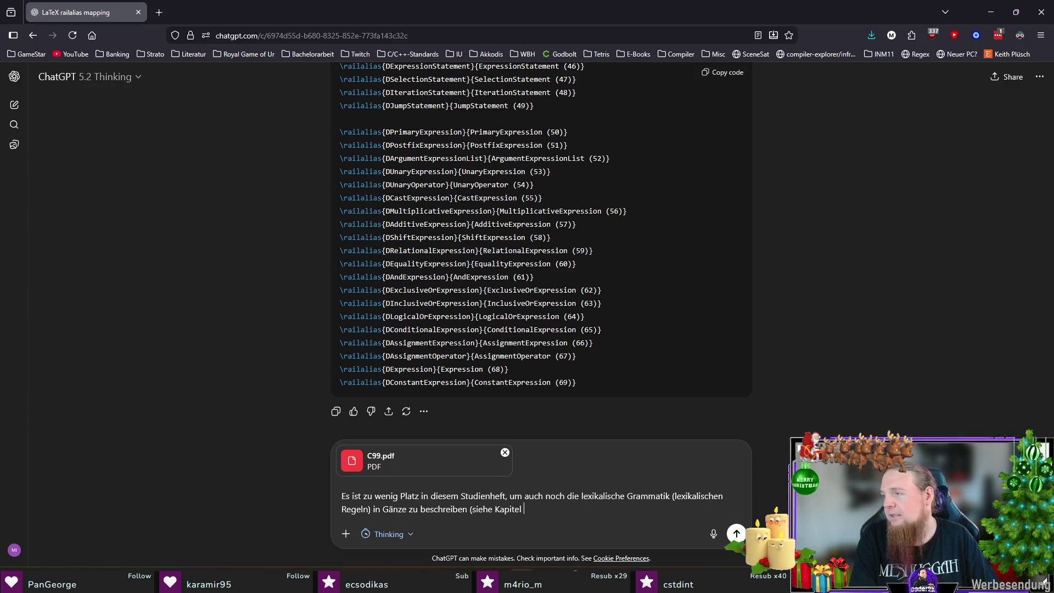
text(ALeximal Gramma)
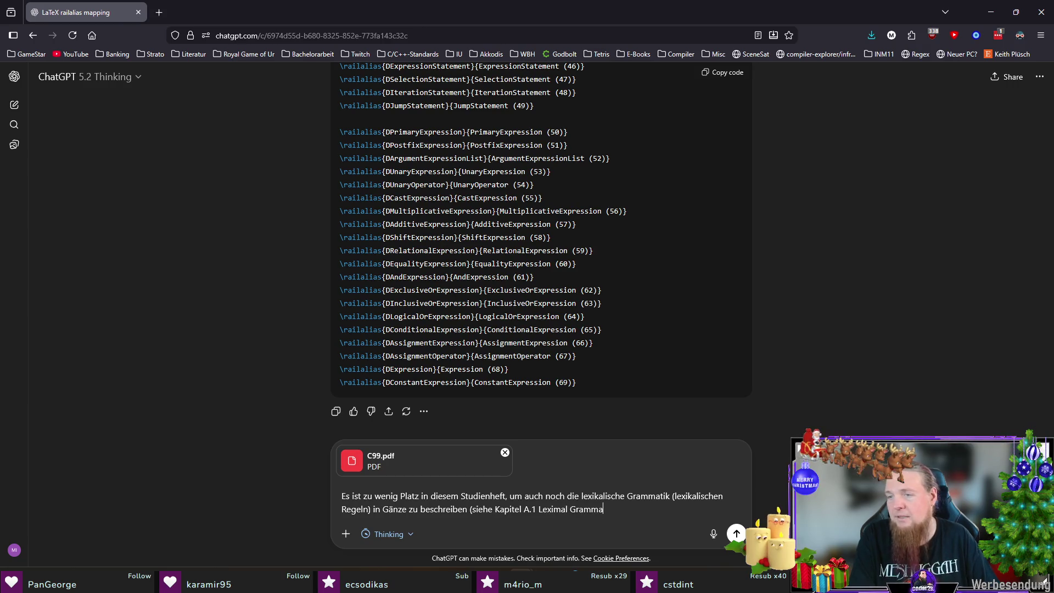
text(r)
Lowercase 'grammar', add 'im angehängten PDF' to the chapter reference, and begin 'Bitte formuliere auf'.
click(575, 509)
key(BackSpace)
text(g)
key(shift+Left)
key(shift+Left)
key(shift+Left)
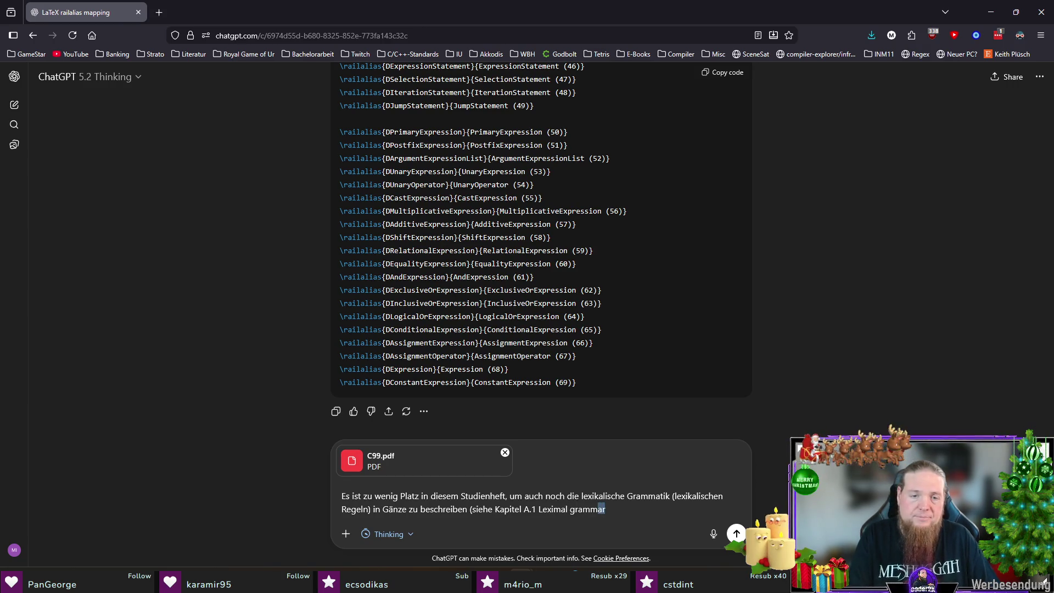
key(ctrl+Left)
key(ctrl+Left)
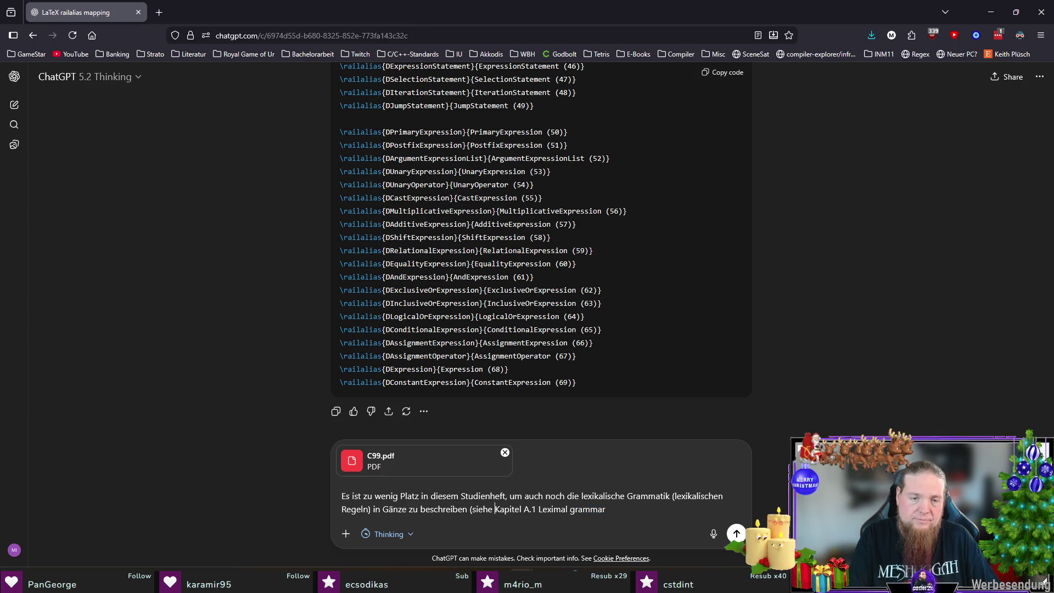
text(„)
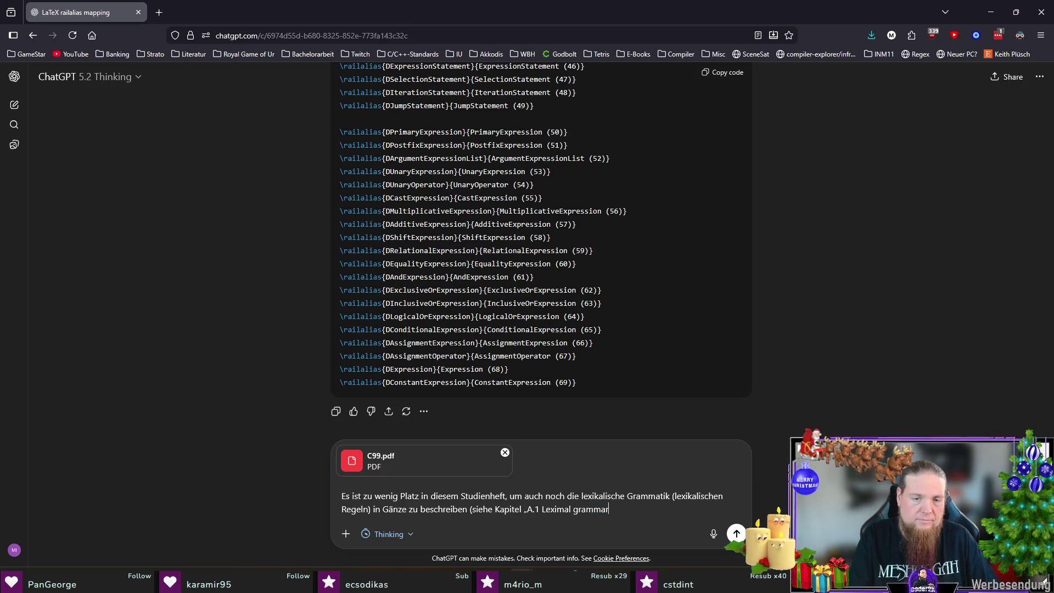
text(im ange)
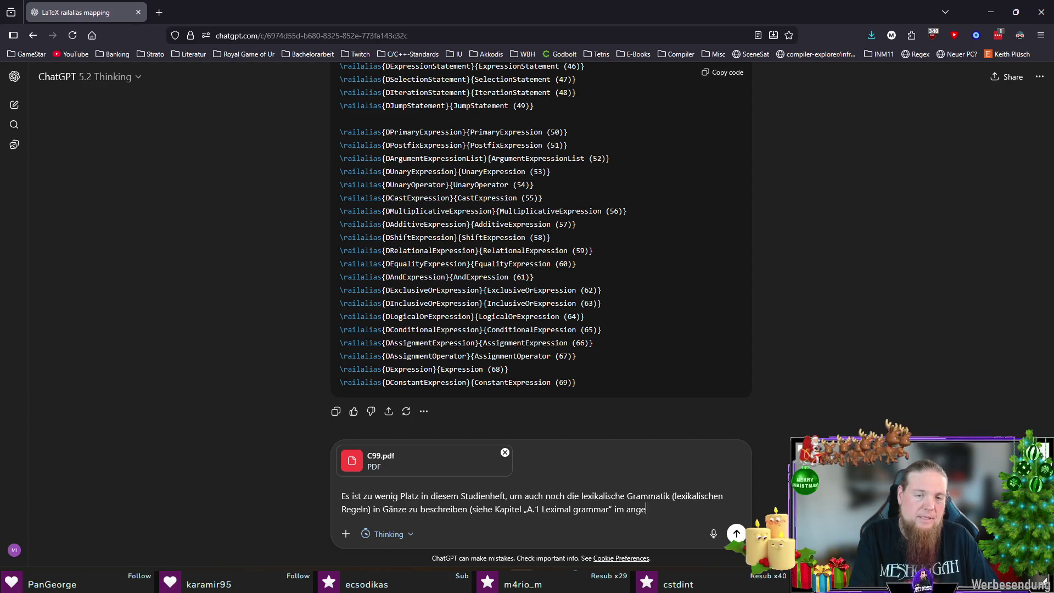
text(hängten PDF).)
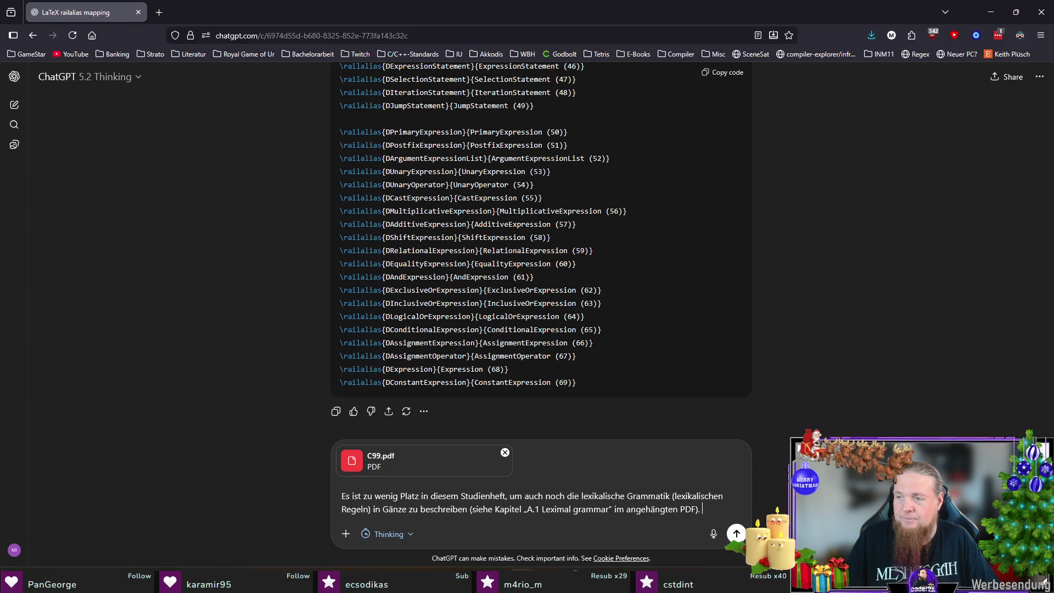
text(B)
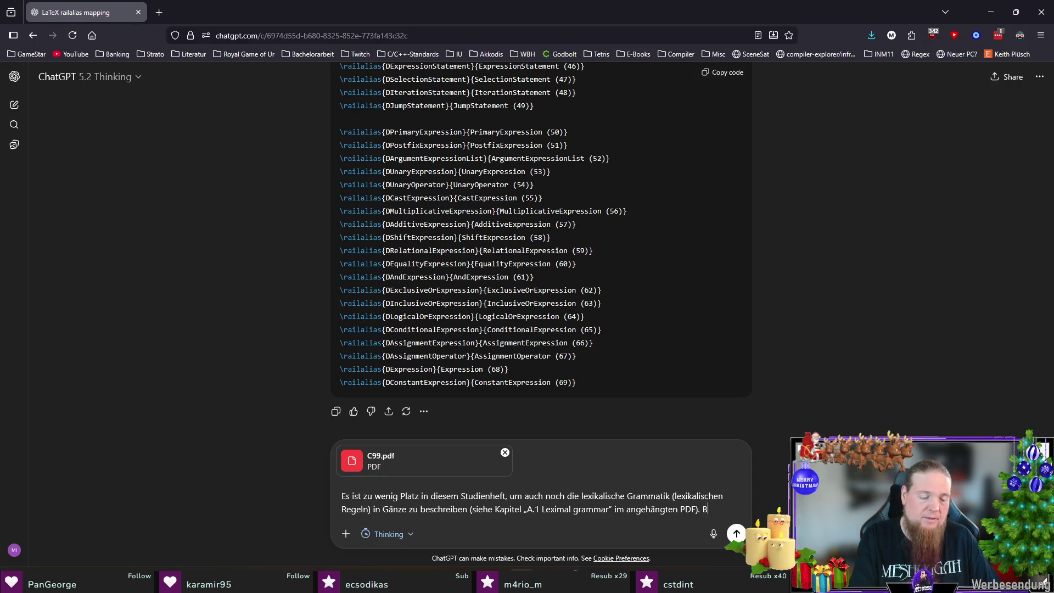
text(itte formuliere )
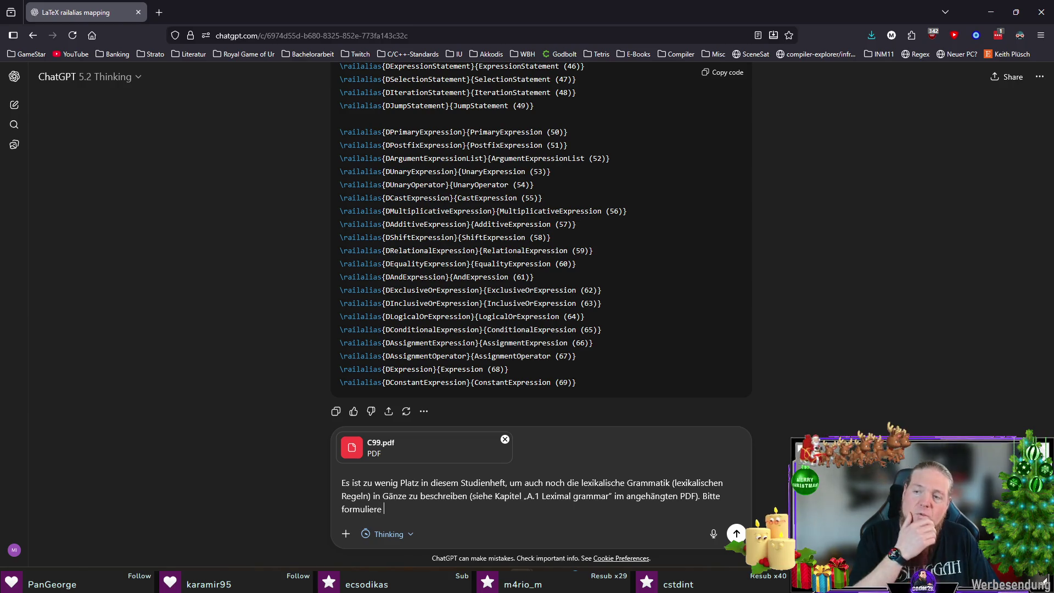
text(auf )
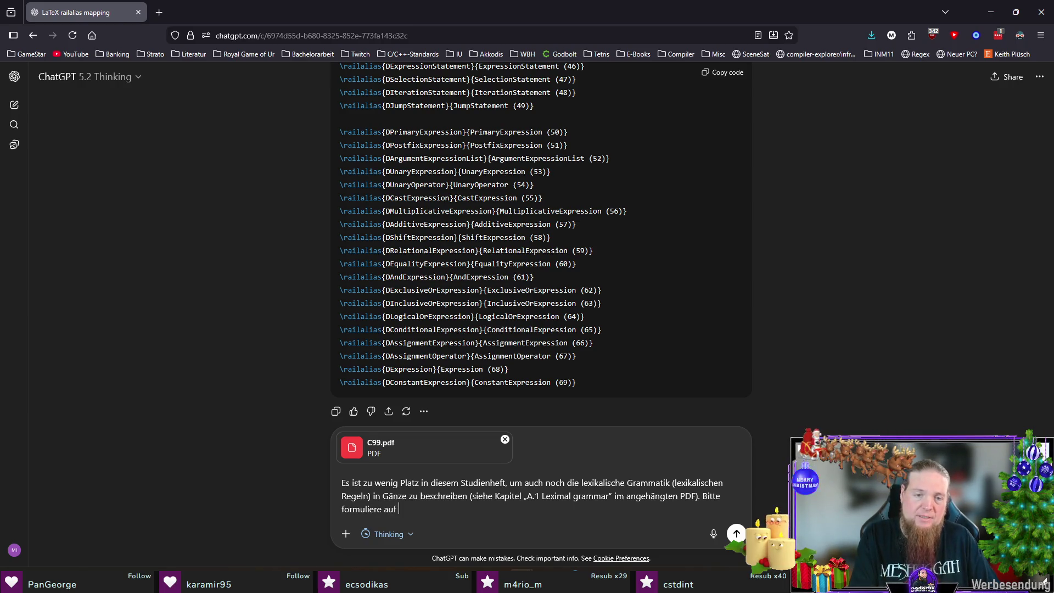
Finish the prompt asking, based on this chapter, for natural-language lexical rules defining how the diagrams' tokens arise.
key(BackSpace)
key(BackSpace)
key(BackSpace)
key(BackSpace)
text(basier)
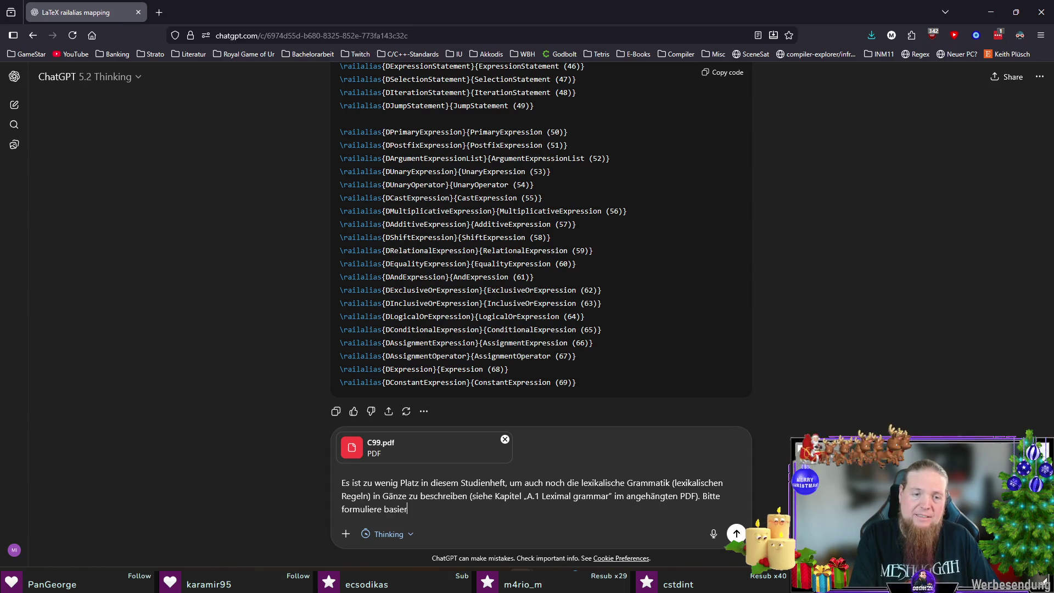
text(end auf diesem Kapitel )
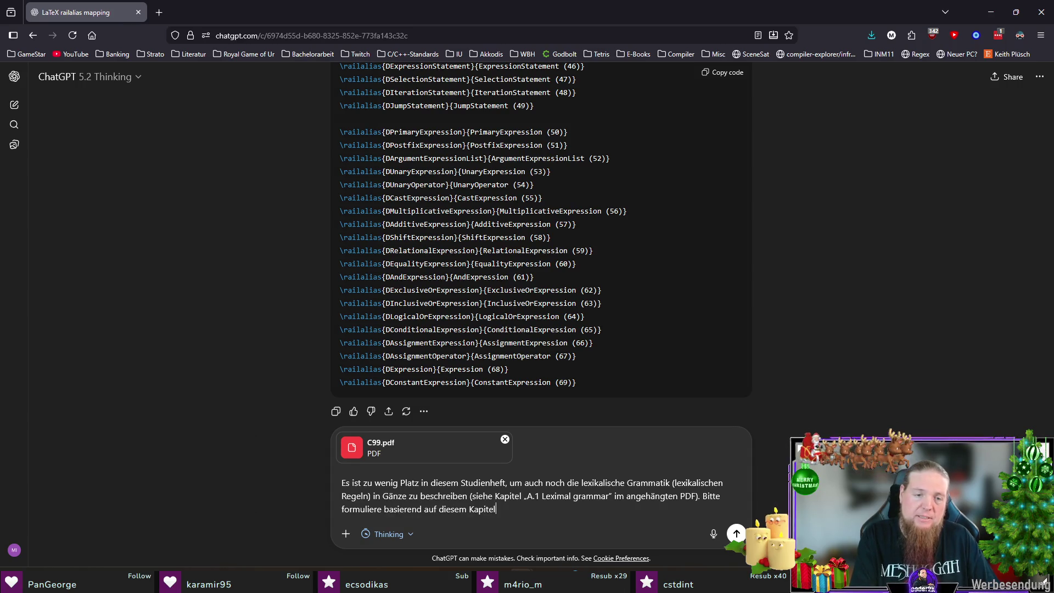
text(menschenlesbare)
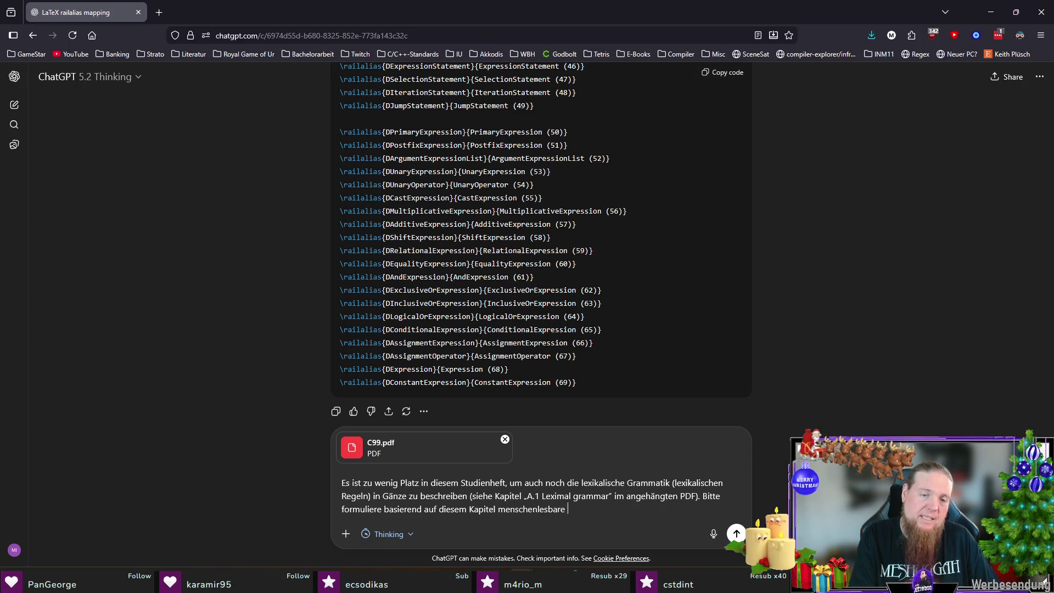
key(ctrl+shift+Left)
key(BackSpace)
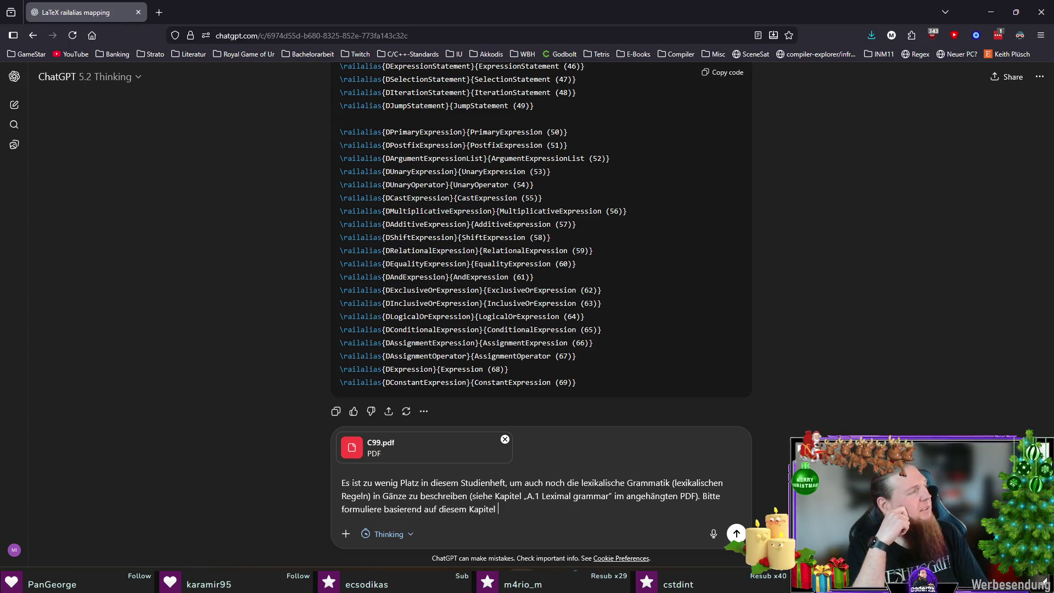
text(lexikal)
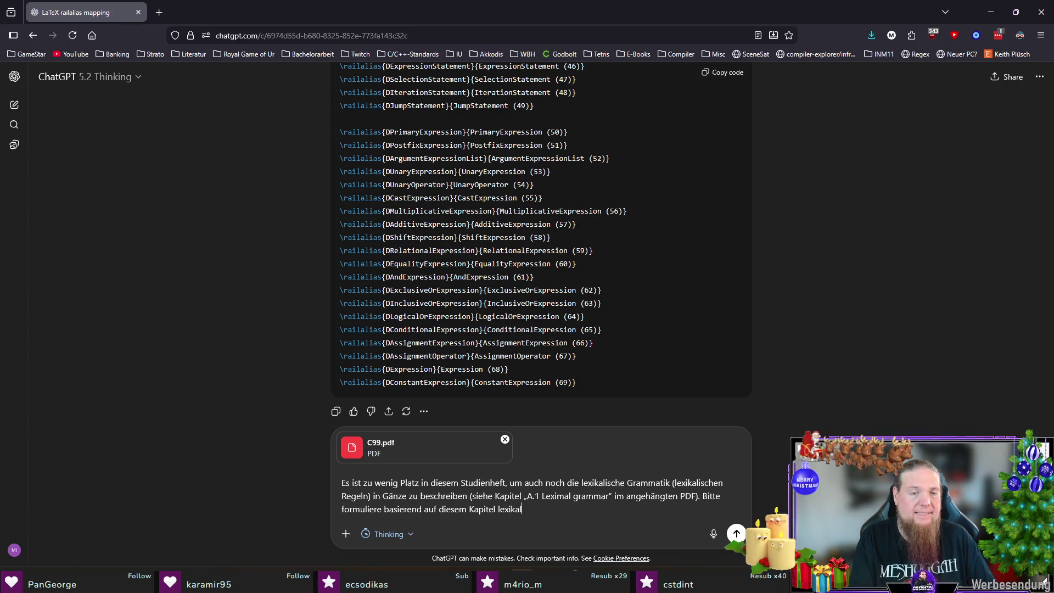
text(ische Regeln )
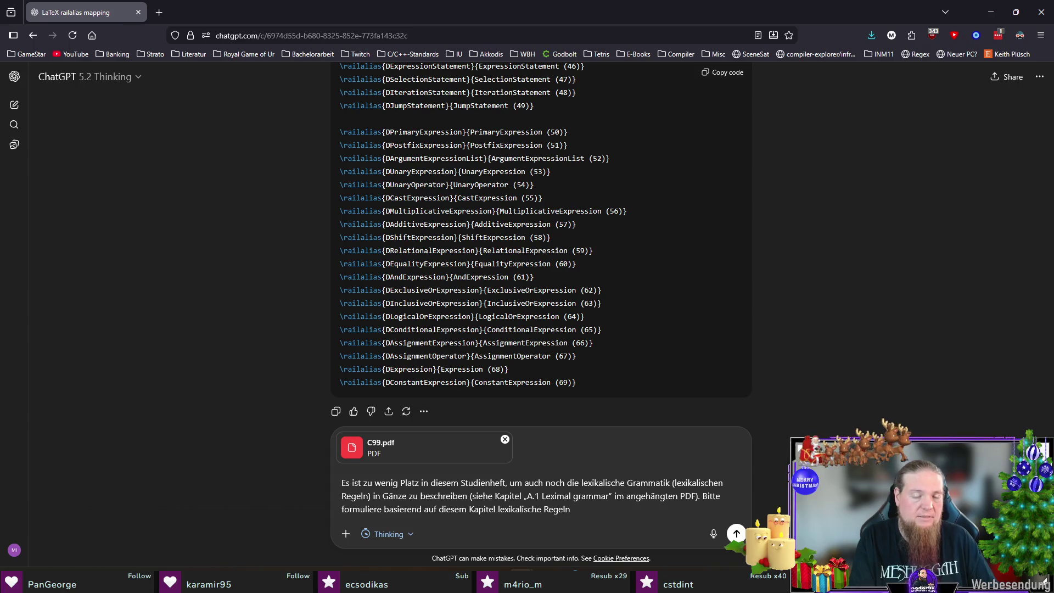
text(in na)
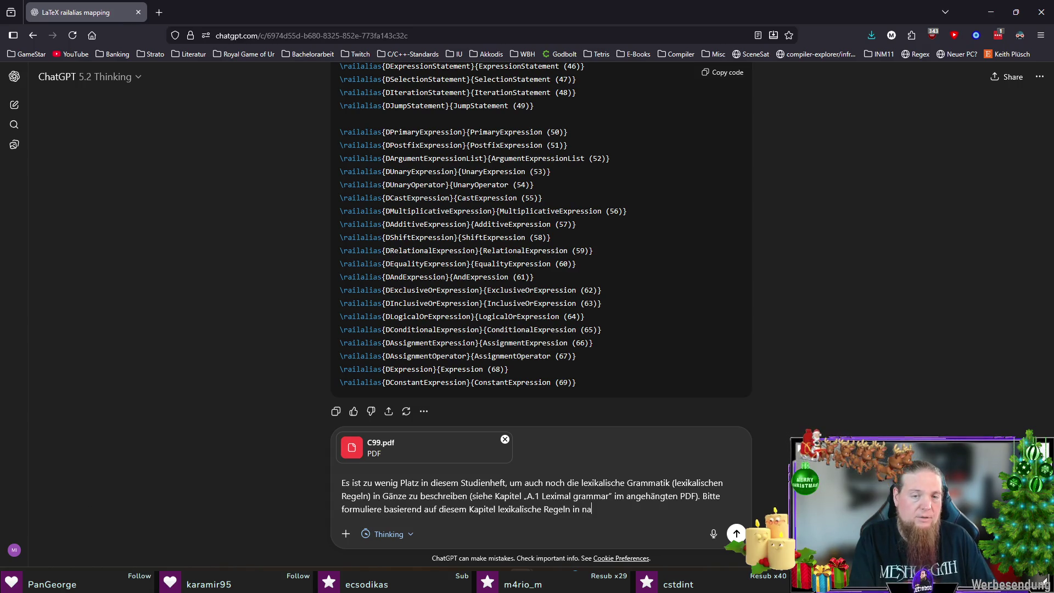
text(türlicher Sprache)
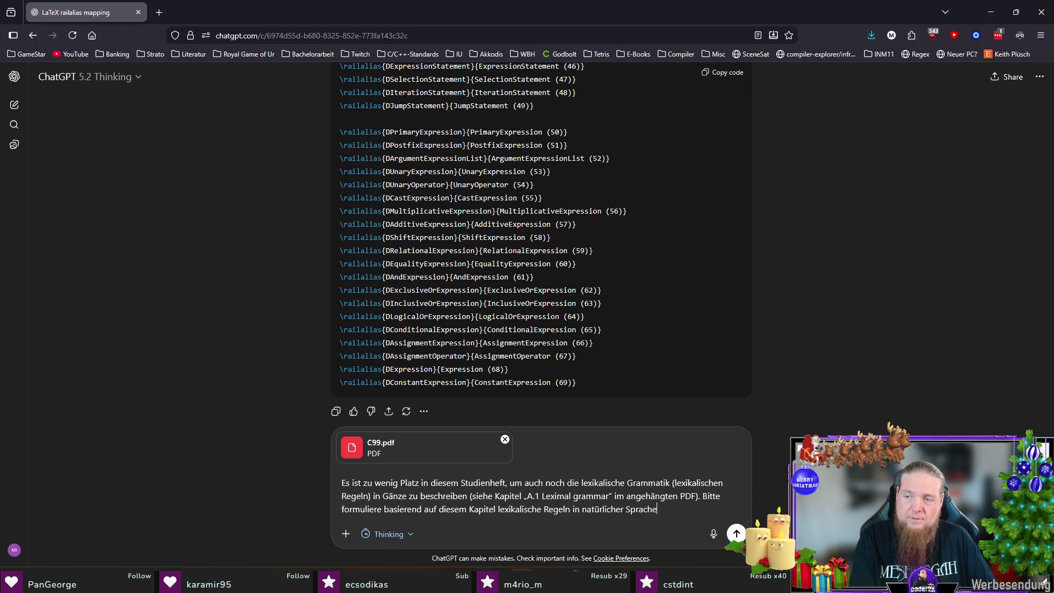
text(, um)
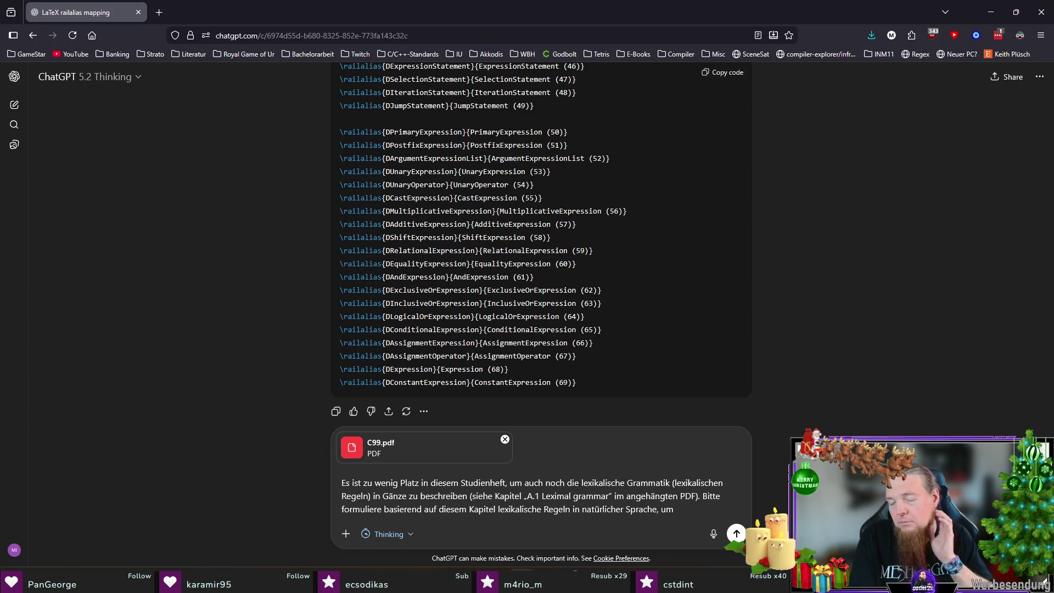
key(BackSpace)
key(BackSpace)
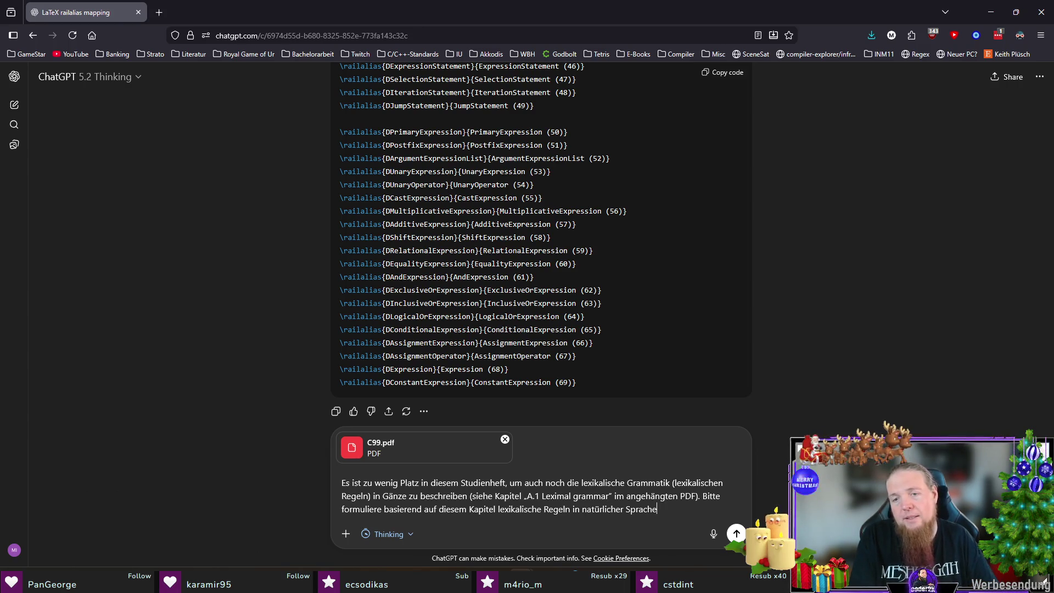
text(, die )
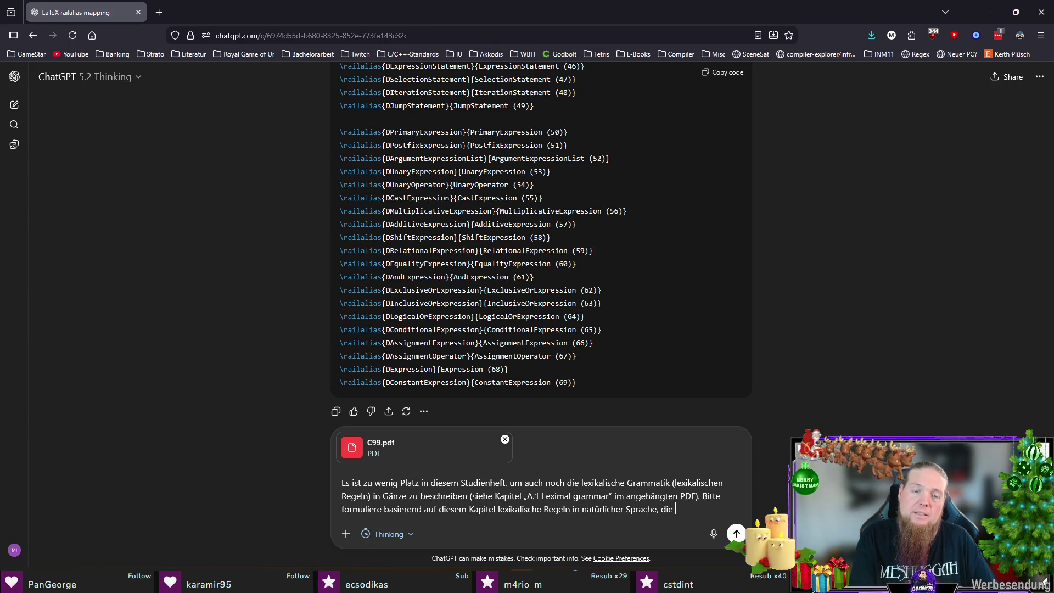
text(definierten)
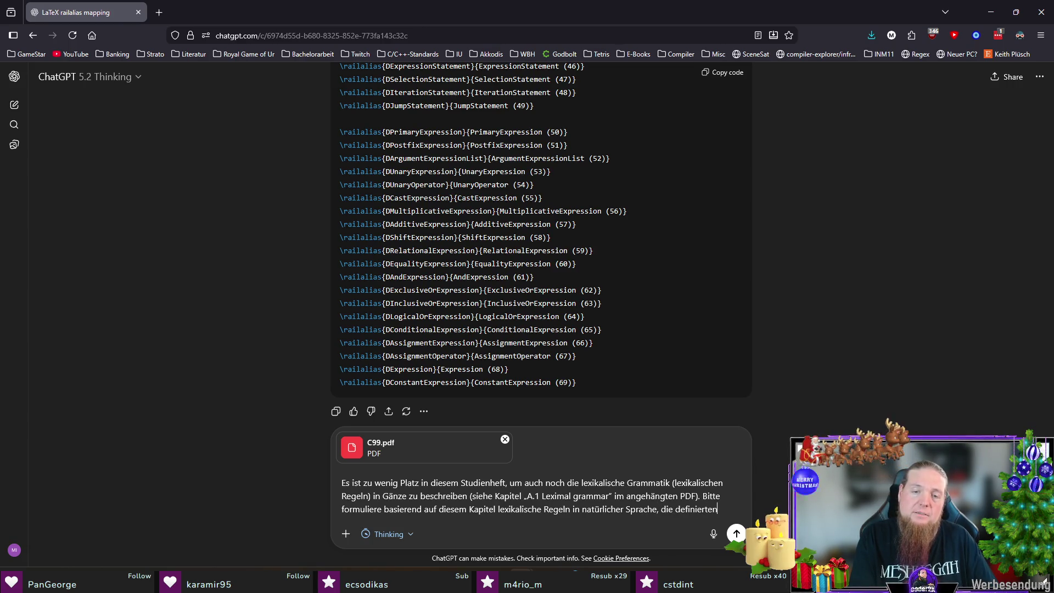
key(BackSpace)
key(BackSpace)
key(BackSpace)
text(en, wie d)
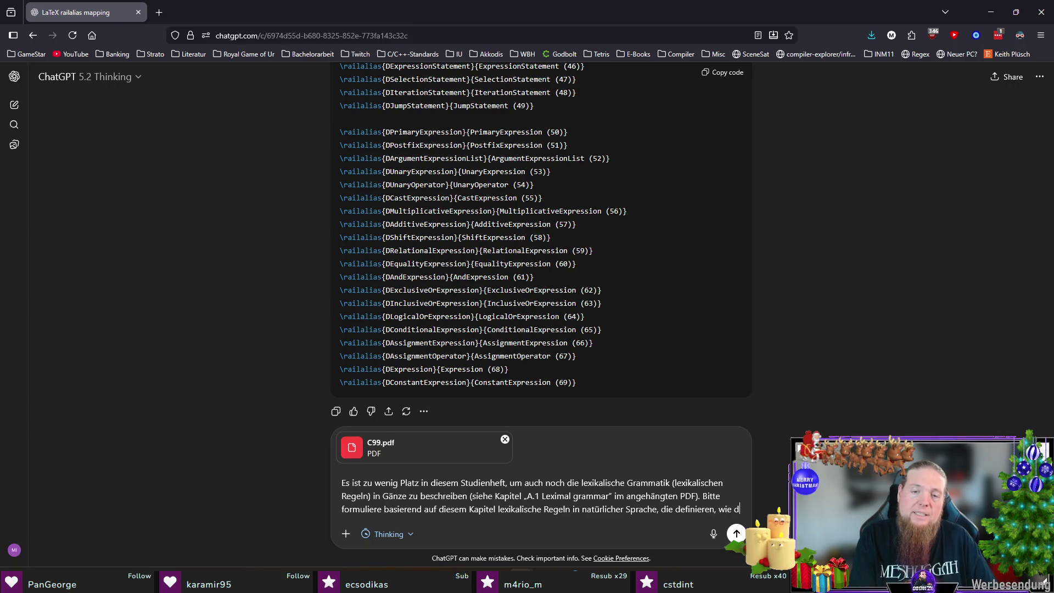
text(ie in den Diagrammen ref)
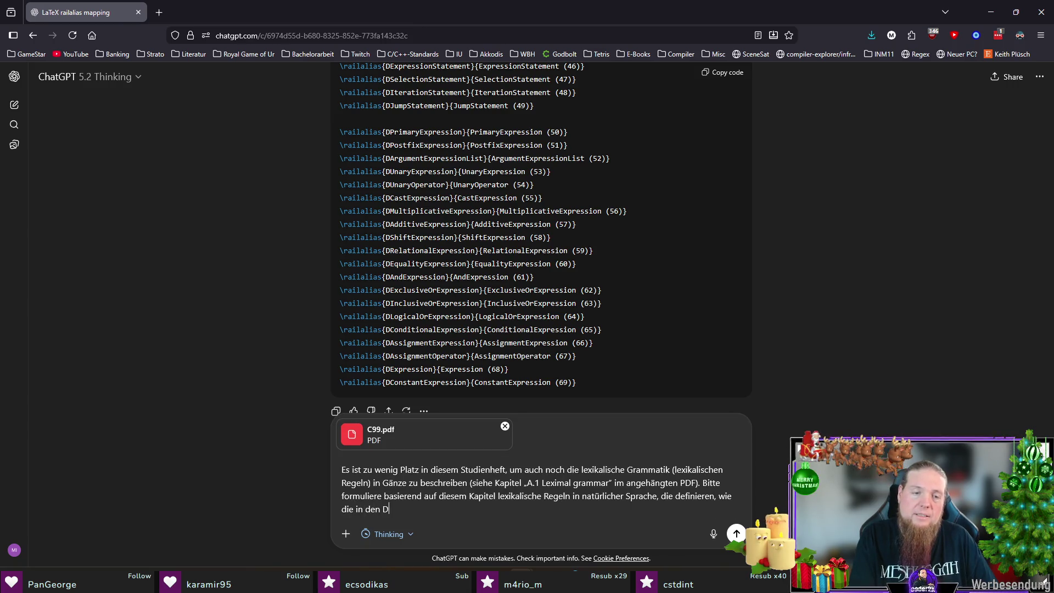
text(erenz)
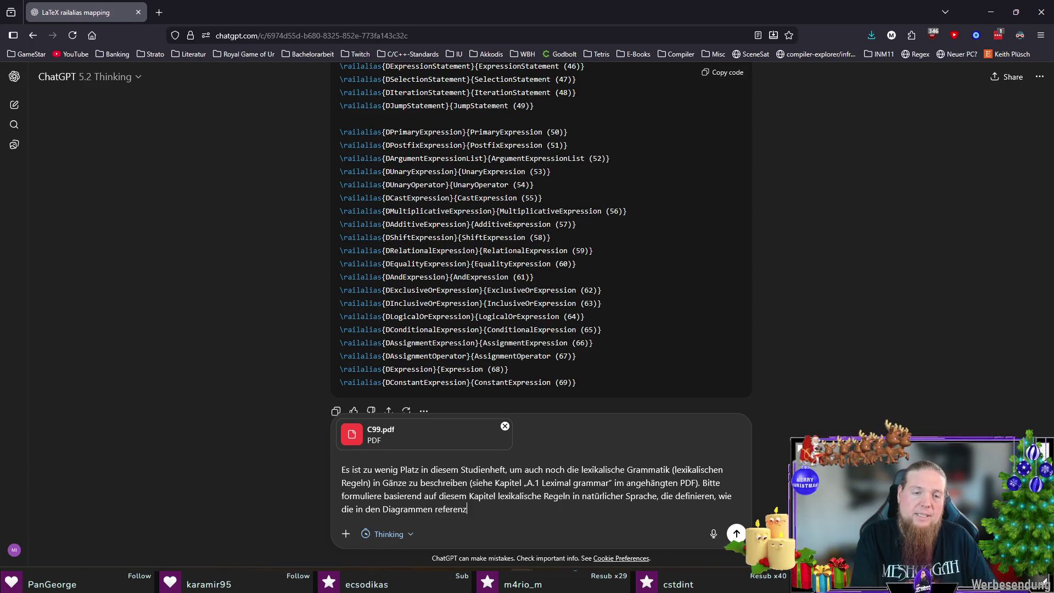
text(ierten Tokens zutsande )
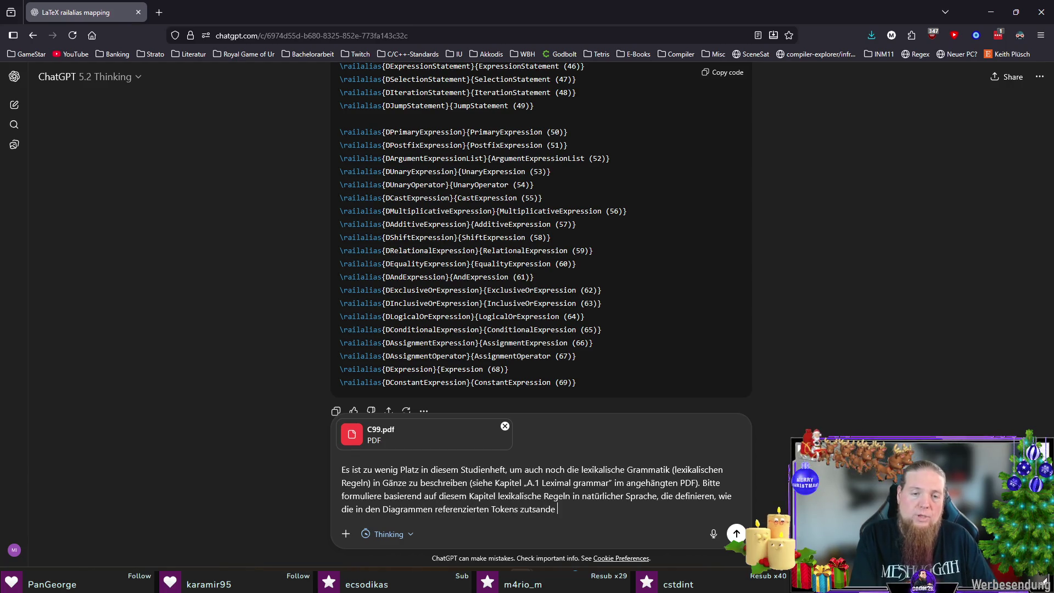
key(BackSpace)
key(BackSpace)
key(BackSpace)
key(BackSpace)
key(BackSpace)
key(BackSpace)
key(BackSpace)
text(stande kommen)
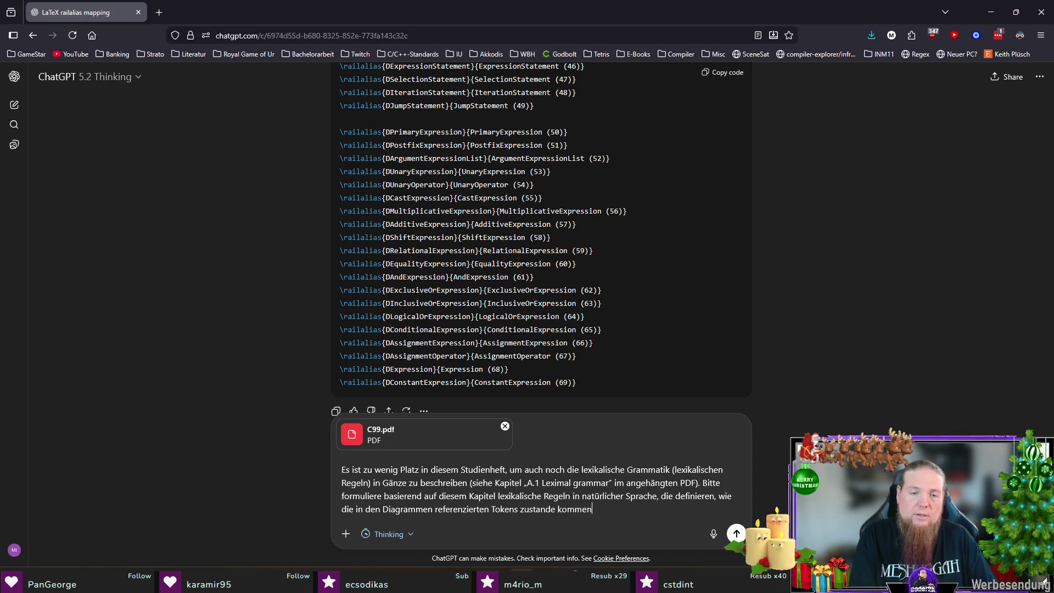
key(alt+Tab)
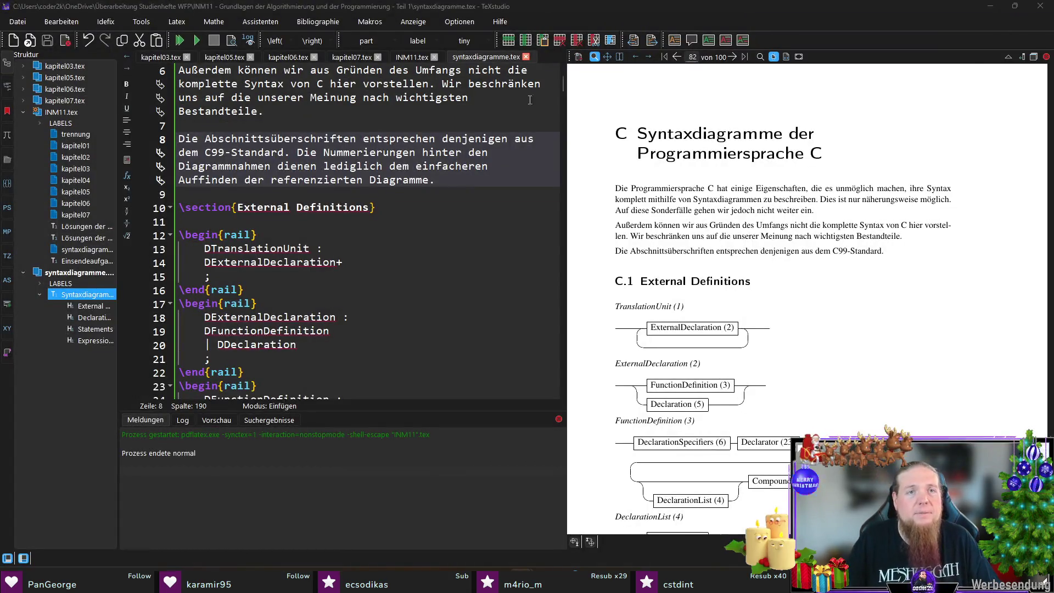
Copy the token names TIdentifier through TCircumflexEquals from the \railterm line in INM11.tex.
click(416, 56)
scroll(355, 299, down, 5)
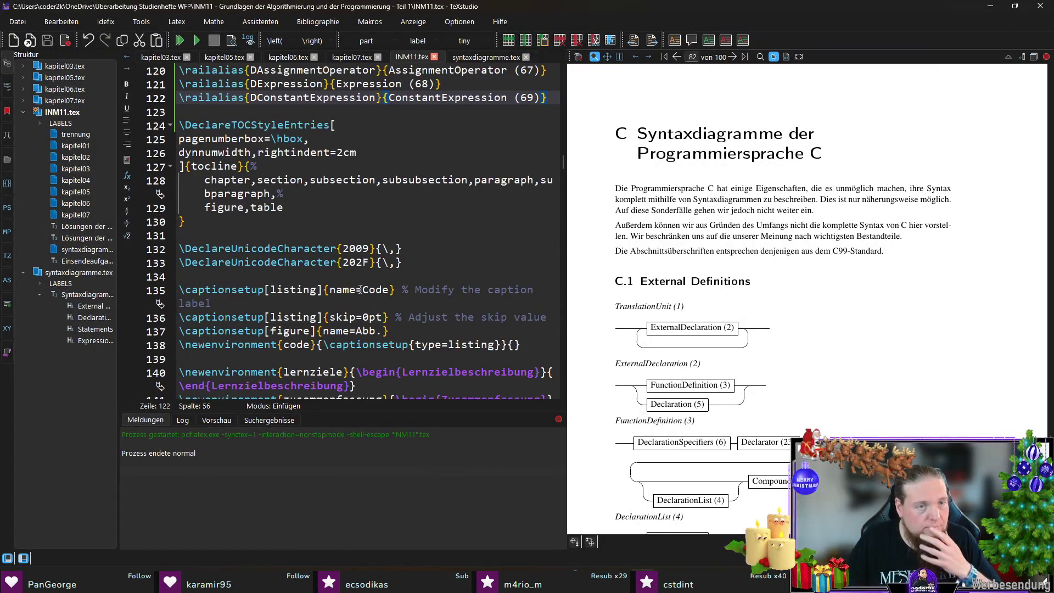
scroll(356, 299, up, 4)
scroll(355, 300, up, 15)
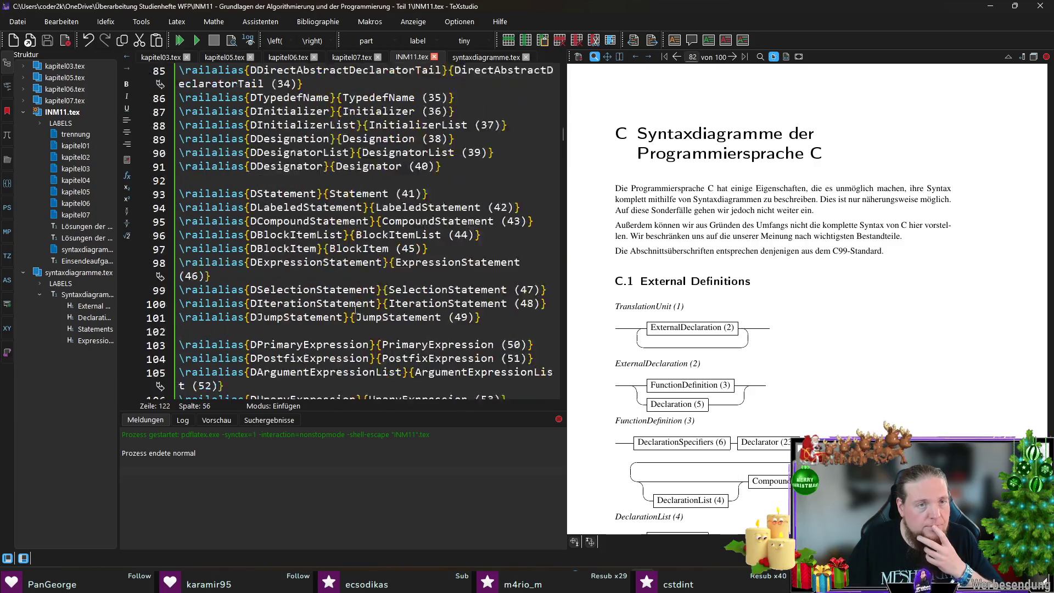
scroll(355, 310, up, 10)
scroll(375, 304, down, 3)
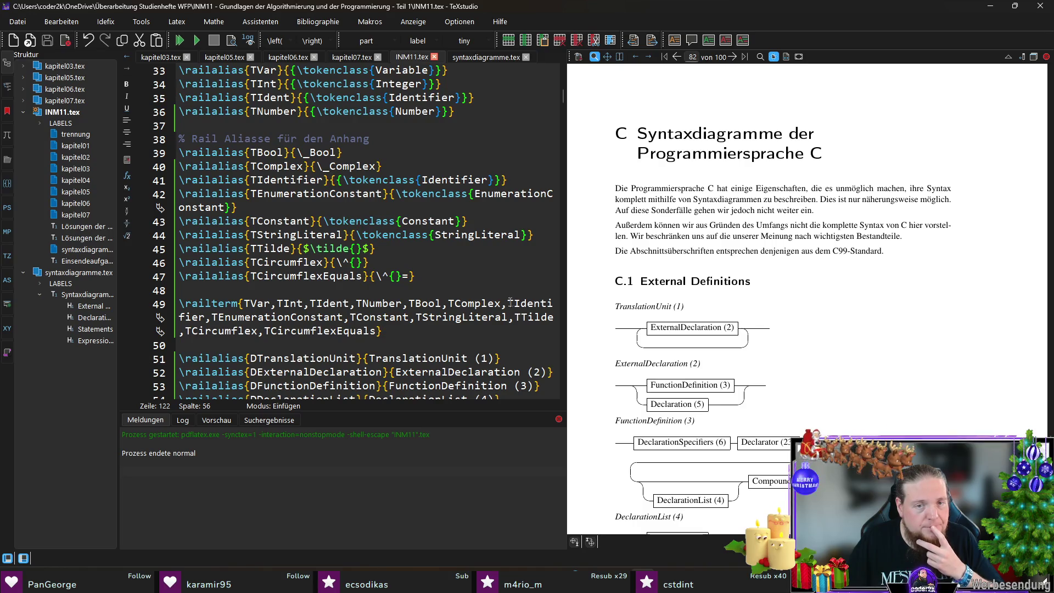
drag(377, 331, 509, 303)
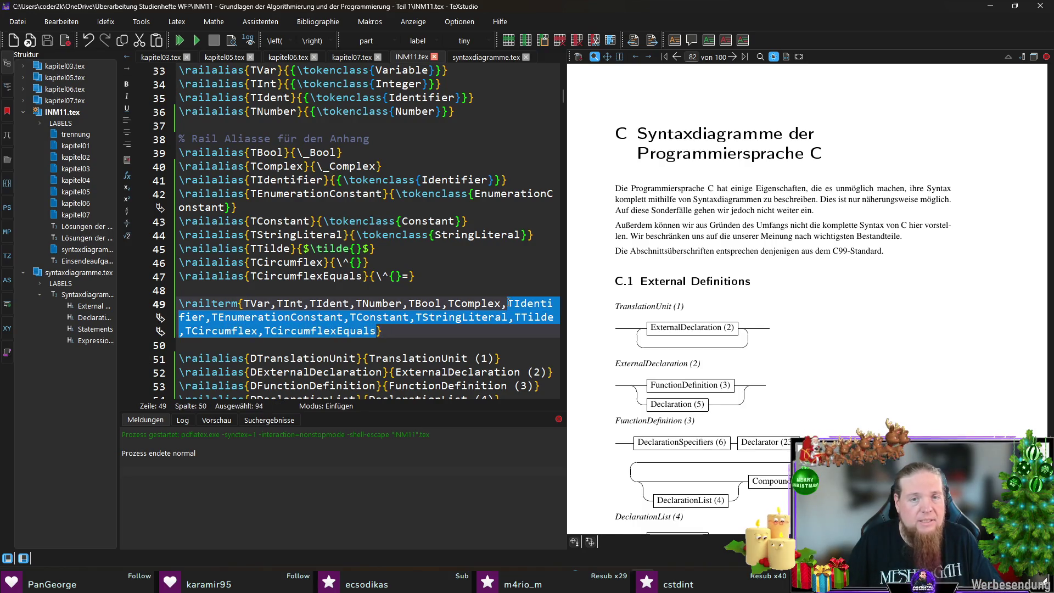
key(alt+Tab)
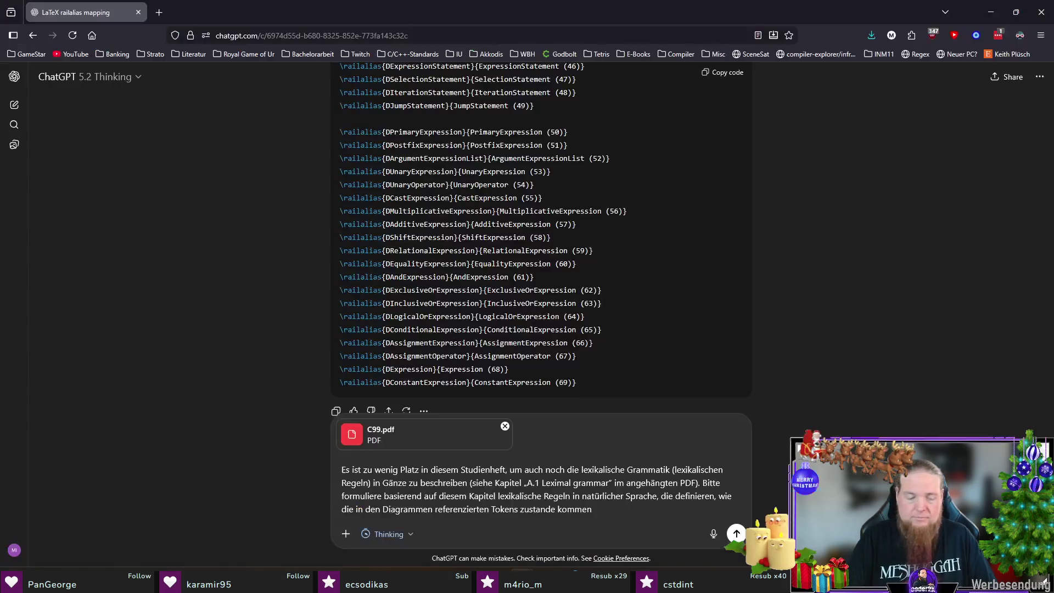
Paste the token list, add that the rules should be very rough and not exhaustive, and send.
text(TIdentifier,TEnumerationConstant,TConstant,TStringLiteral,TTilde,TCircumflex,TCircumflexEquals)
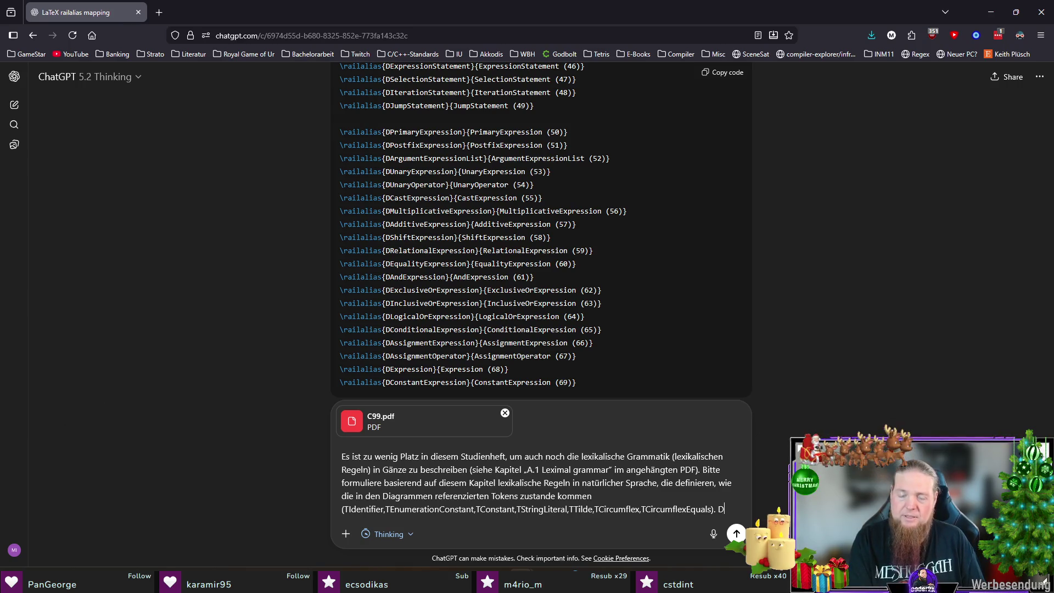
text(egeln sollten s)
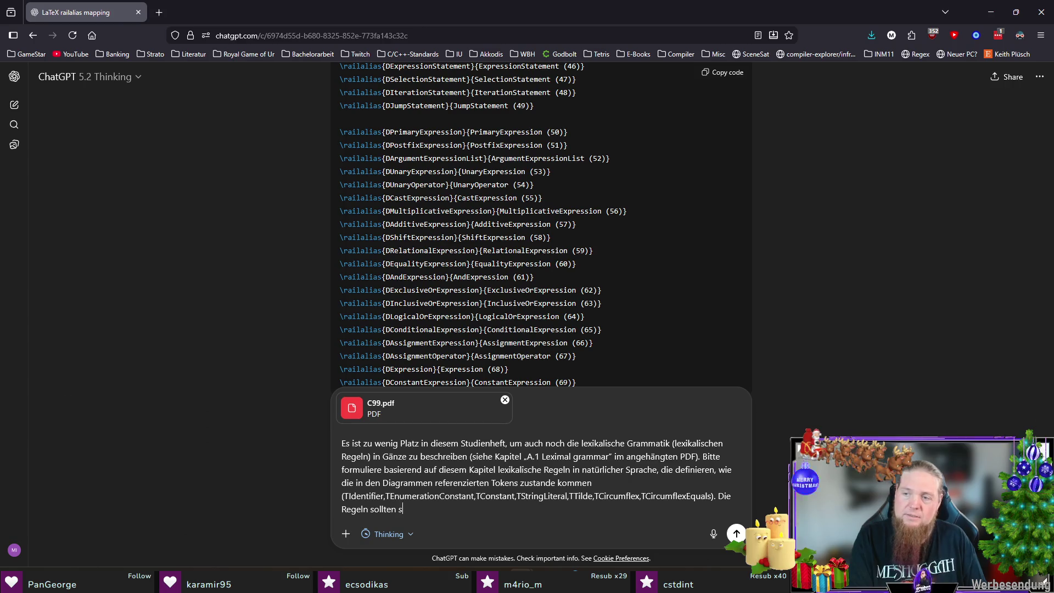
text(ehr grob sein un)
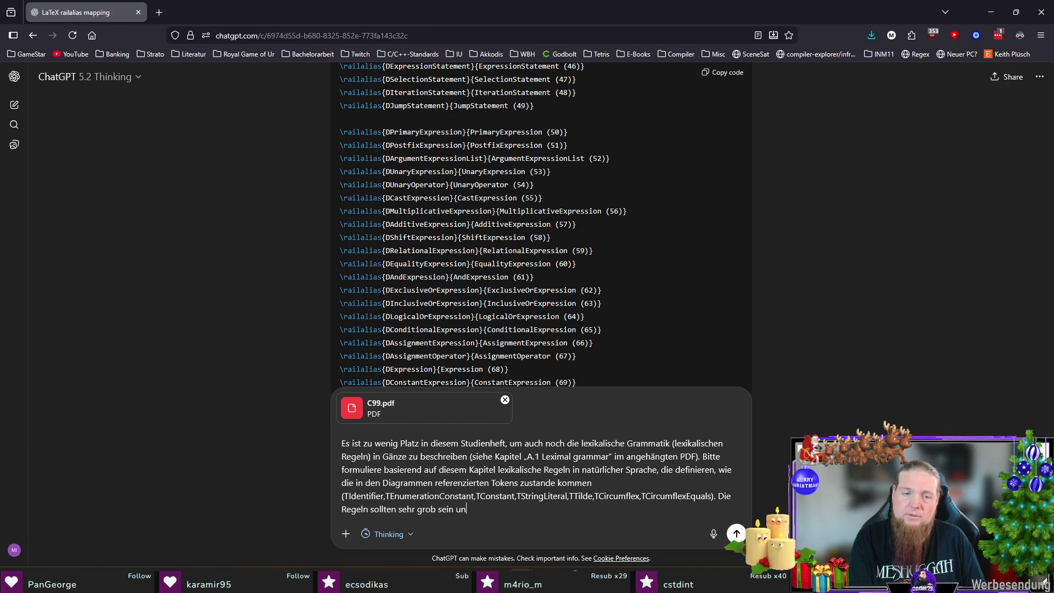
text(d müssen nicht )
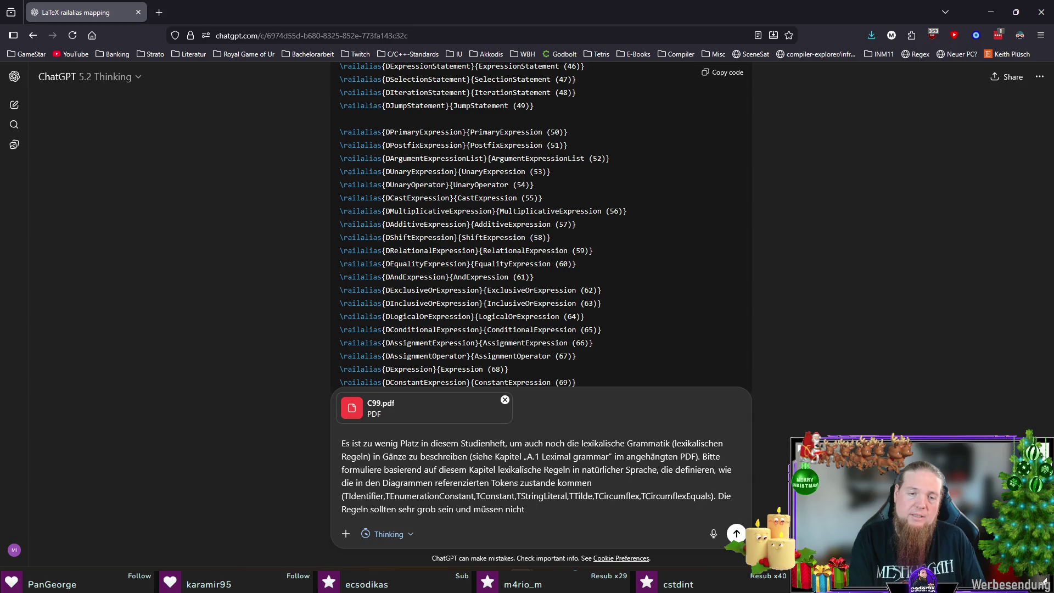
text(komplett )
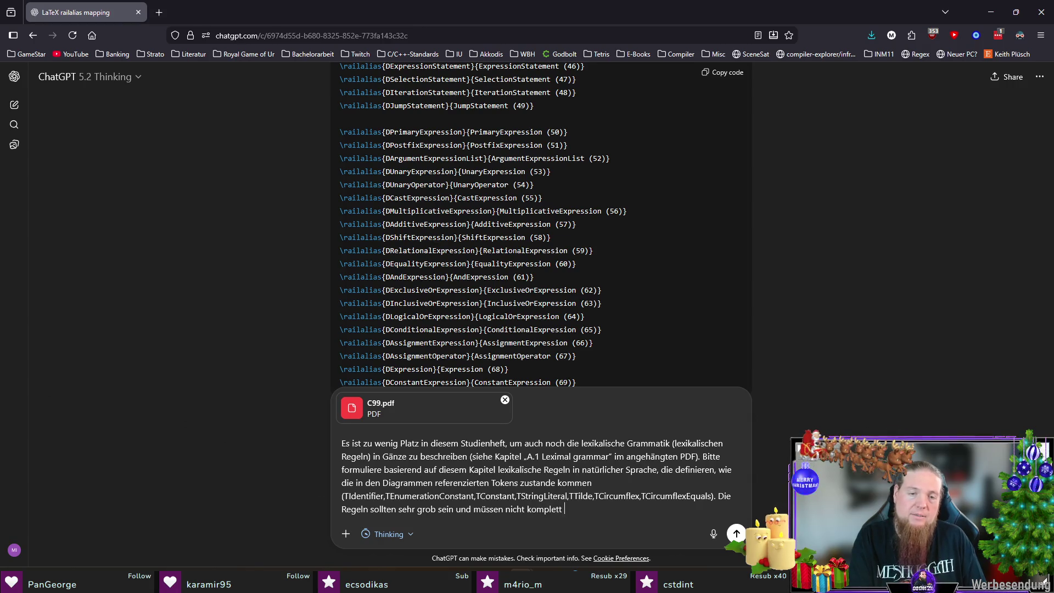
text(umfassend sein )
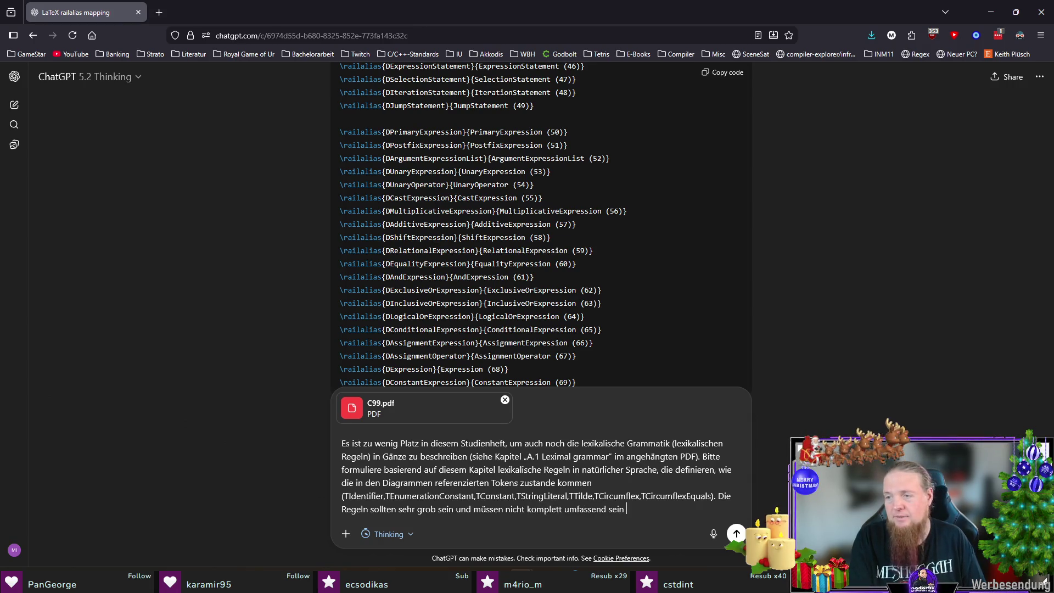
text((beispiel)
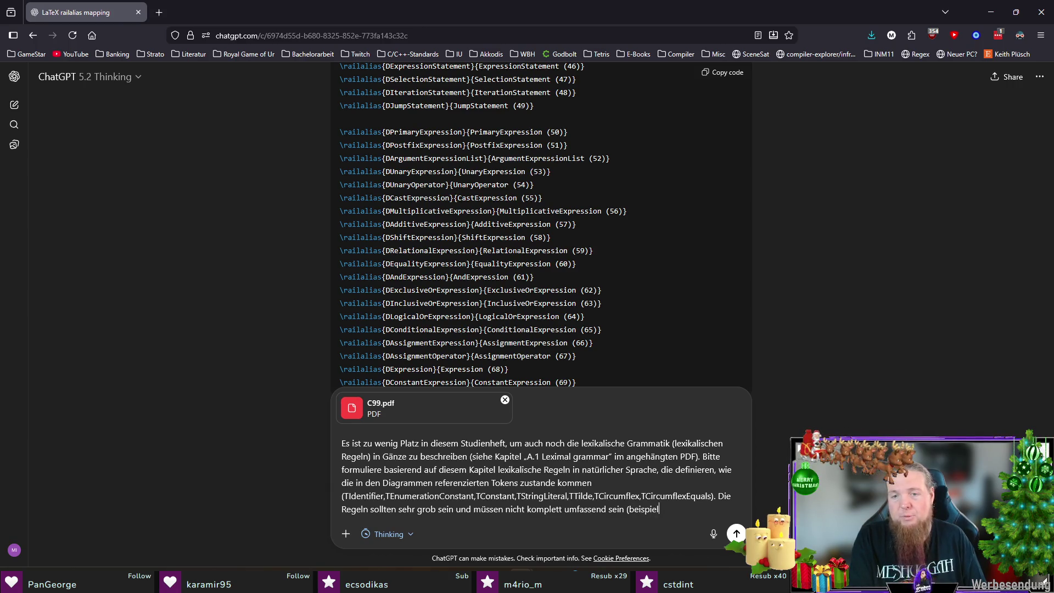
text(sweise sin`\u)
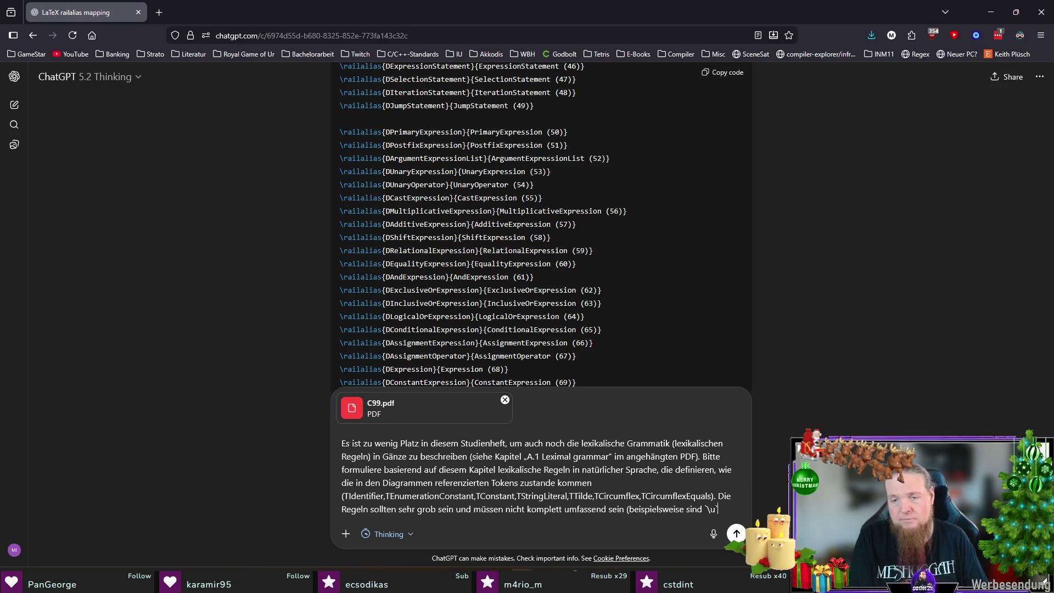
text(quenzen egal))
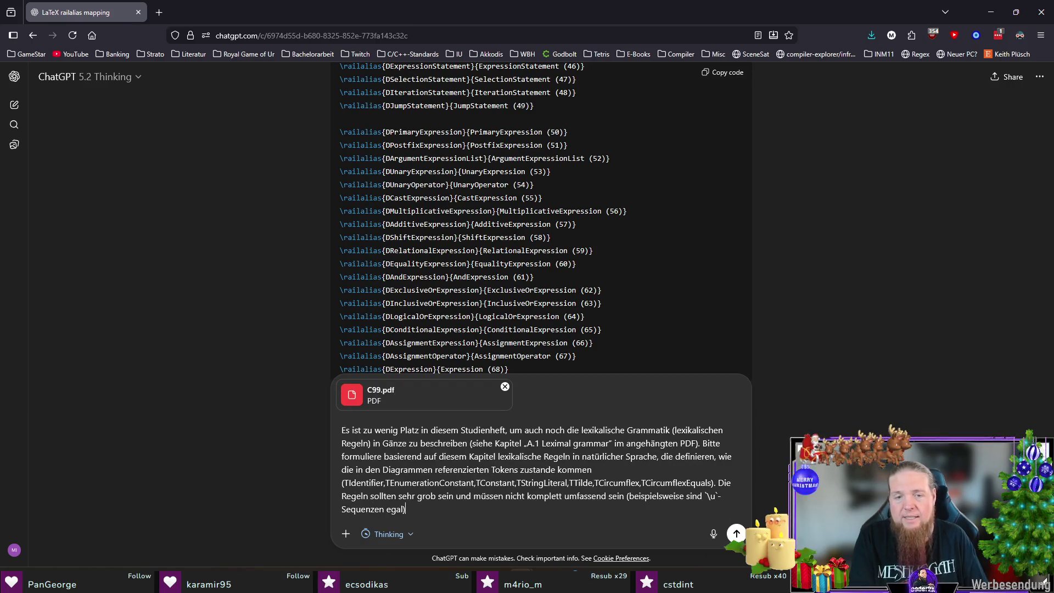
text(. Es geht hier nu)
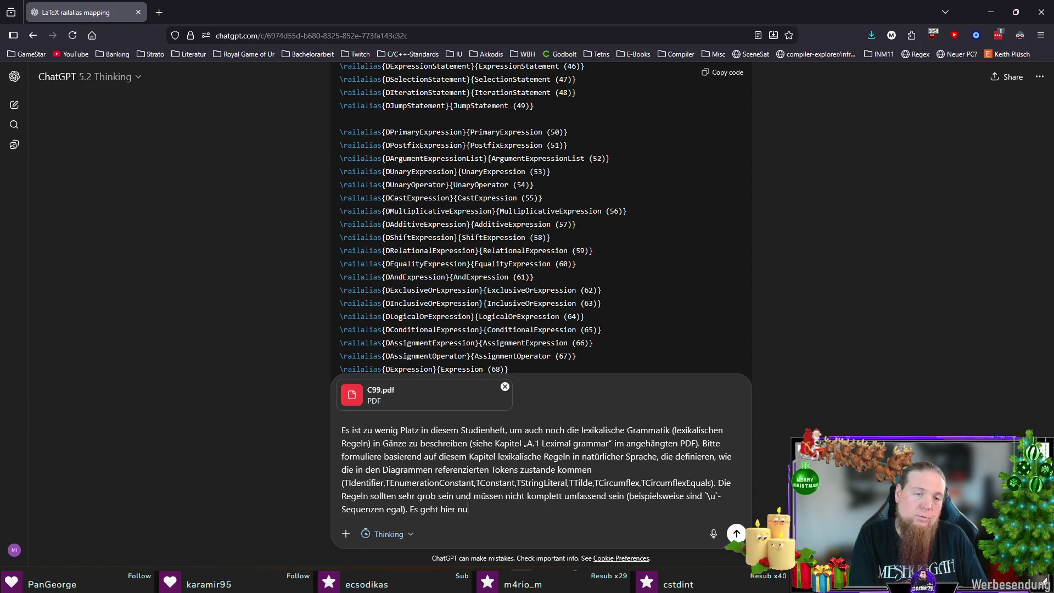
text(r um den allgemein)
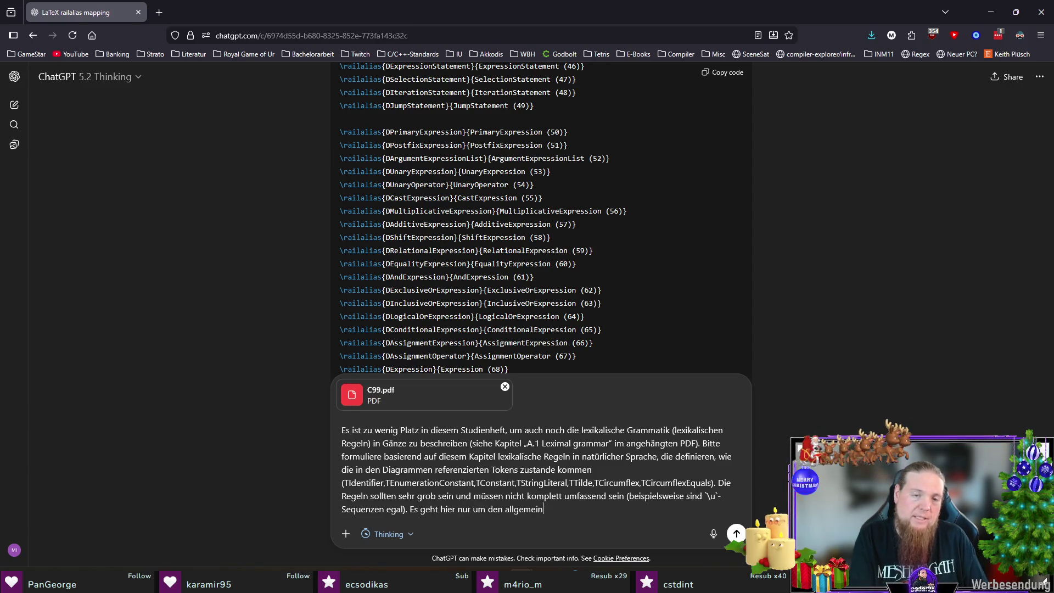
text(en Überblick bzw. ein )
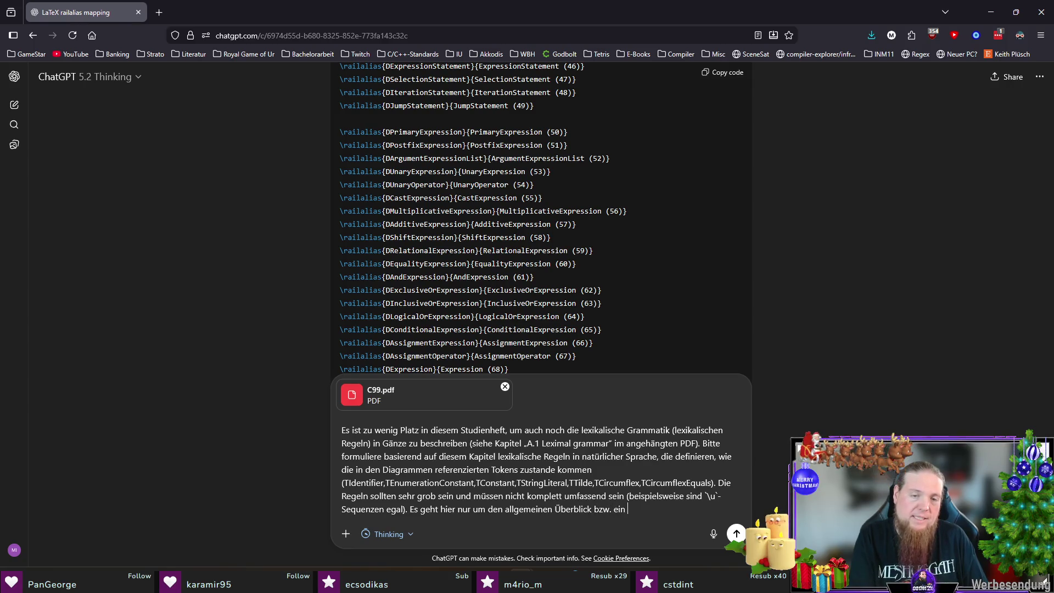
text(grobes Verständnis,)
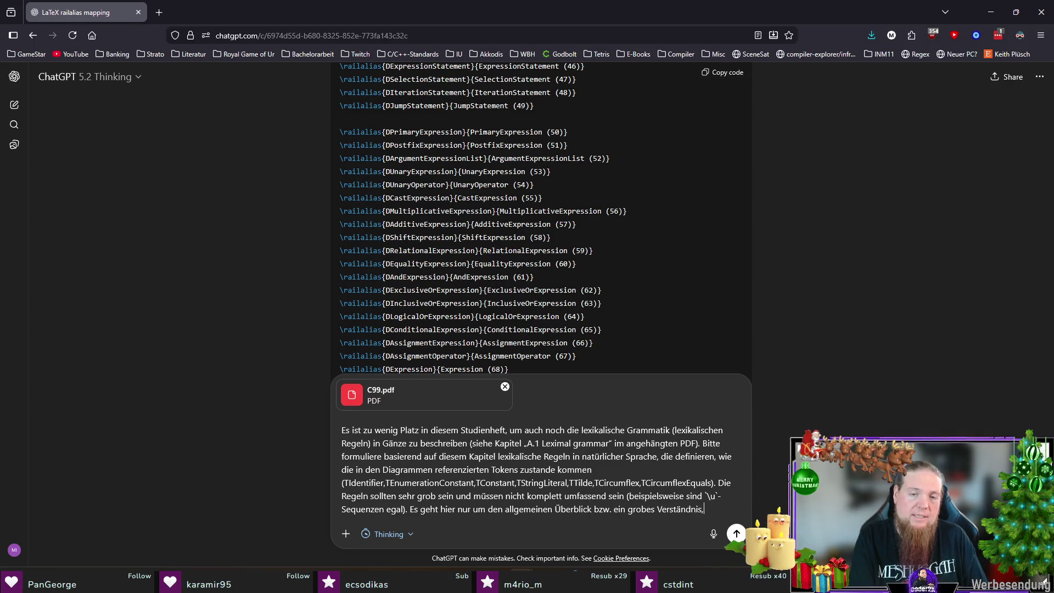
text( sodass man mit den Sy)
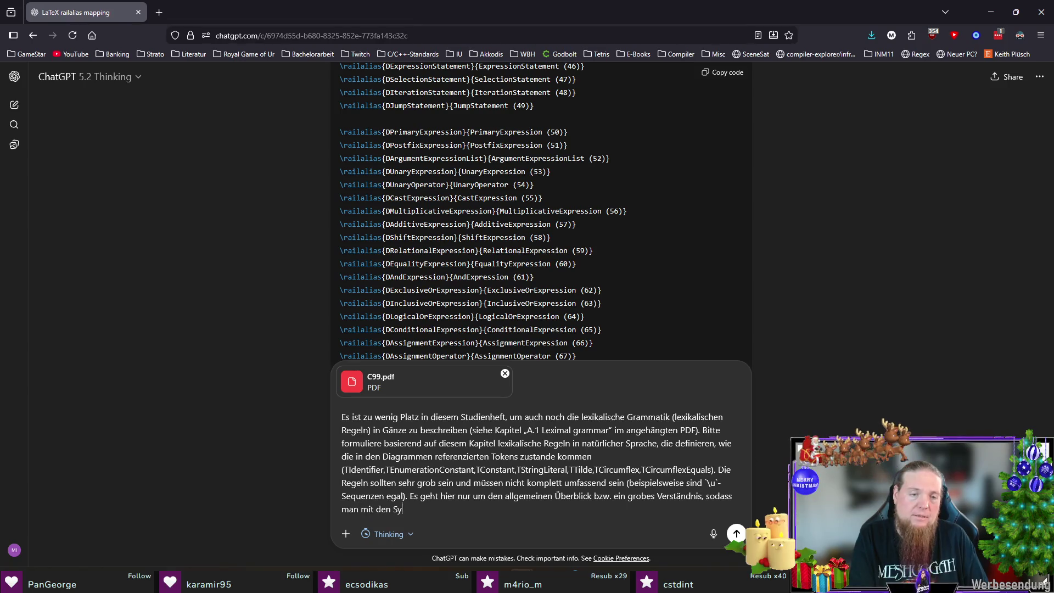
text(ntaxdiagrammen arbeiten kann.)
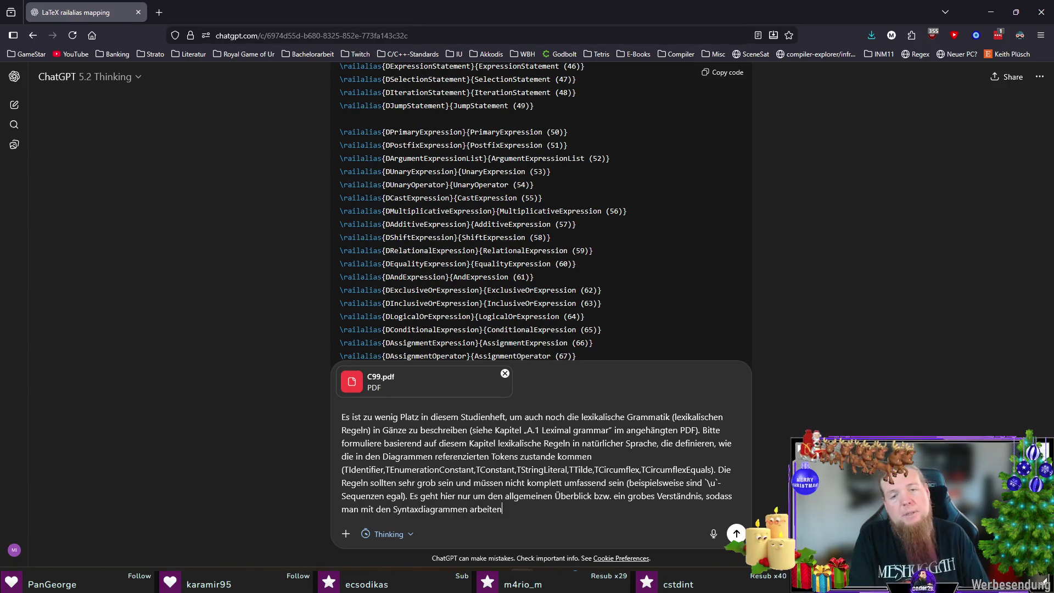
key(Return)
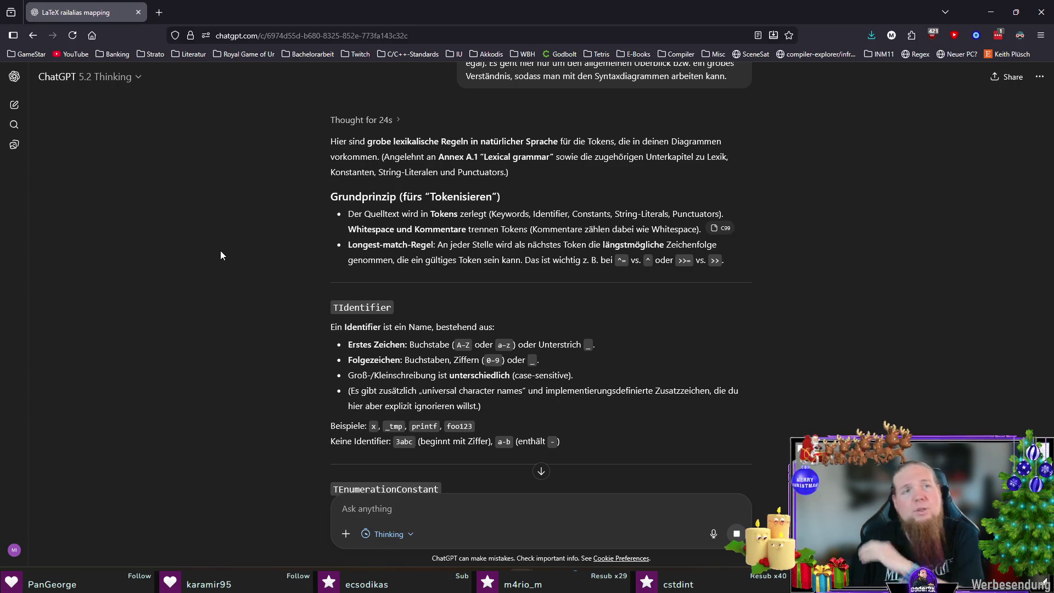
Return to TeXstudio after ChatGPT answers with the lexical rules.
key(alt+Tab)
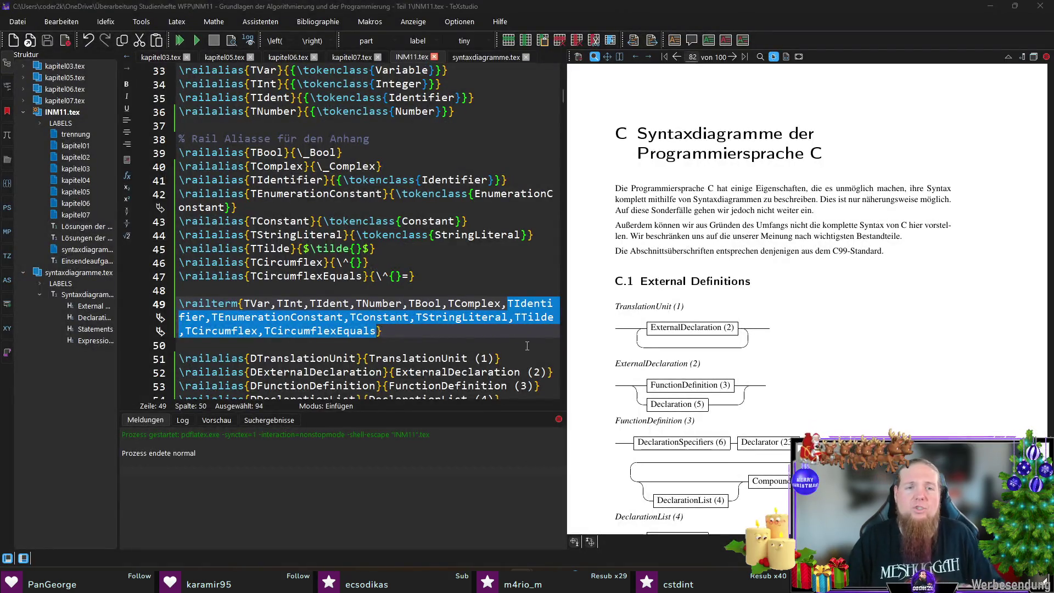
Open syntaxdiagramme.tex at its top and place the caret on the empty line after \label.
click(486, 57)
scroll(403, 307, up, 2)
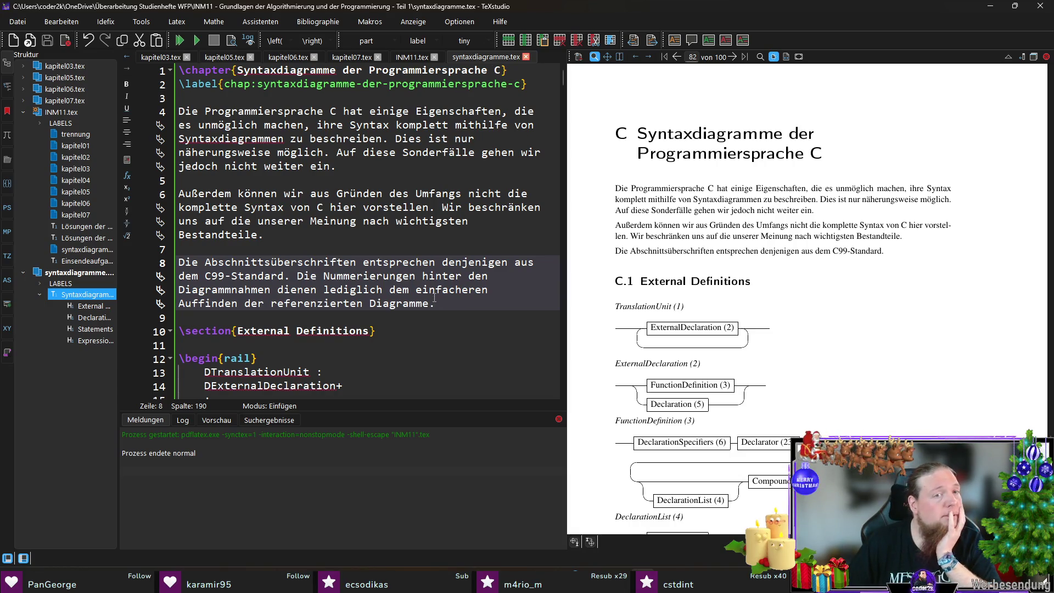
click(385, 235)
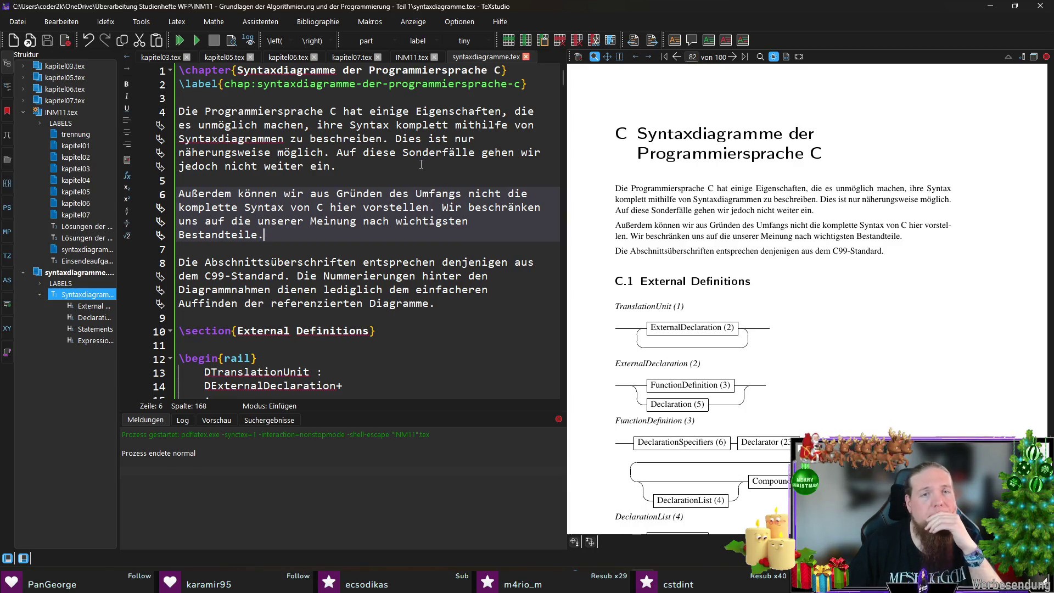
click(361, 95)
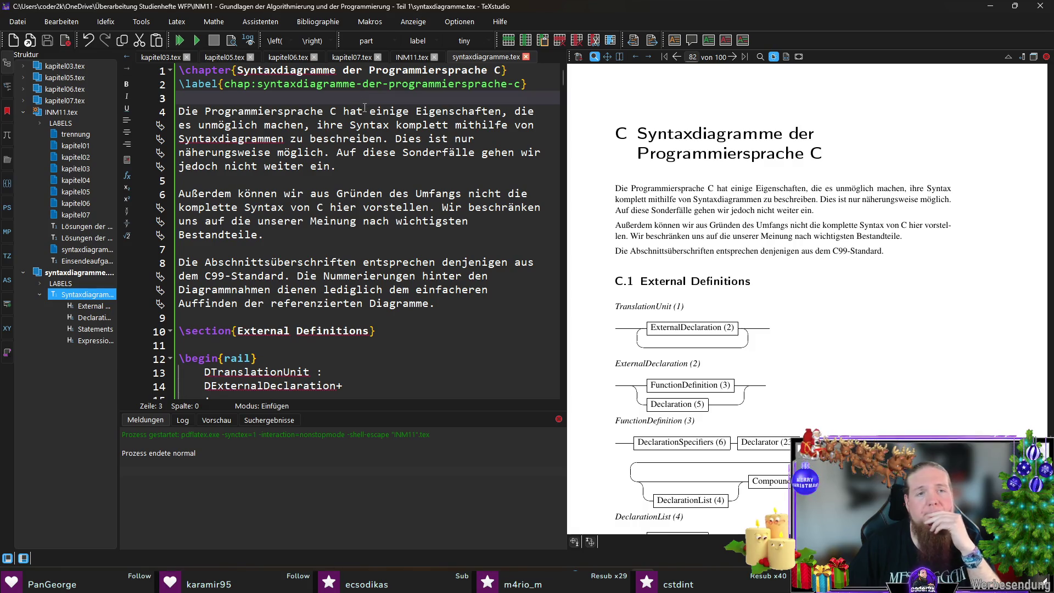
Add the intro sentence about C source being split into tokens, ending 'allgemeinen Regeln:'.
key(Return)
key(Return)
key(Up)
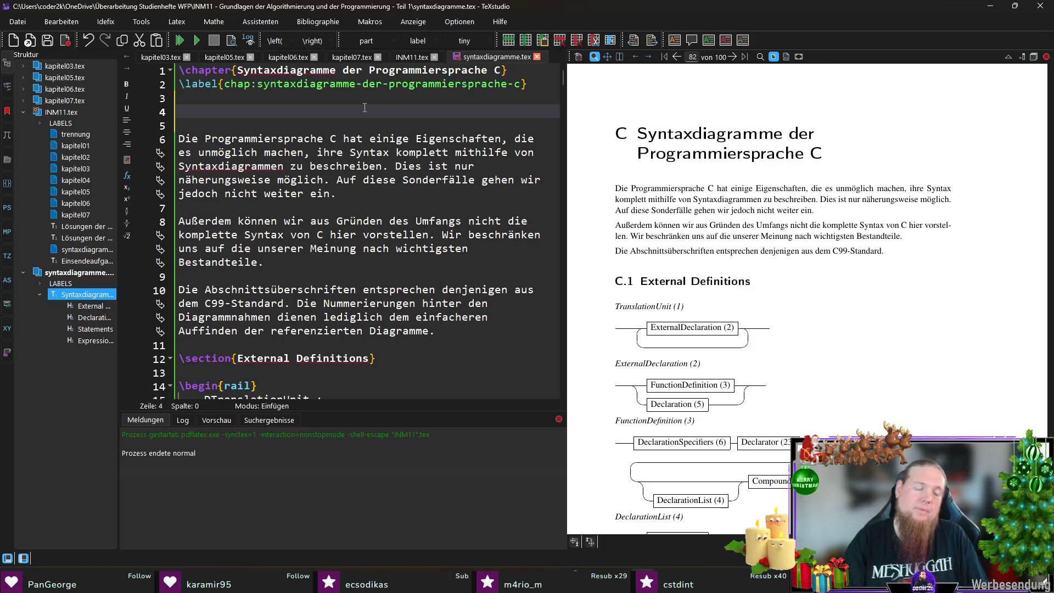
text(Wie im Studienheft erklärt, wird )
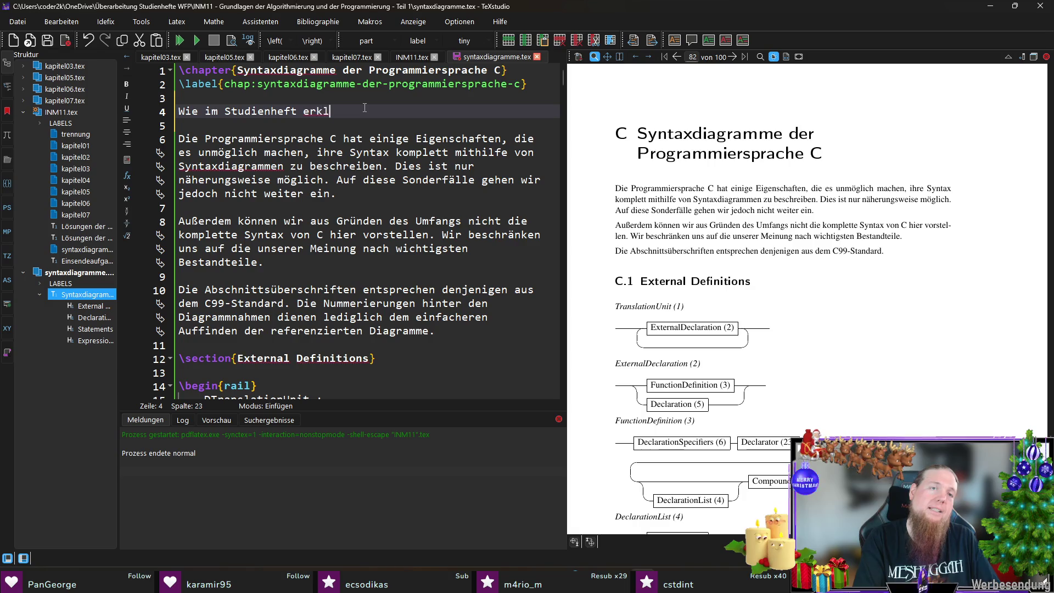
text(auch be)
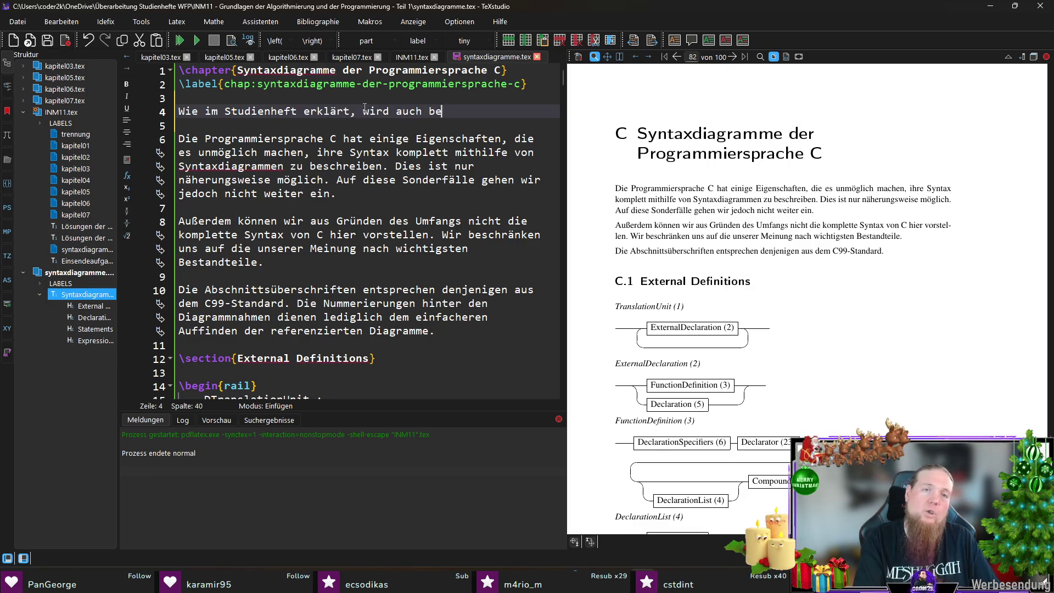
text(i C der Quel)
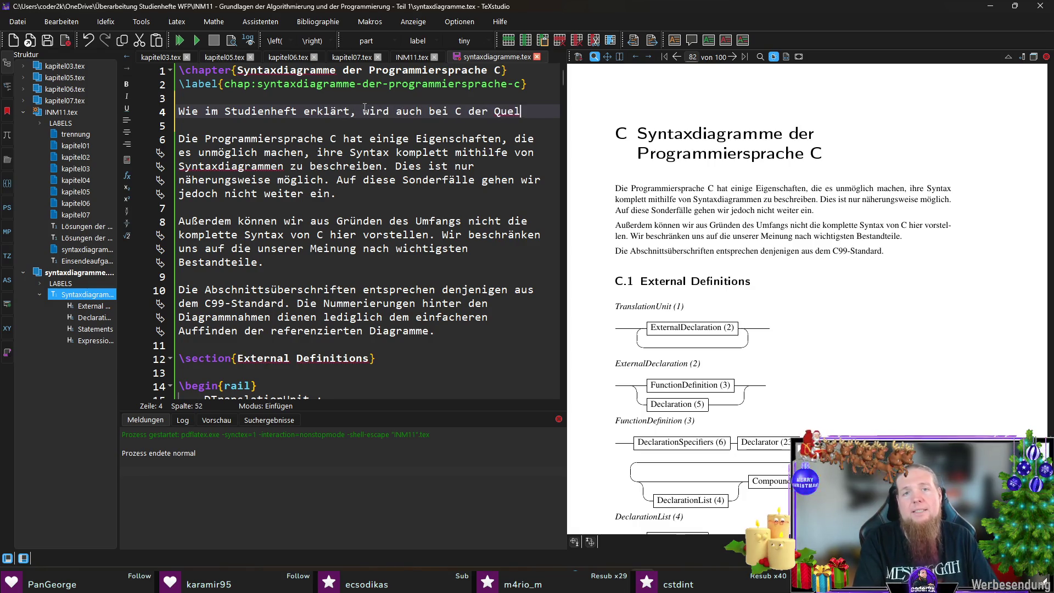
text(ltext zunächst in Tokens verlegt (Scanner-Phase).)
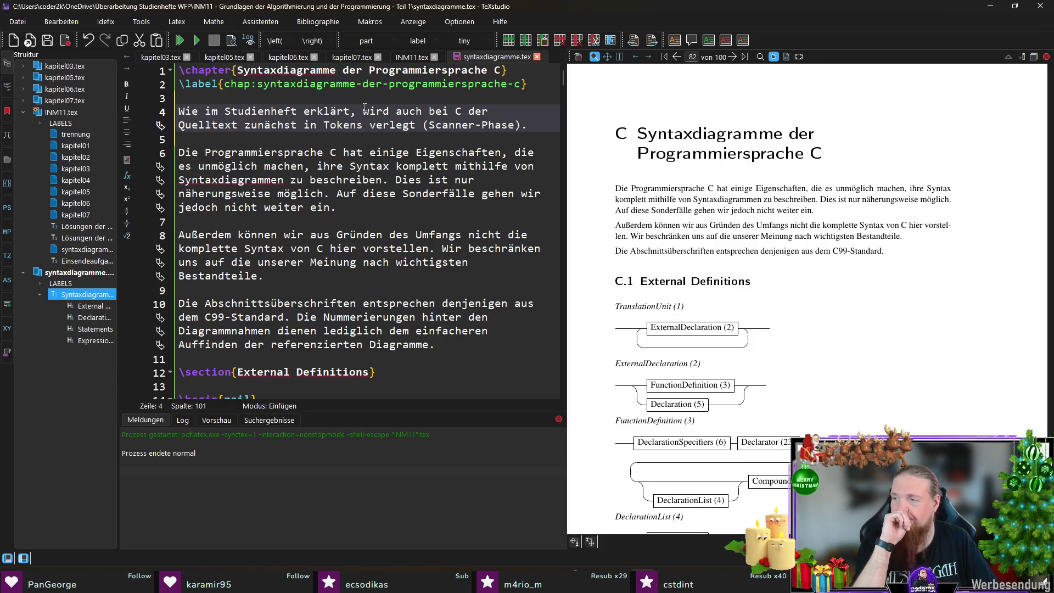
text(Dabei wbe)
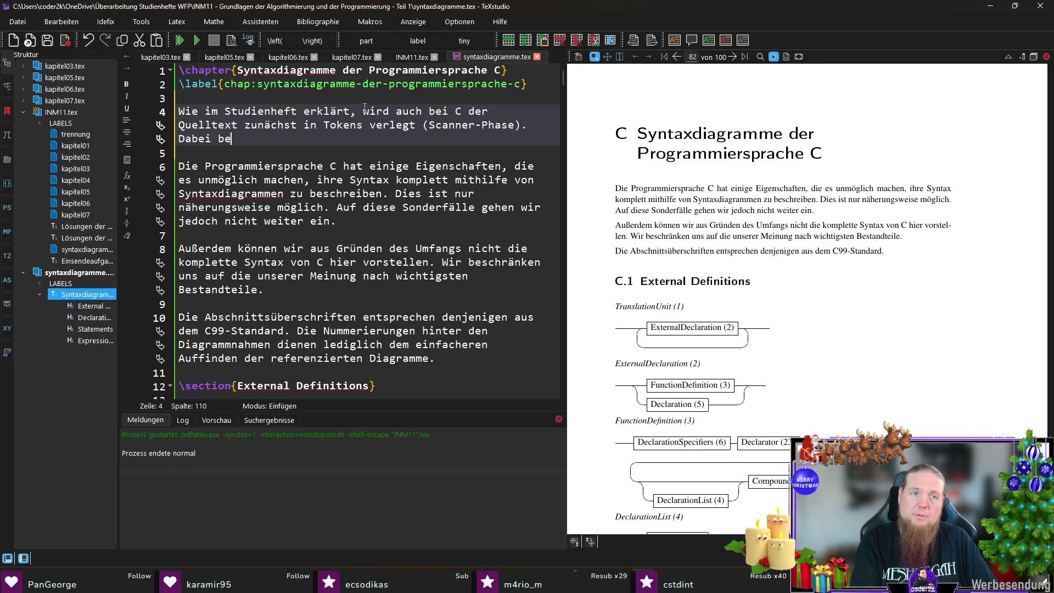
text(gelten diese Re)
key(BackSpace)
text(allgemeinen Regeln)
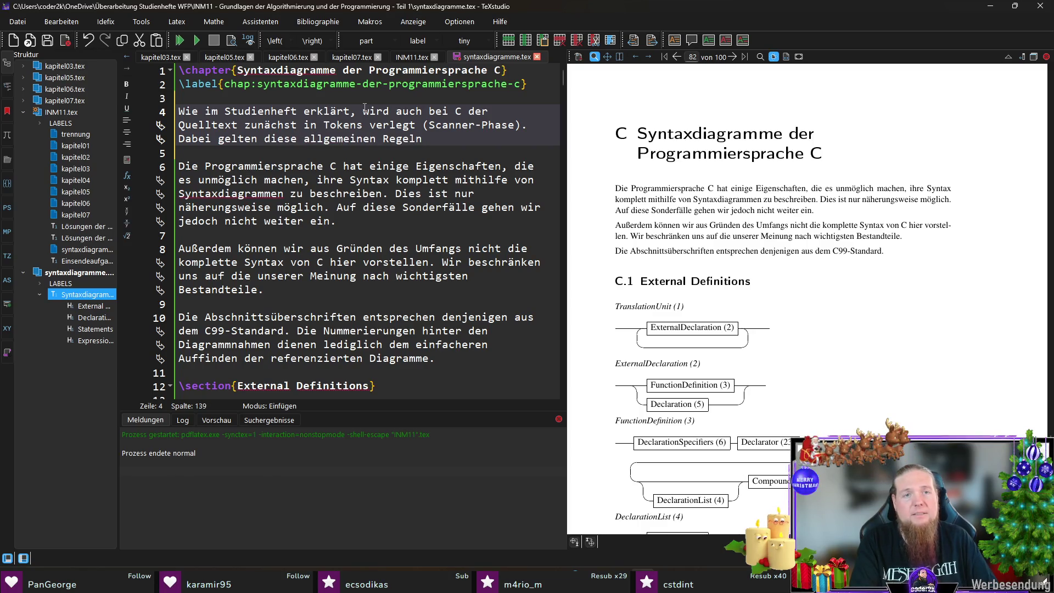
text(:)
Start an empty itemize list below it via the \begin completion.
key(Return)
key(Return)
text(egin{item)
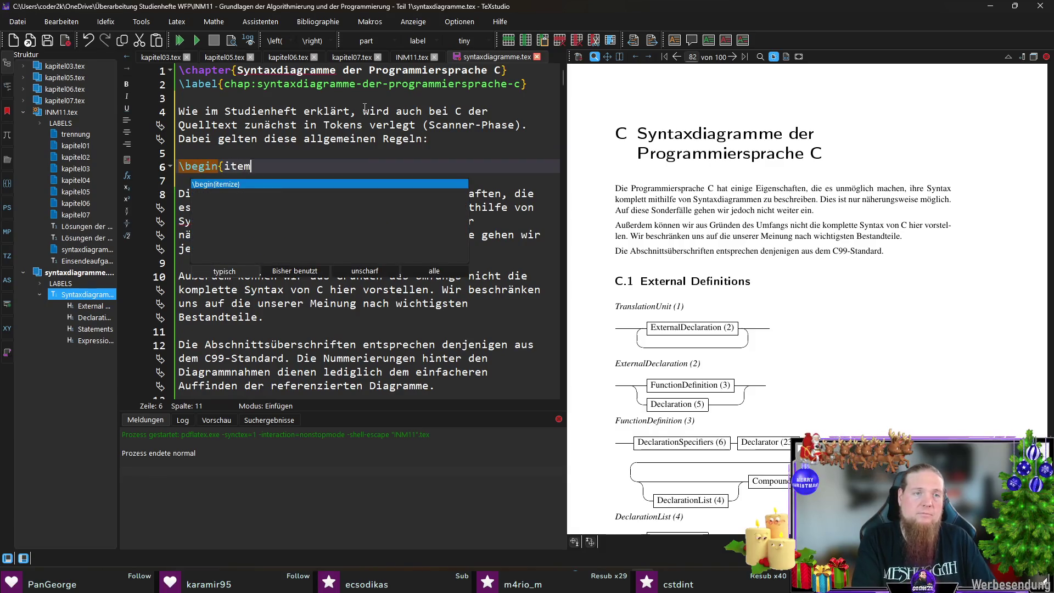
key(Return)
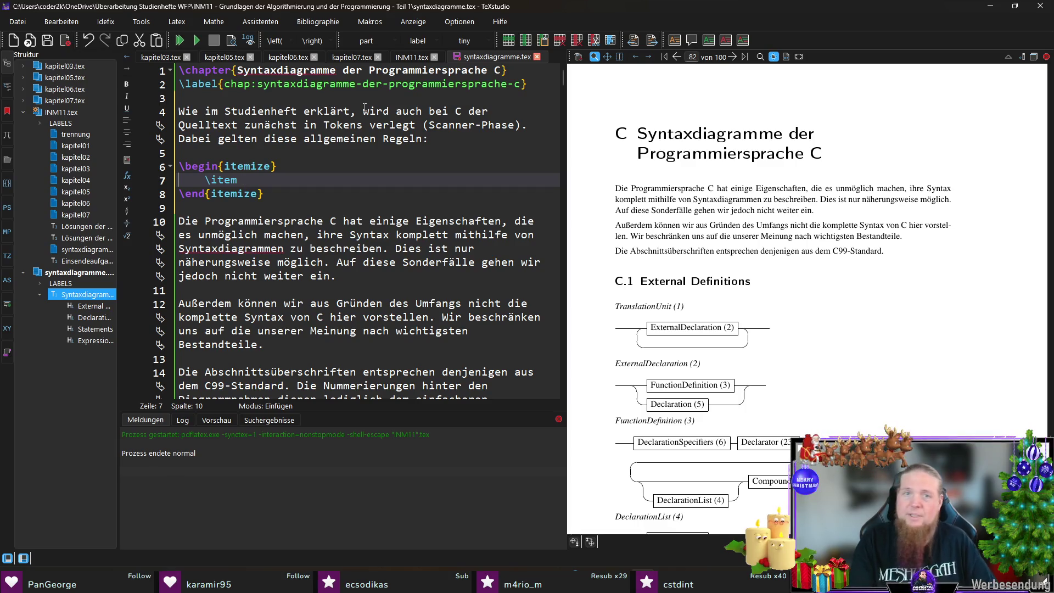
Search INM11.tex and kapitel07.tex for earlier 'whitespace' wording.
click(405, 57)
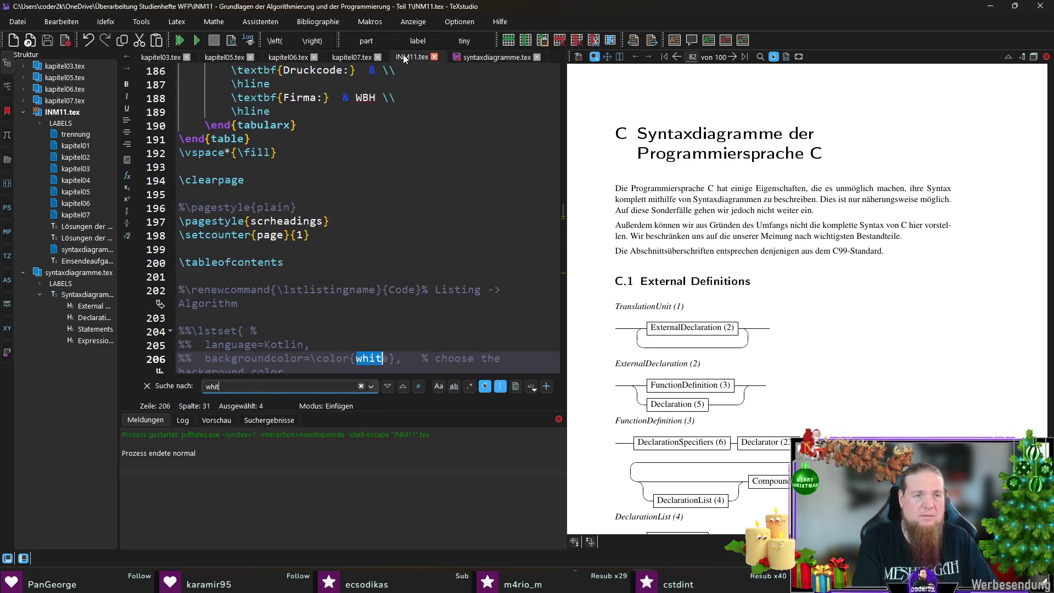
text(espace)
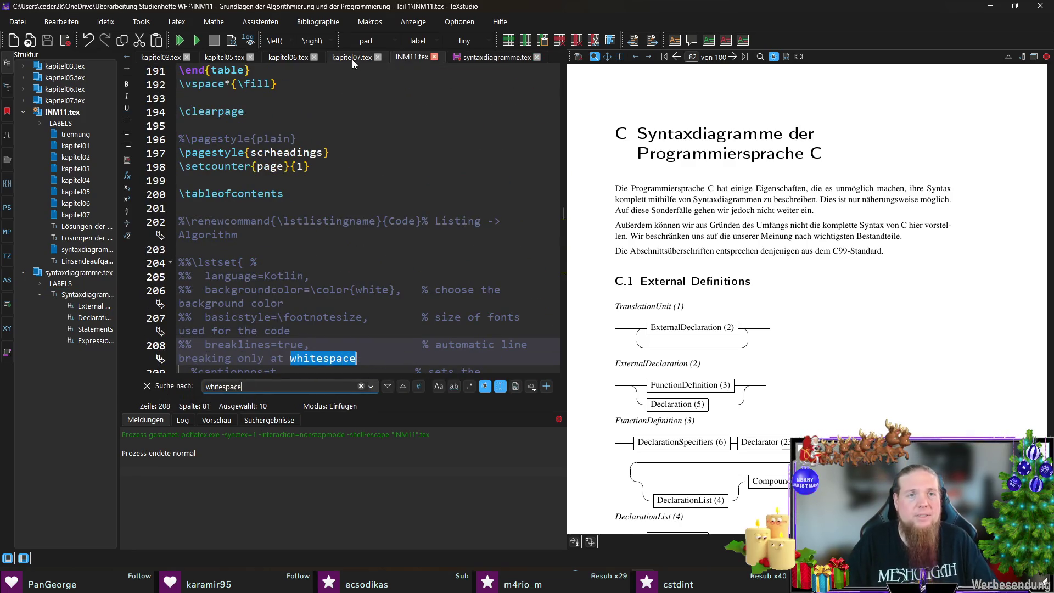
click(354, 59)
key(ctrl+f)
text(whitespace)
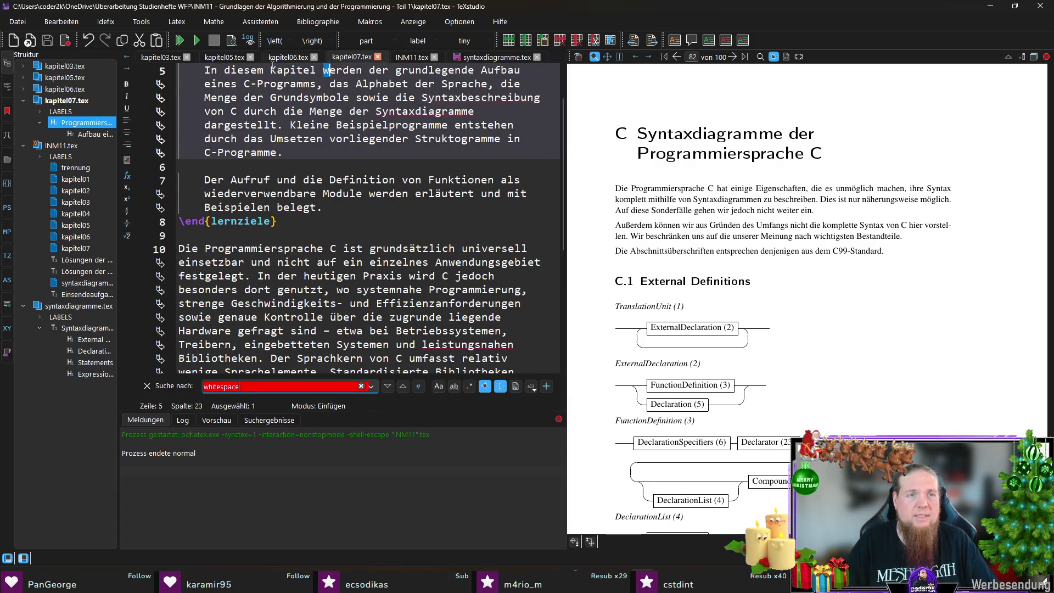
Copy 'Leerraumzeichen (Whitespace)' from kapitel06.tex and return to syntaxdiagramme.tex.
click(284, 58)
key(ctrl+f)
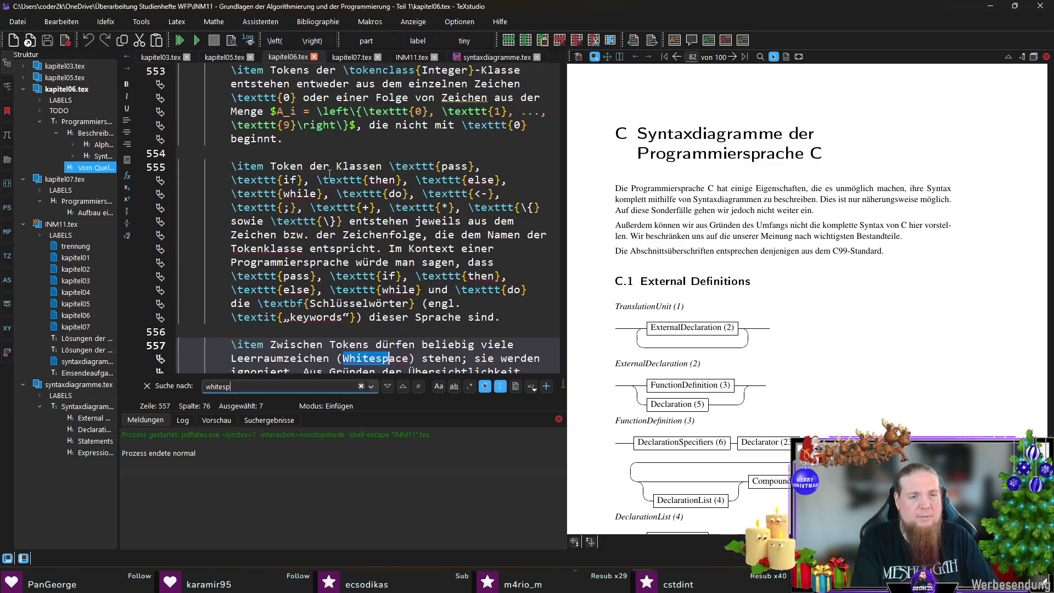
click(311, 372)
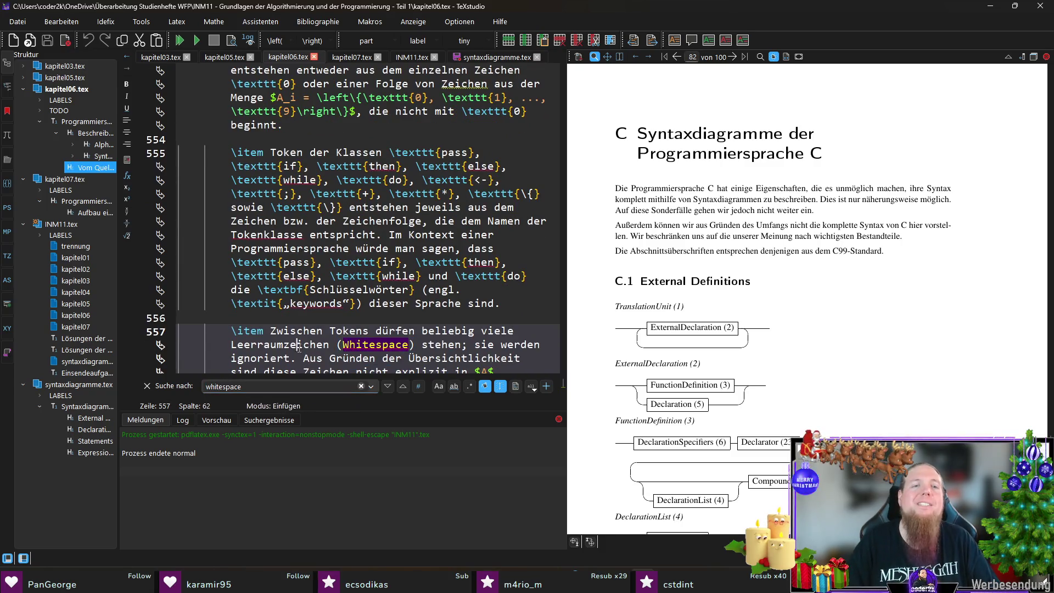
drag(415, 344, 235, 347)
key(ctrl+c)
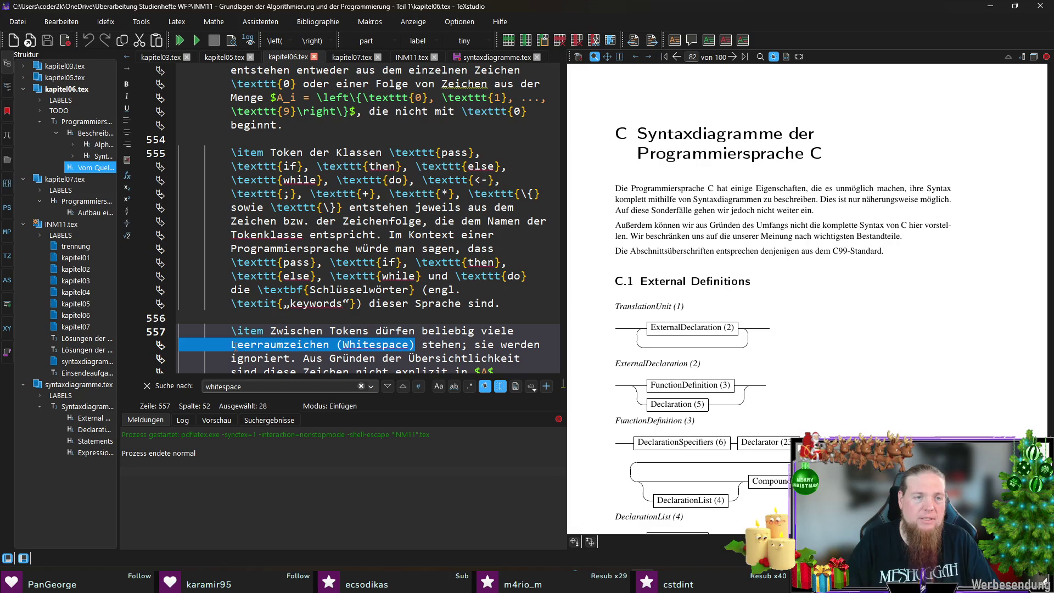
click(497, 57)
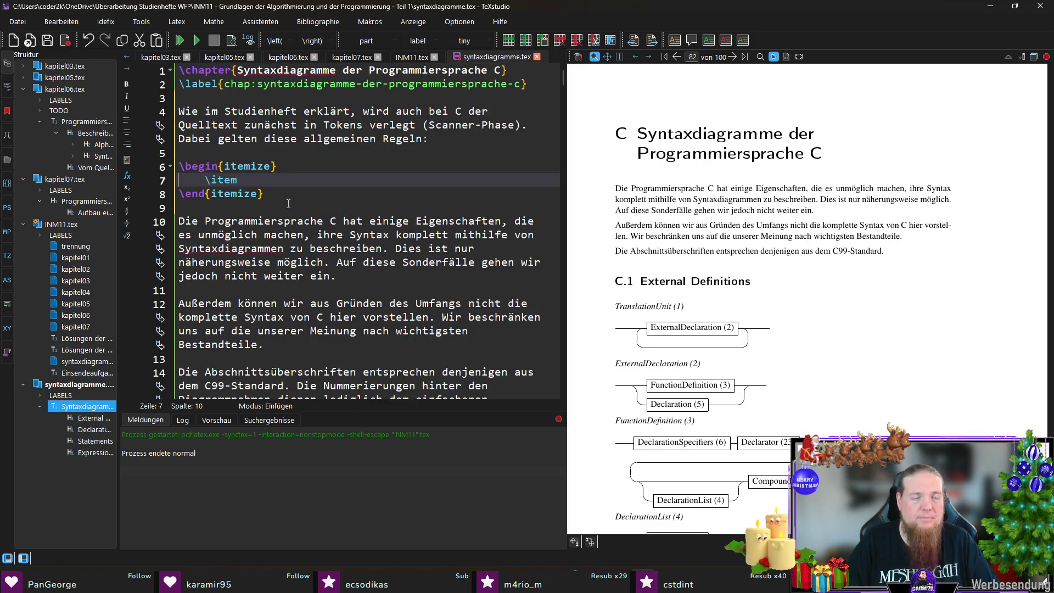
Complete the item: 'Leerraumzeichen (Whitespace) und Kommentare trennen Tokens…', and add an empty \item above it.
key(ctrl+v)
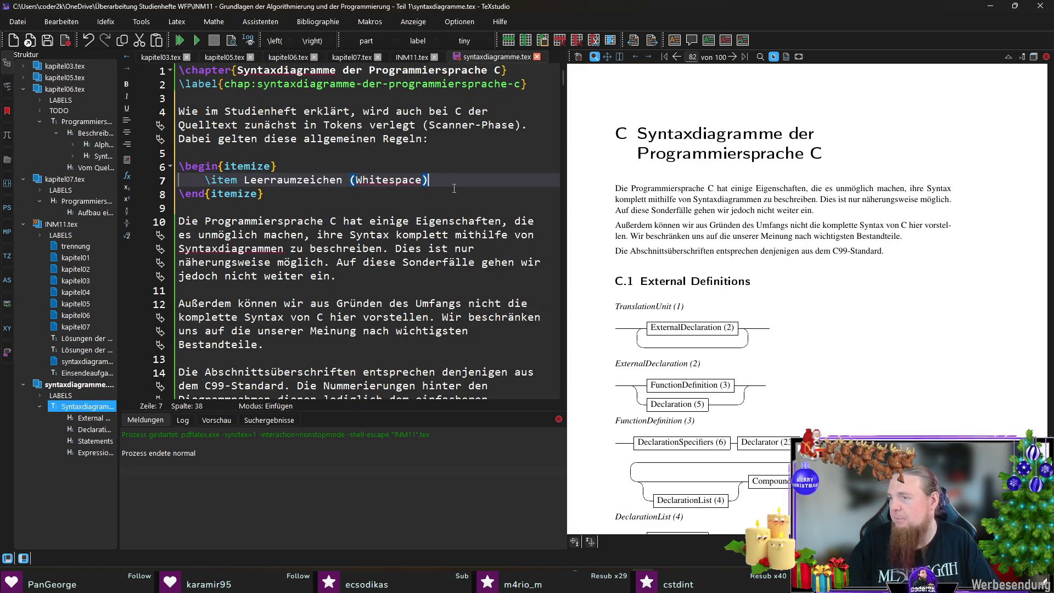
text( u)
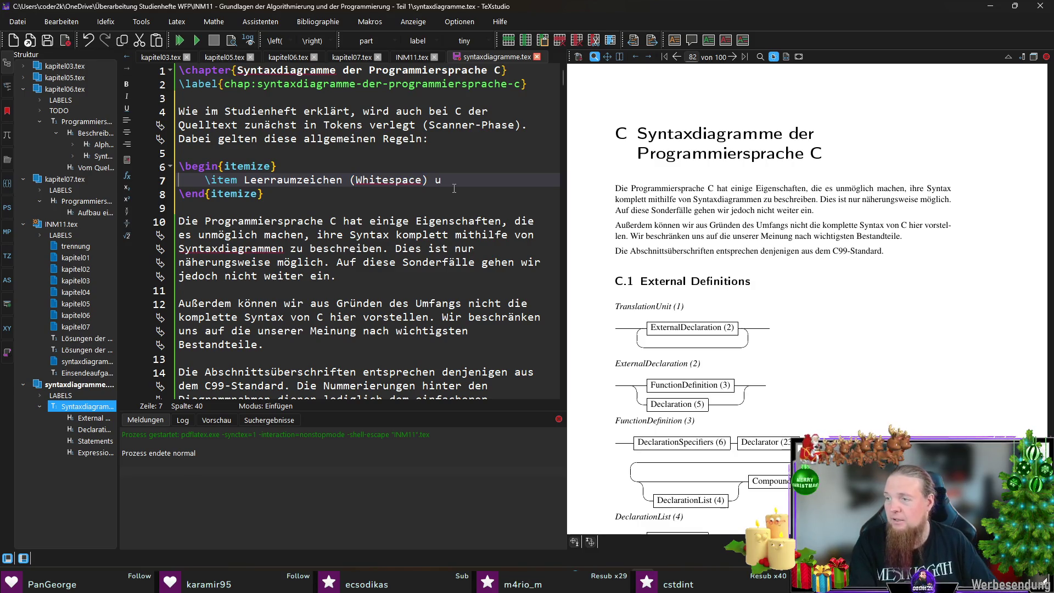
text(nd Kommentare)
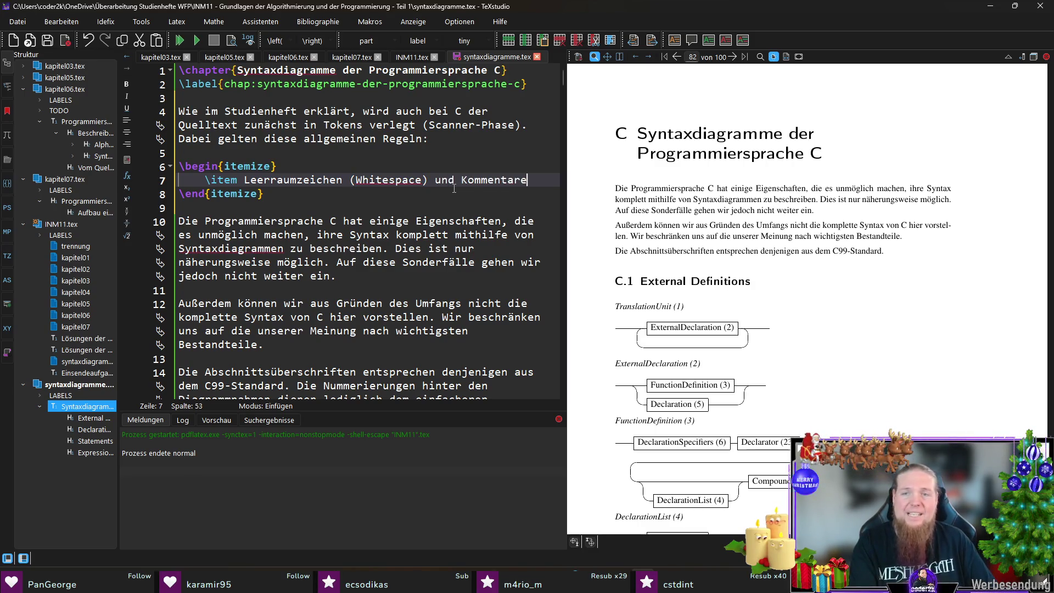
text( trennen Token)
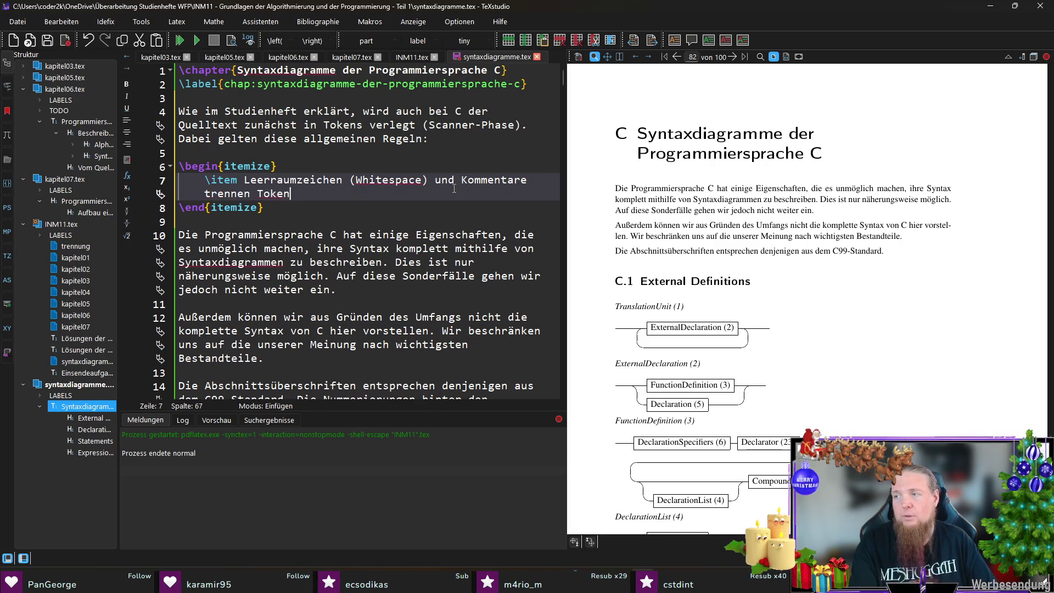
text(s (Kommentare z)
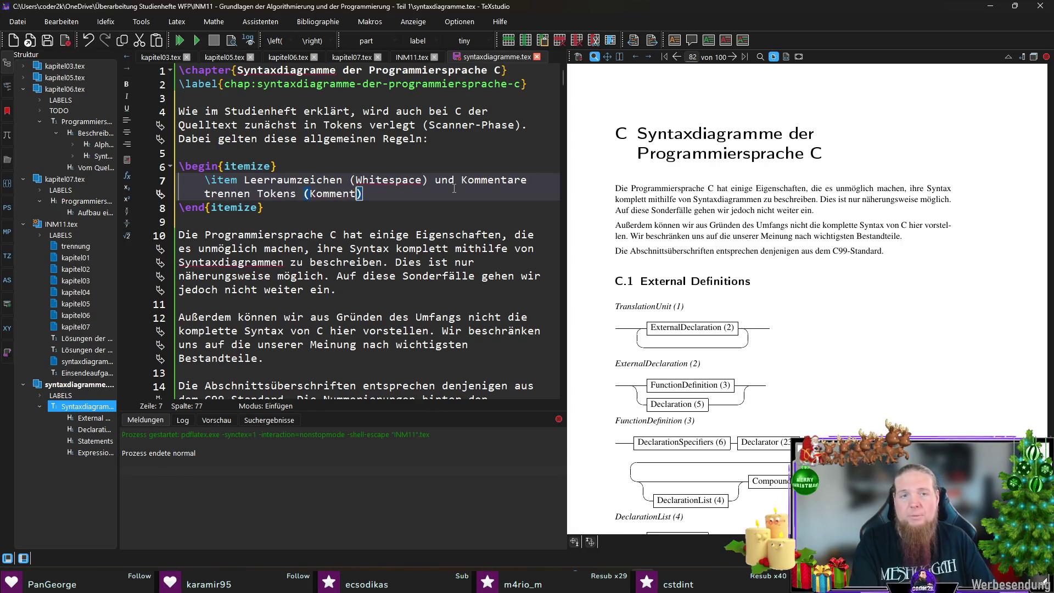
text(ählen dabei wie W)
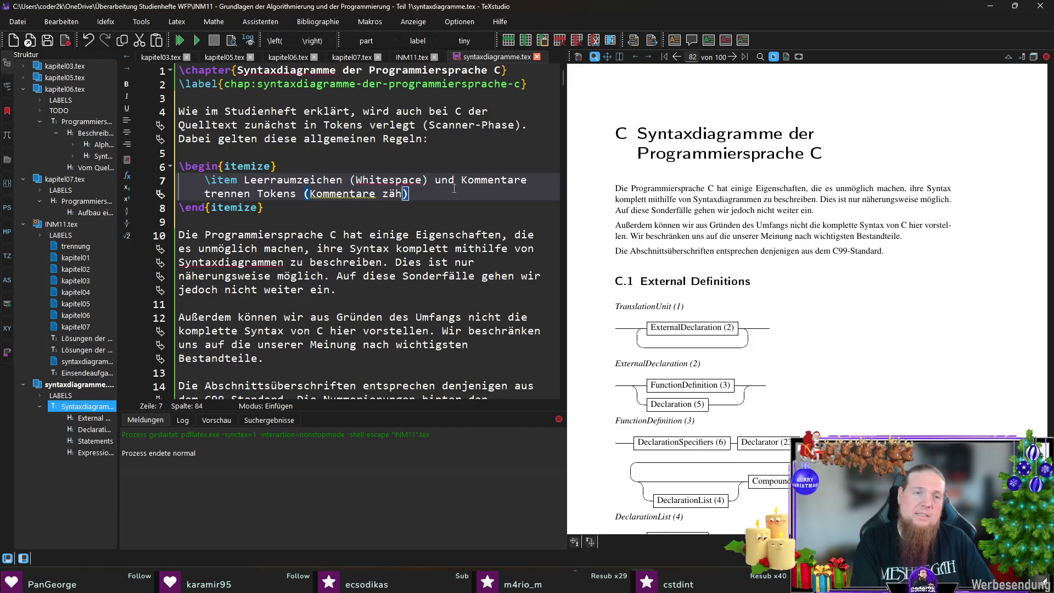
text(hitespace)
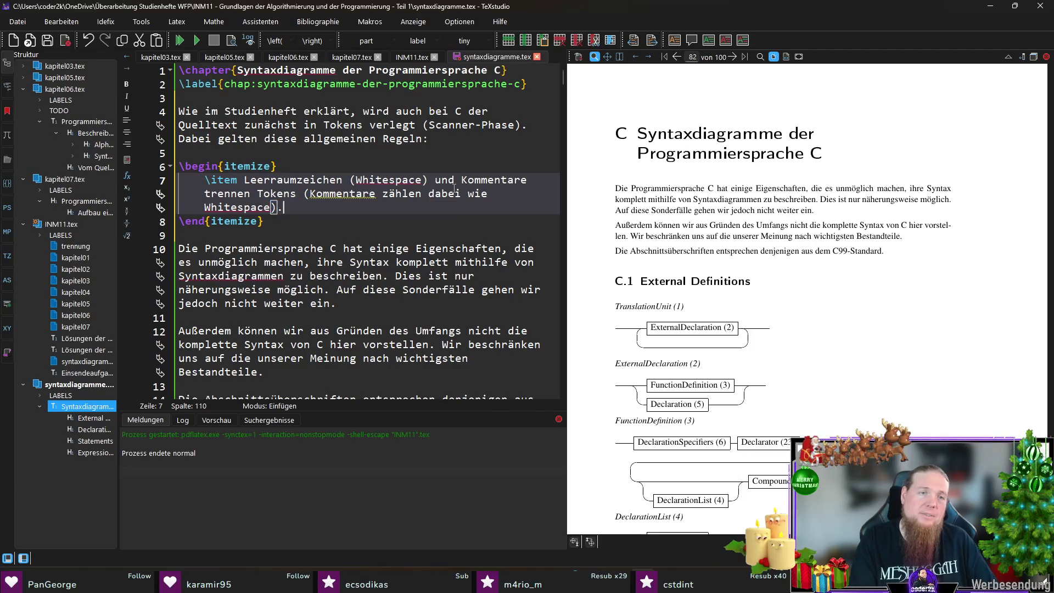
key(Up)
key(Up)
key(Up)
key(End)
key(Return)
text(\item )
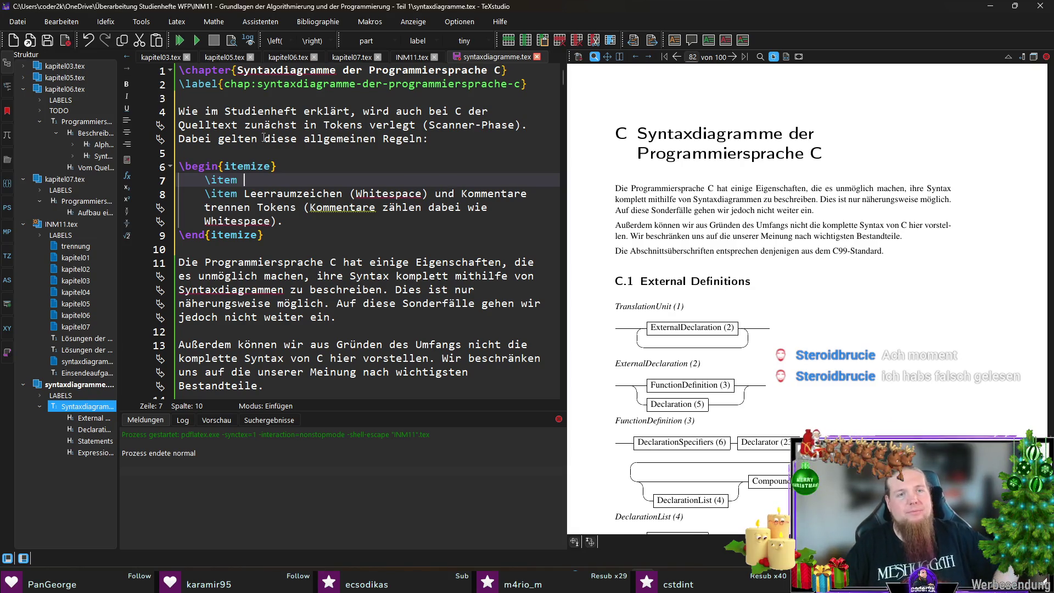
Write the rule that C comments begin with \texttt{/*} and end with \texttt{*/}, followed by a blank line.
text(Kommentare in C-Code beginnen mit \)
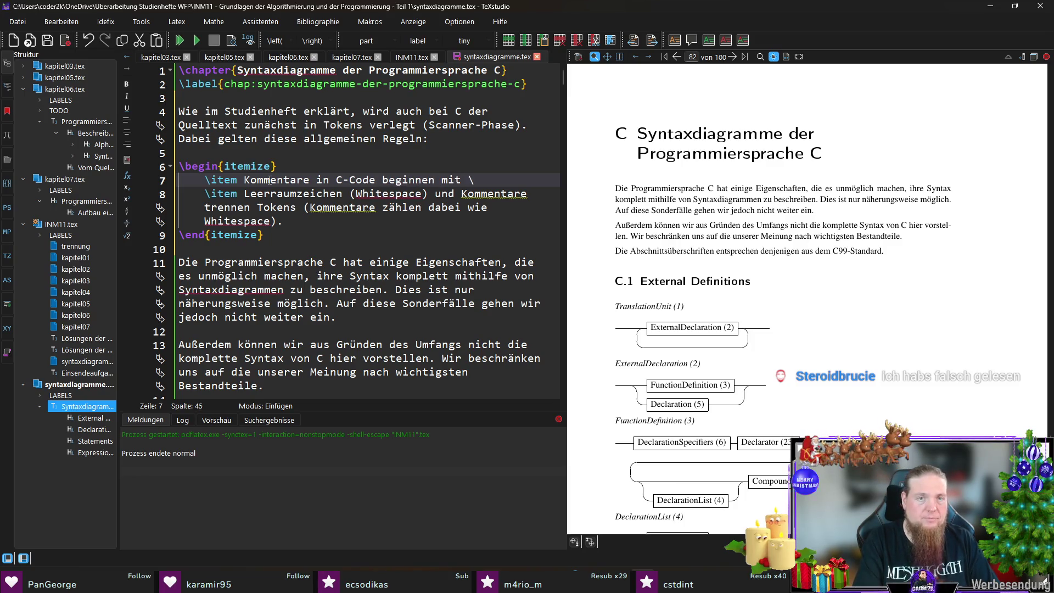
text(texttt{)
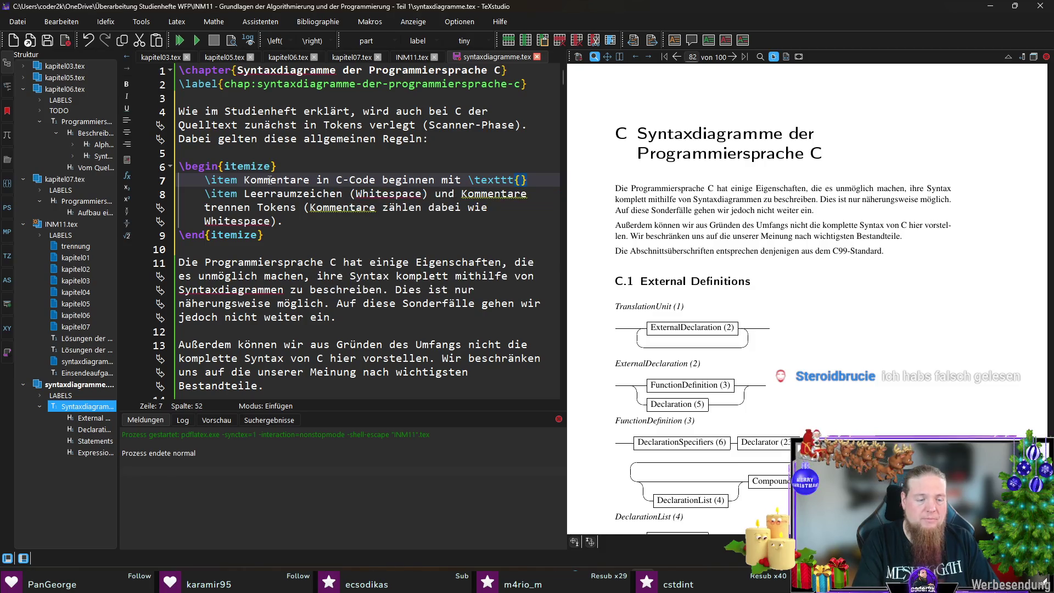
text(/*} u)
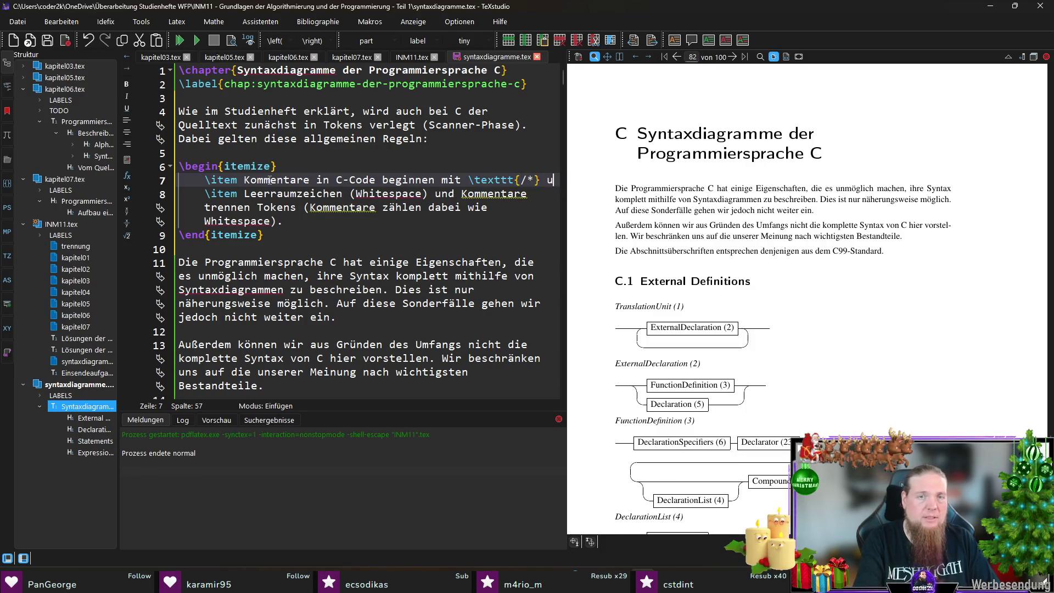
text(nd enden mit \texttt{*/}.)
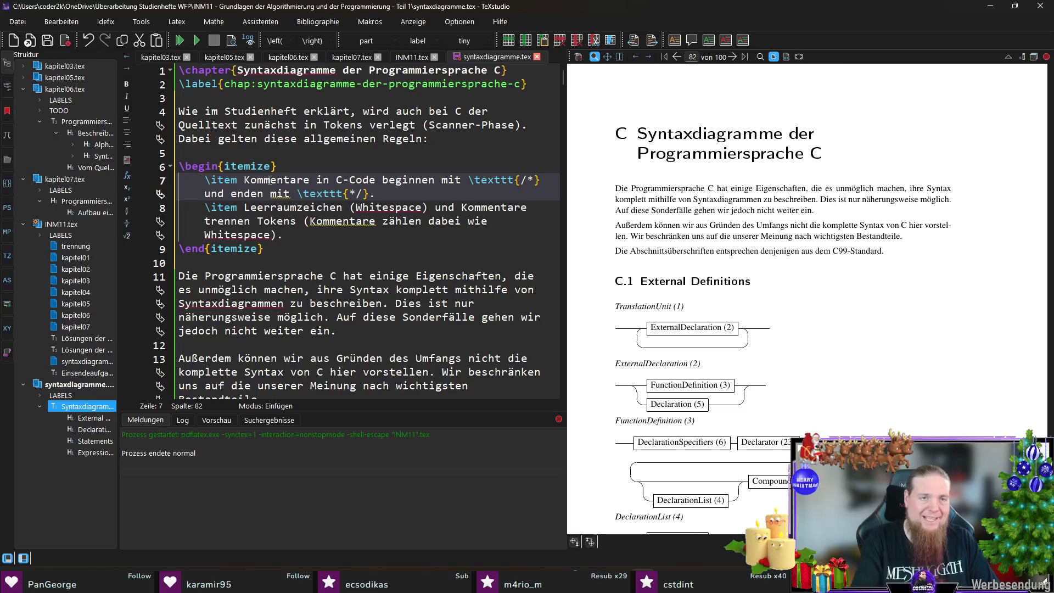
key(Right)
text(.)
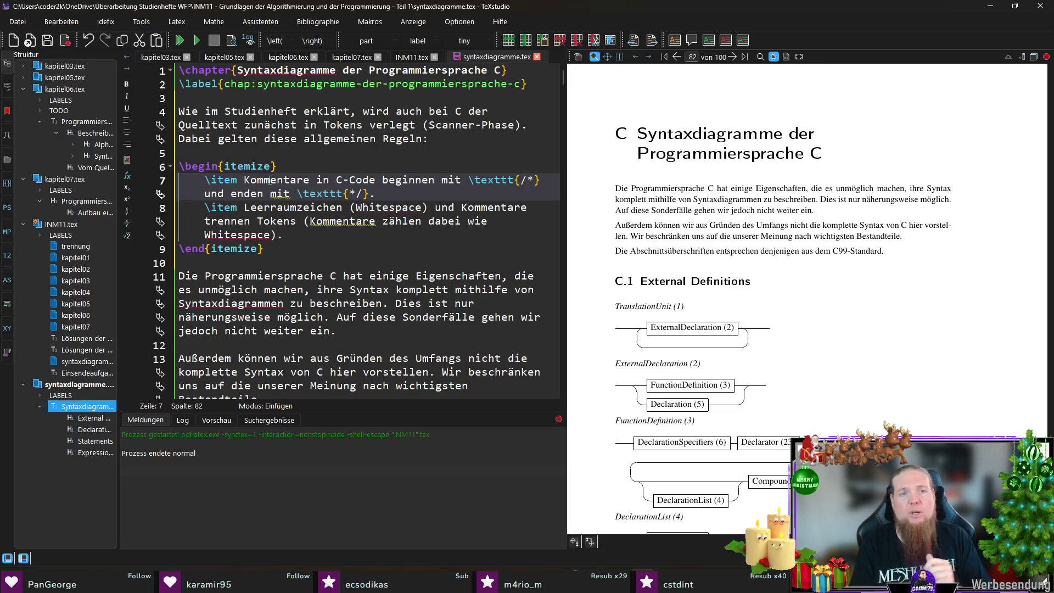
key(Down)
key(Home)
key(Return)
Reword the whitespace item, replacing the parentheses around the comments clause with a period.
key(End)
key(Up)
key(Right)
text(.)
key(Right)
key(Delete)
key(End)
key(Left)
key(BackSpace)
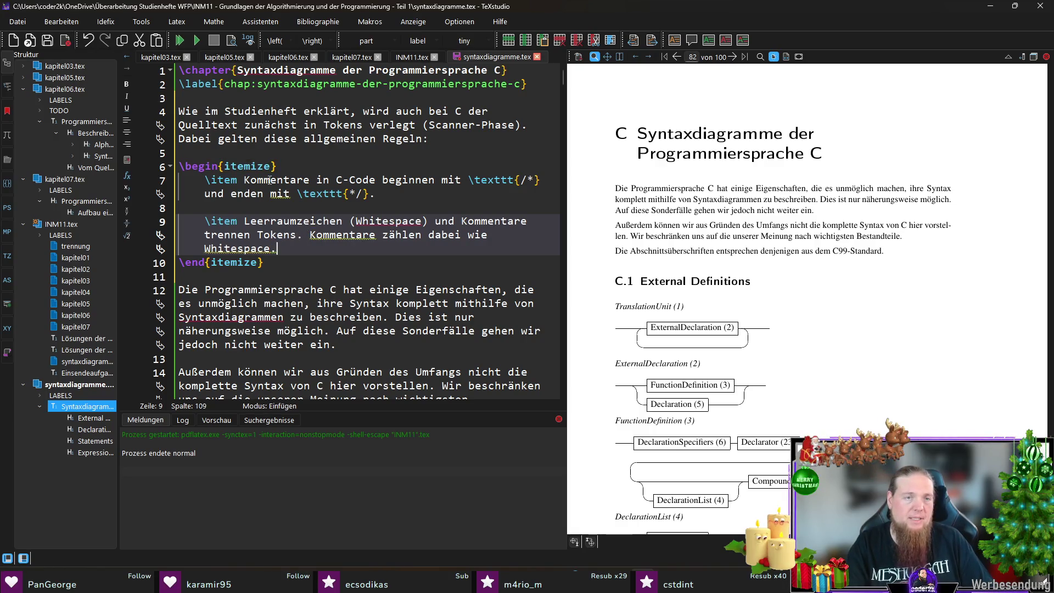
Begin a new item: 'Longest-match-Regel: An jeder Stelle wird als nächstes Token die längstm…'.
key(End)
key(Return)
key(Return)
text(\item )
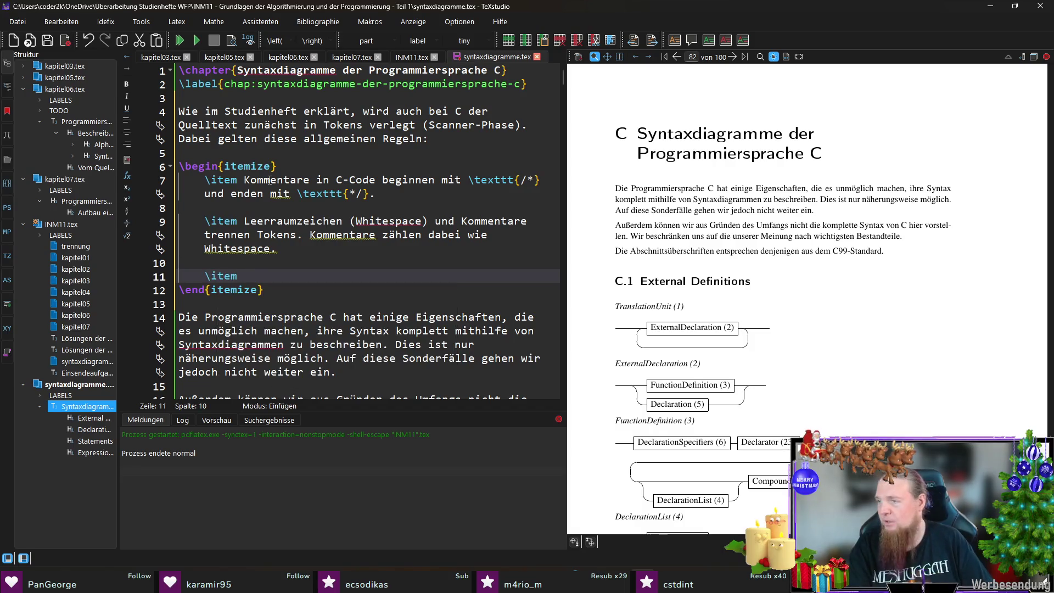
text(Longest-)
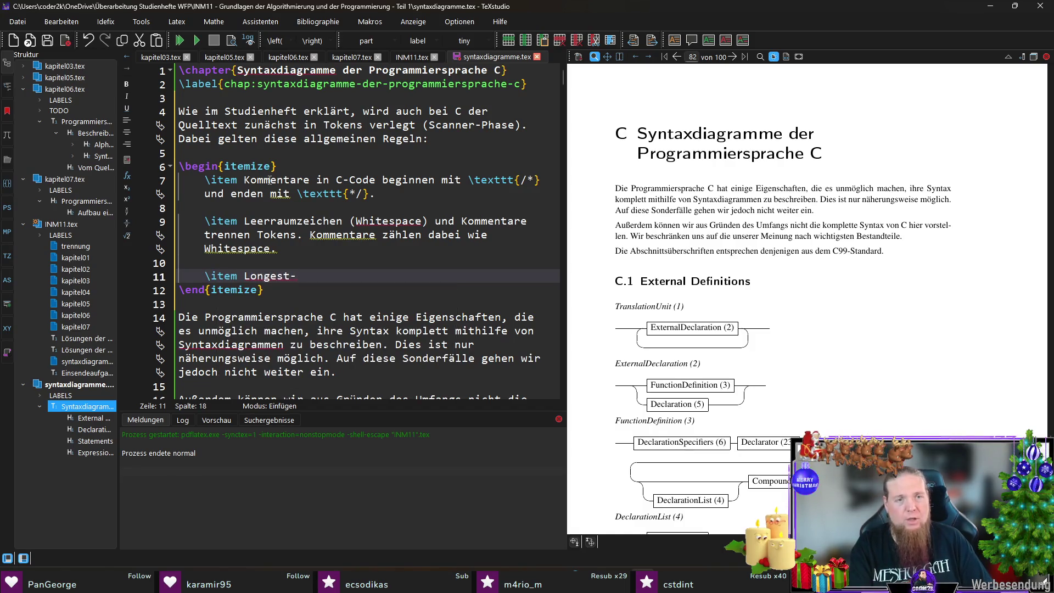
text(match-Regel: An jeder Stelle wird als nächstes Token die 	extit{längstmögliche)
text(Zeichenfolge genommen, die ein gültiges Token sein kann. Z.)
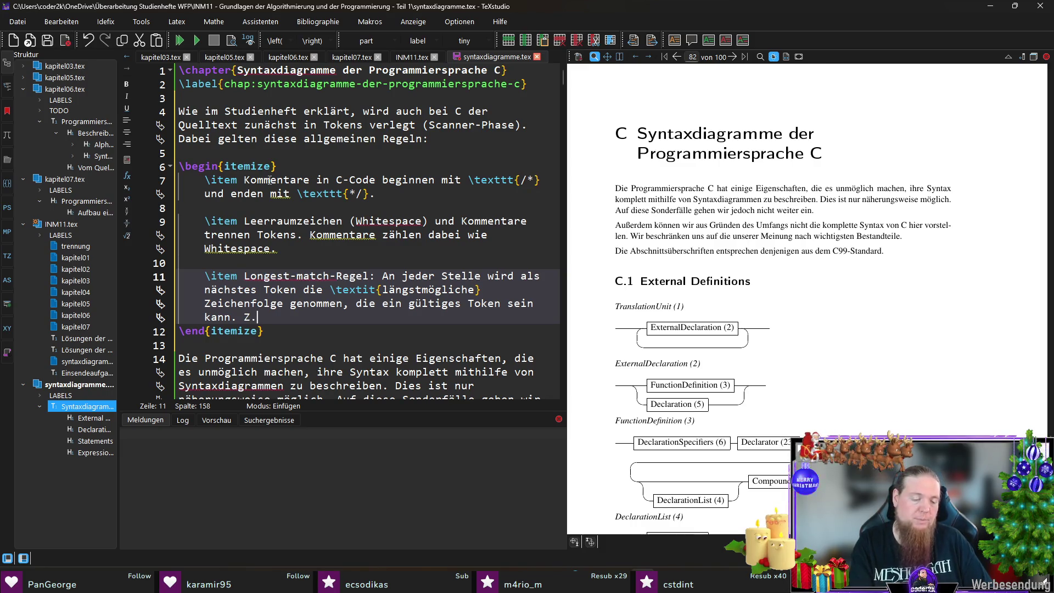
Finish the example: \^{}= forms one token, not two tokens \^{} and =, then save.
text(B. )
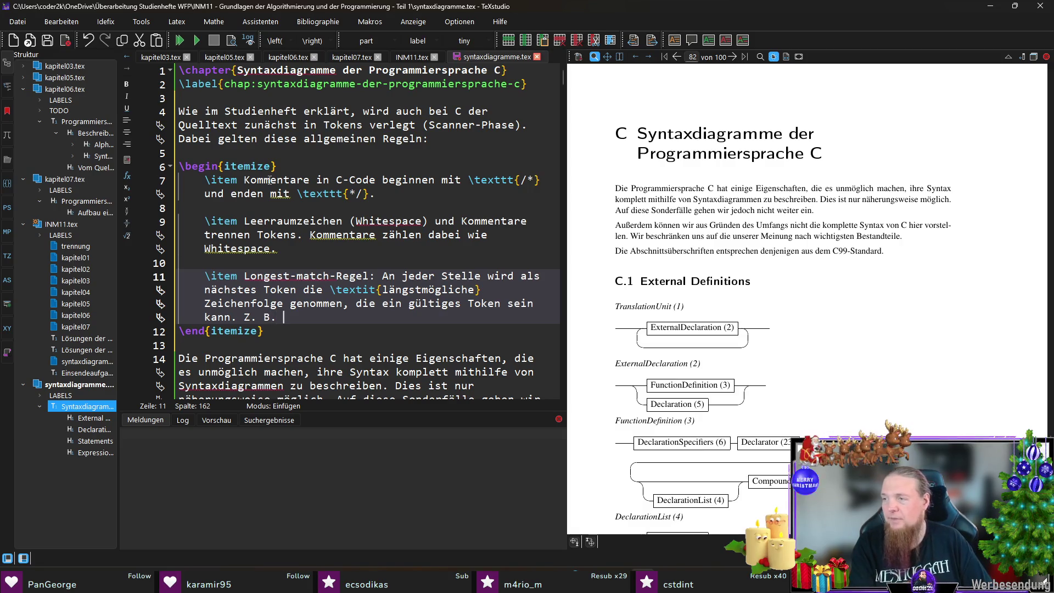
text(wird)
key(BackSpace)
key(BackSpace)
key(BackSpace)
text(erden die Zeichen )
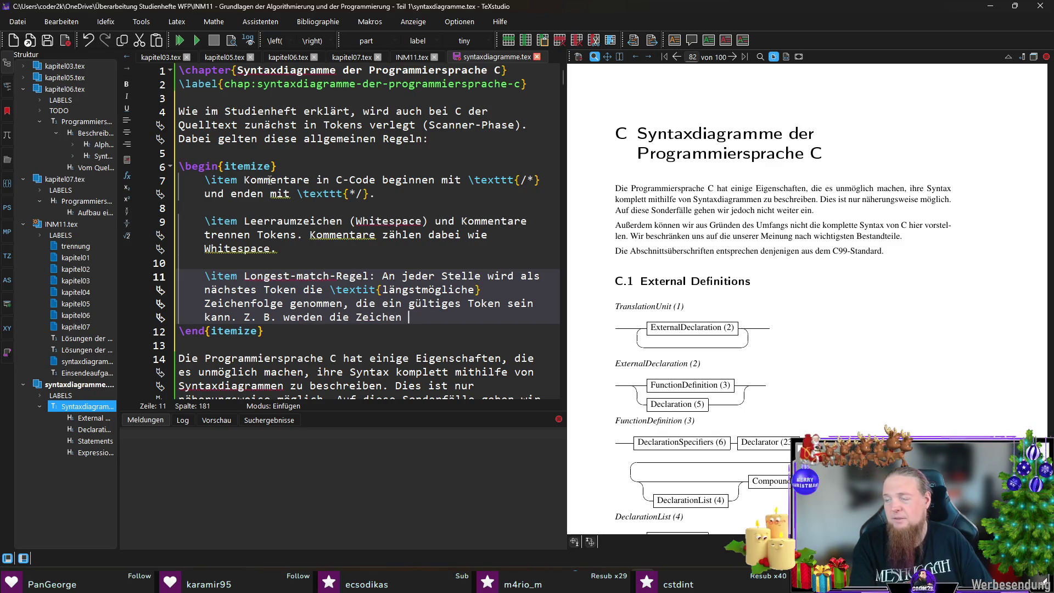
text(\tex)
key(Return)
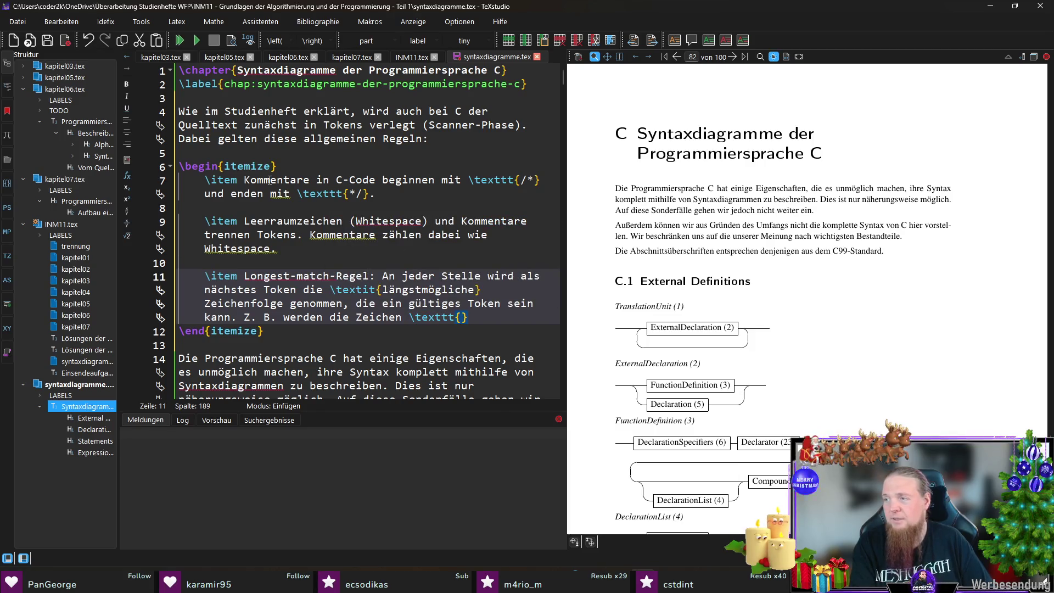
text(^{})
key(Left)
key(Left)
key(Left)
text(\^{})
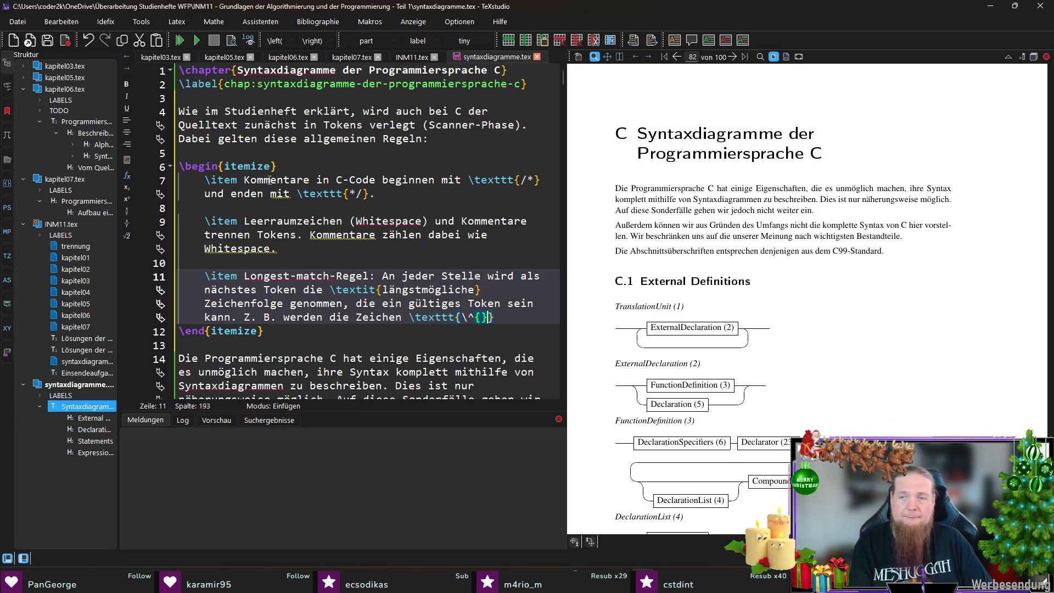
text(=)
key(Right)
text(z)
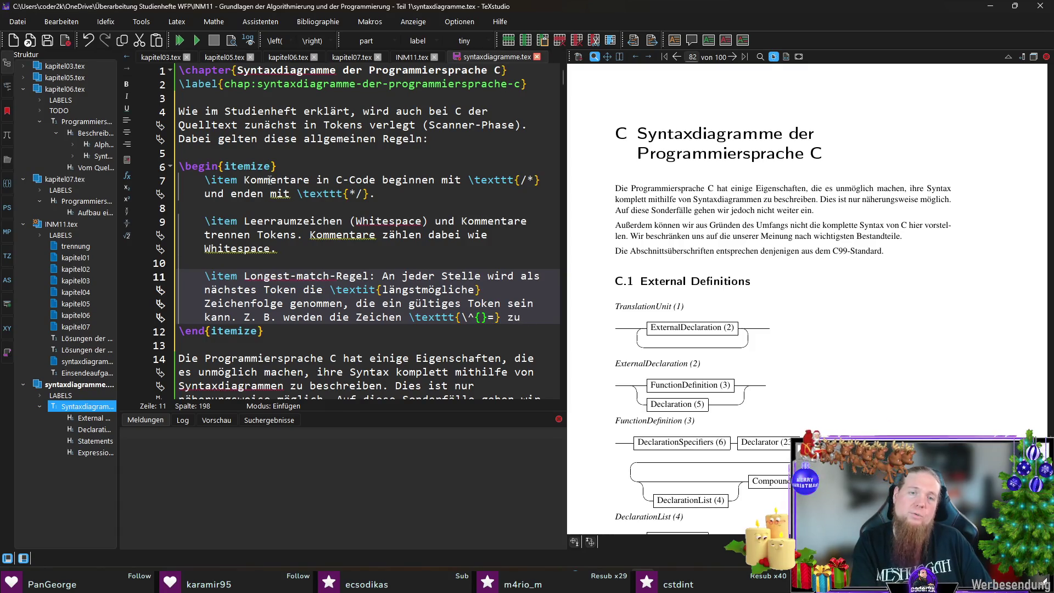
text( 	extit{einem} Token )
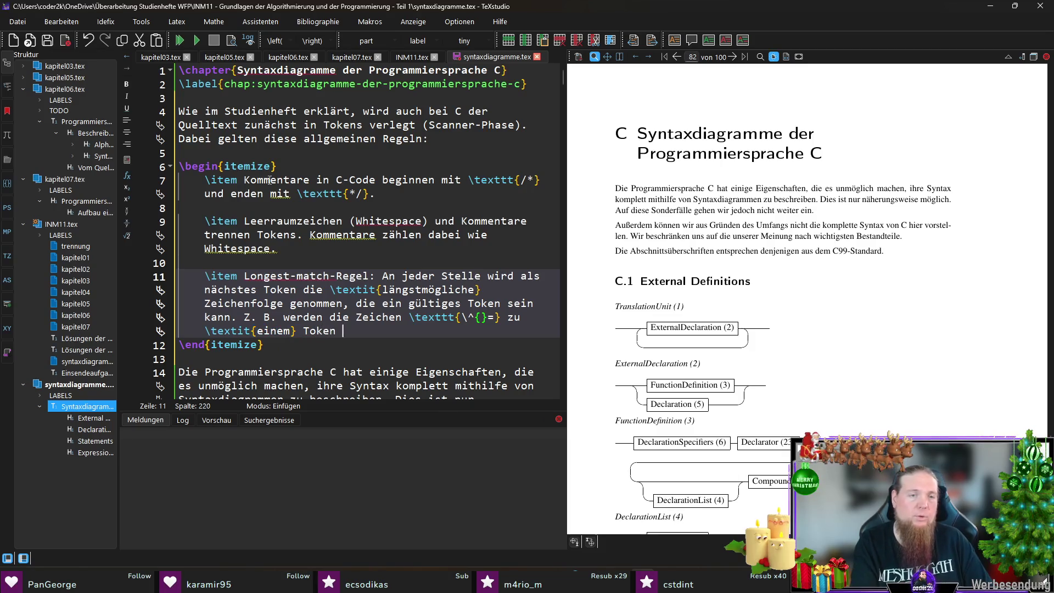
text(der Klasse )
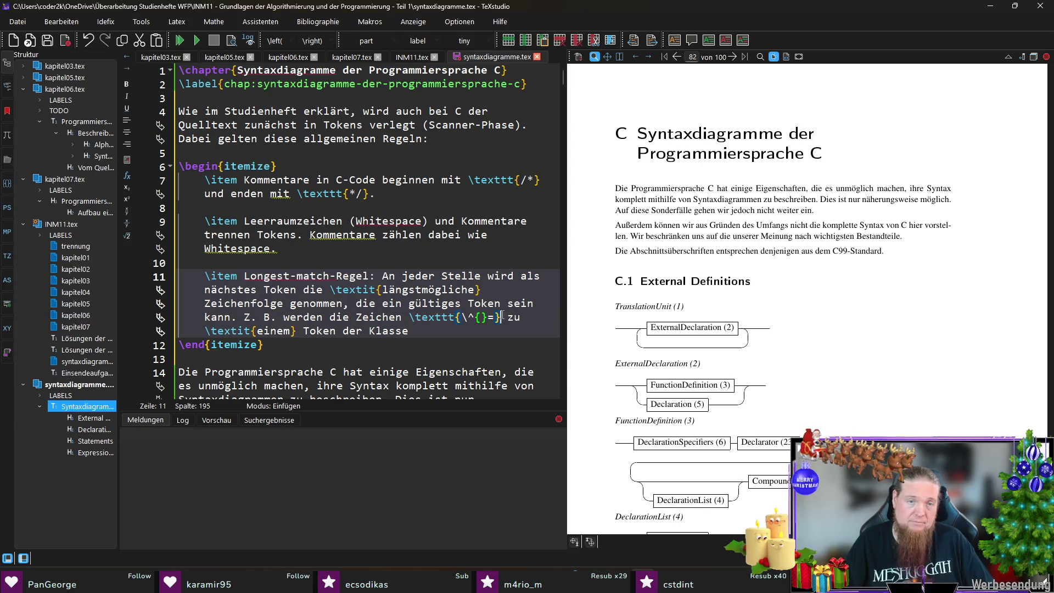
text(\texttt{\^{}=})
scroll(478, 275, down, 1)
text(, 	extit{nicht)
text( zu zwei Toke)
text(s der Klassen )
text(	exttt{)
text(\^{})
text(und )
text(	exttt{=})
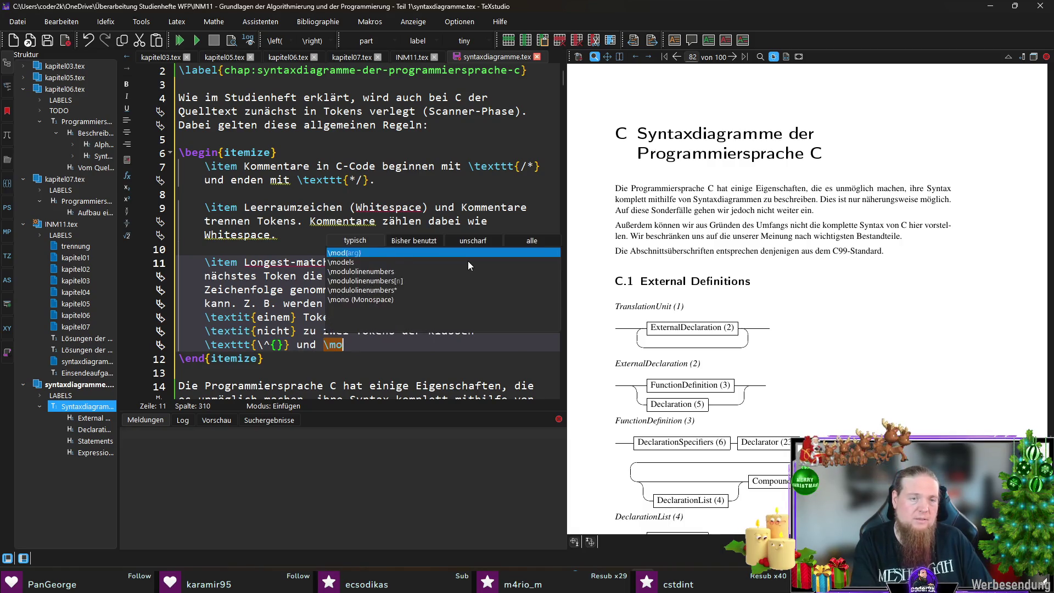
key(ctrl+s)
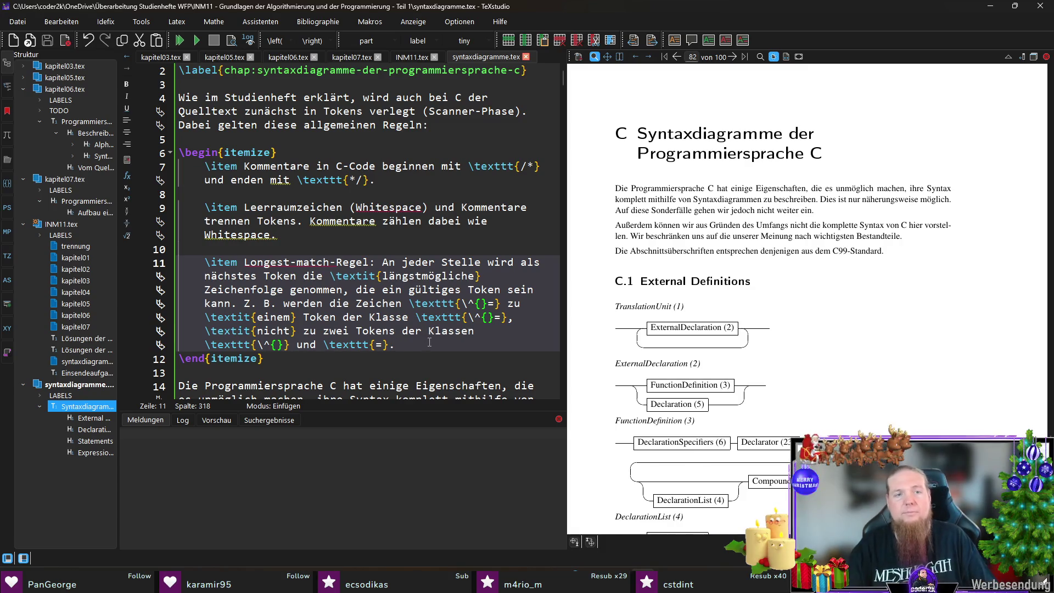
Start a paragraph after the list: 'Im folgenden werden die lexikalischen Regeln grob und nicht umfassen…'.
key(Down)
key(Down)
key(Return)
text(folgenden werden die lexikalischen Regeln grob un)
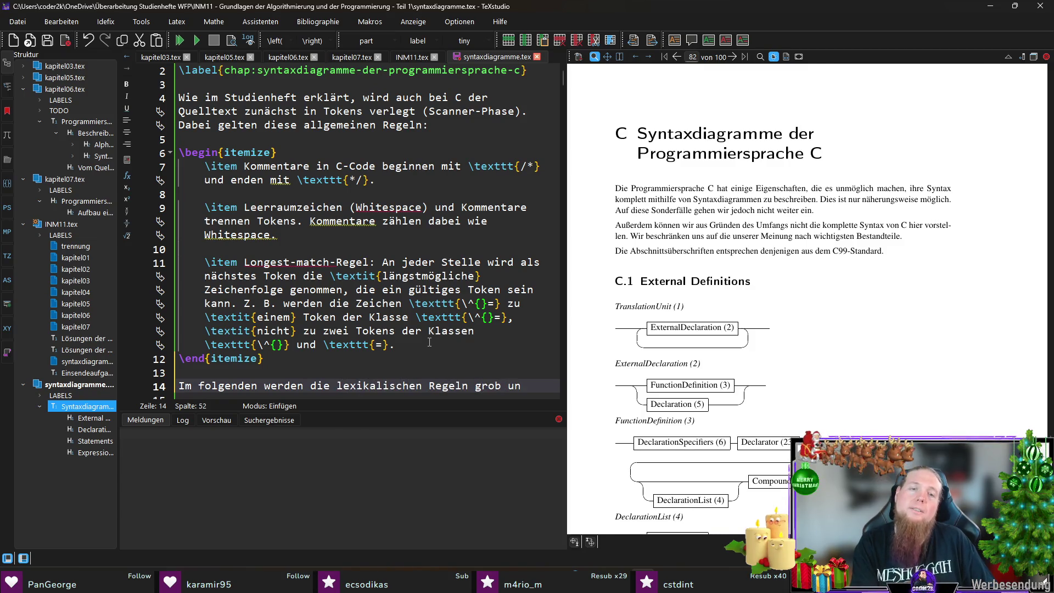
text(d nicht umfassend)
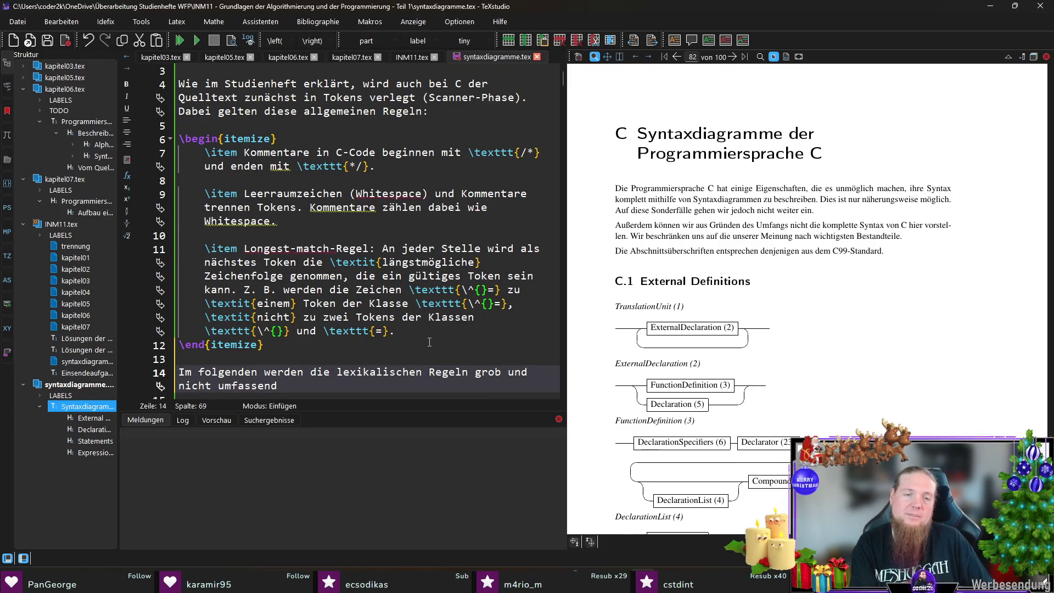
End the paragraph with 'beschrieben', noting a full treatment would exceed the Studienheft, then start a \begin line.
key(BackSpace)
key(BackSpace)
key(BackSpace)
text(b)
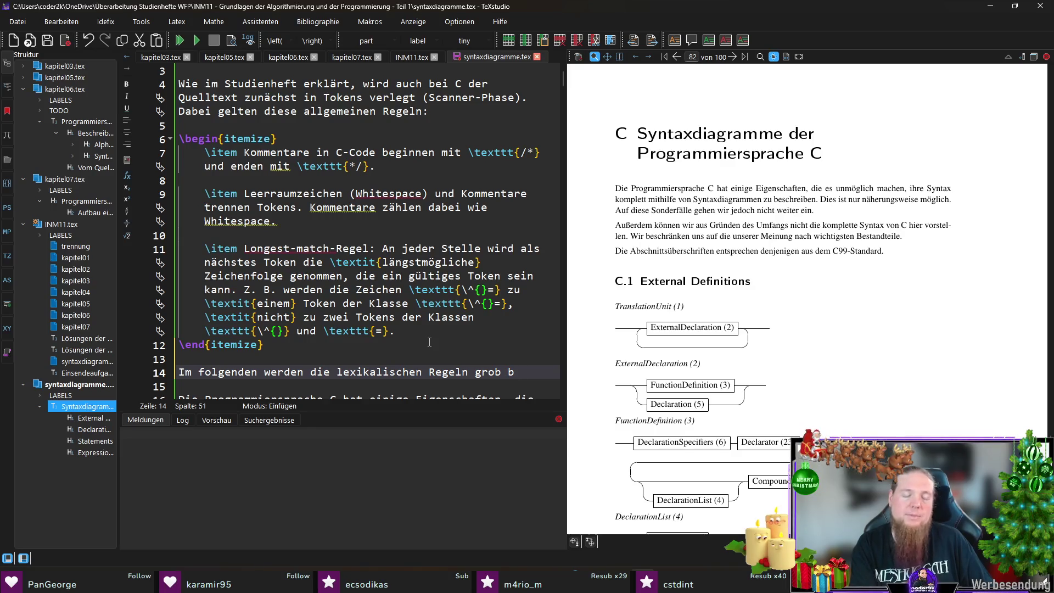
text(eschrieben. )
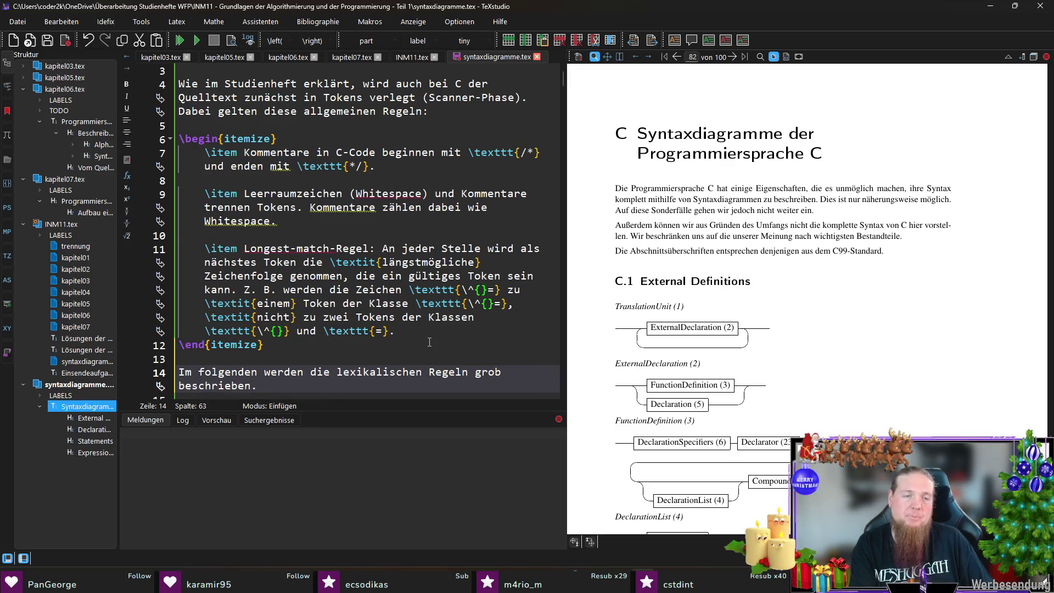
text(Eine umfassende Darstellung würde den Rahme)
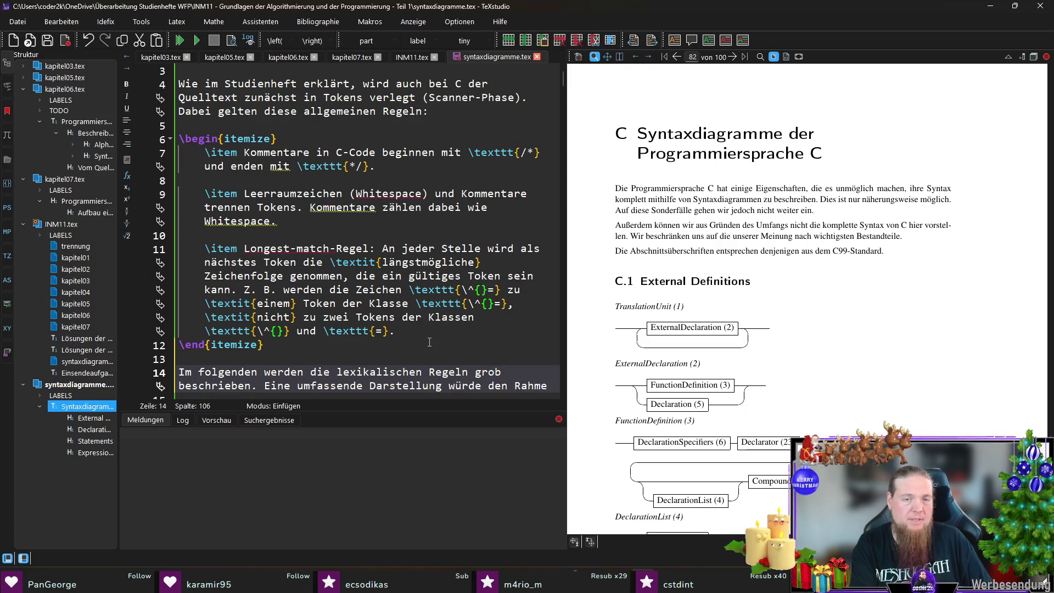
text(n des Studienhefts sprengen.)
key(Return)
key(Return)
text(\begin)
key(ctrl+z)
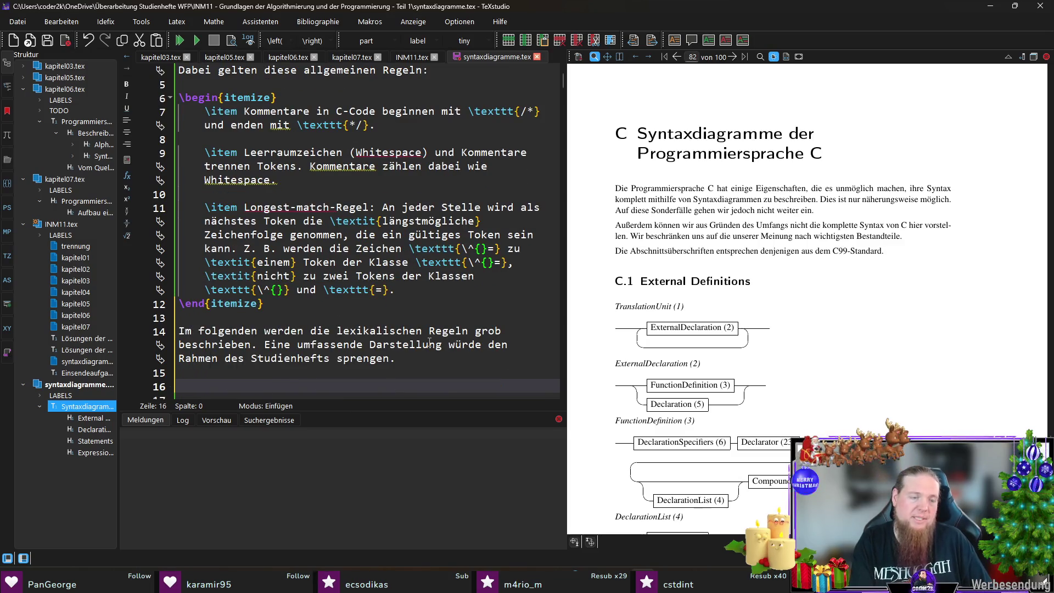
Insert an itemize list with the item '\tokenclass{Identifier}-Tokens sind Namen, bestehend aus…'.
text(egin{item)
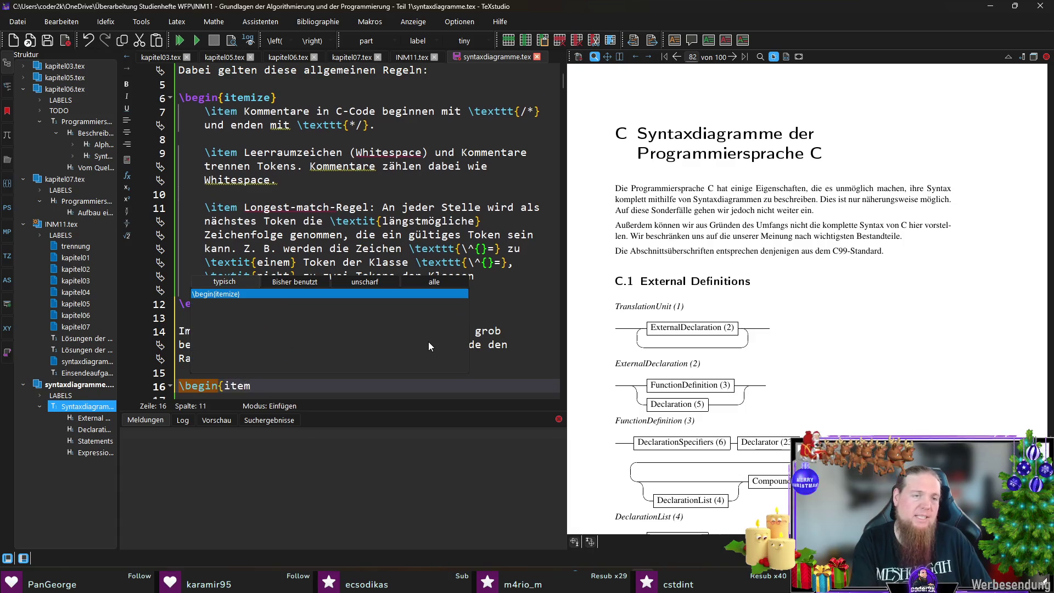
key(Return)
scroll(428, 342, down, 2)
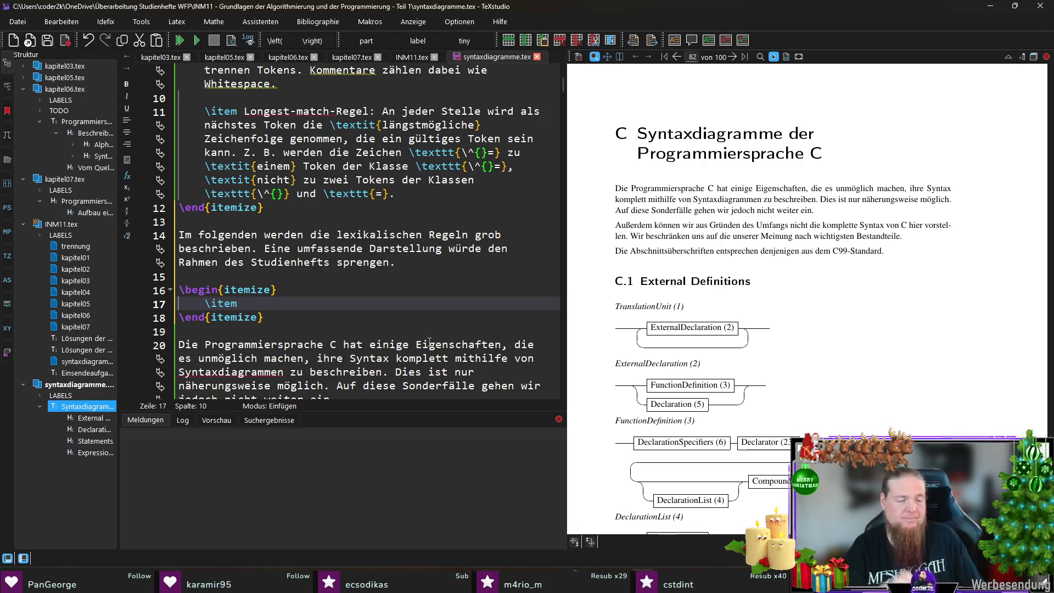
text(okenclass{)
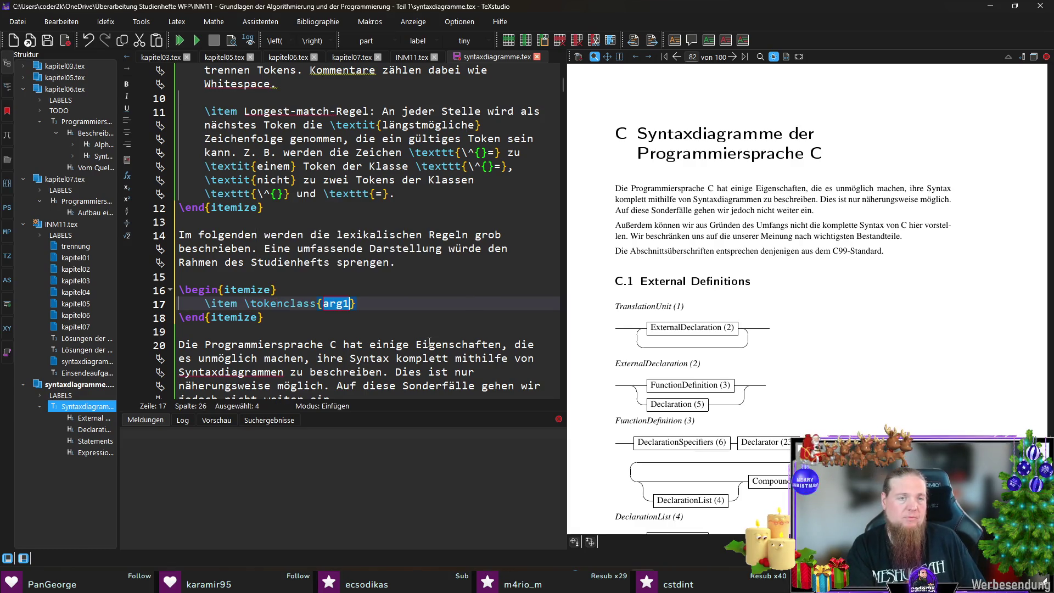
text(Identifier)
key(Right)
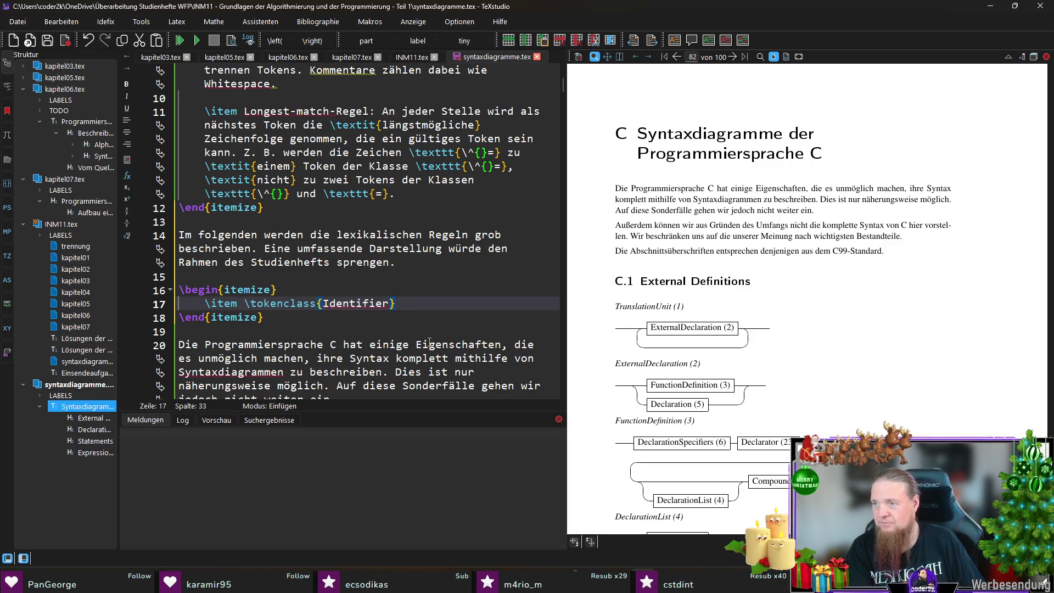
text(-Tokens sind Namen)
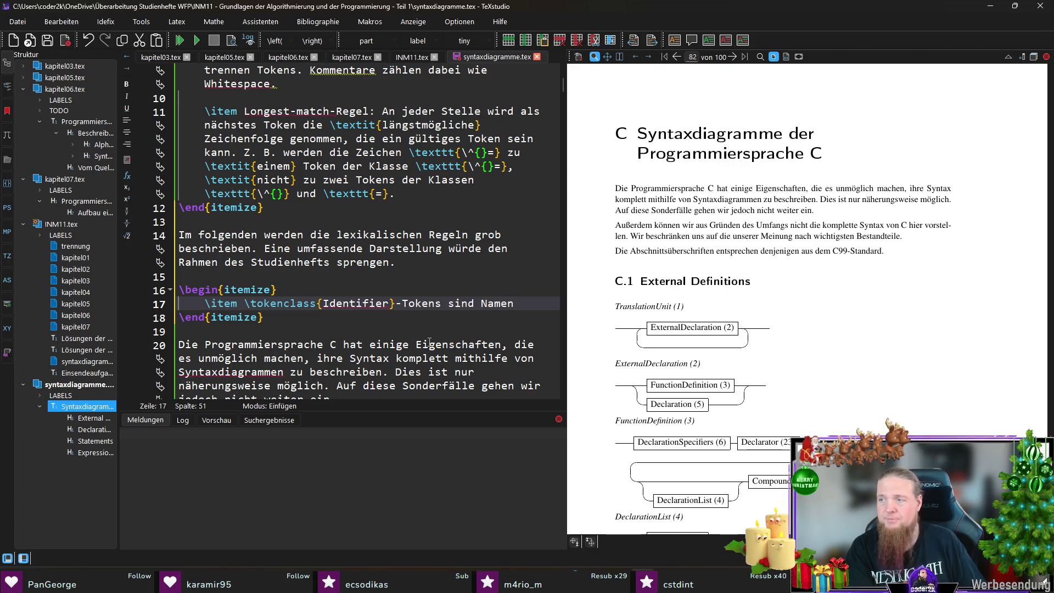
text(, bestehend aus:)
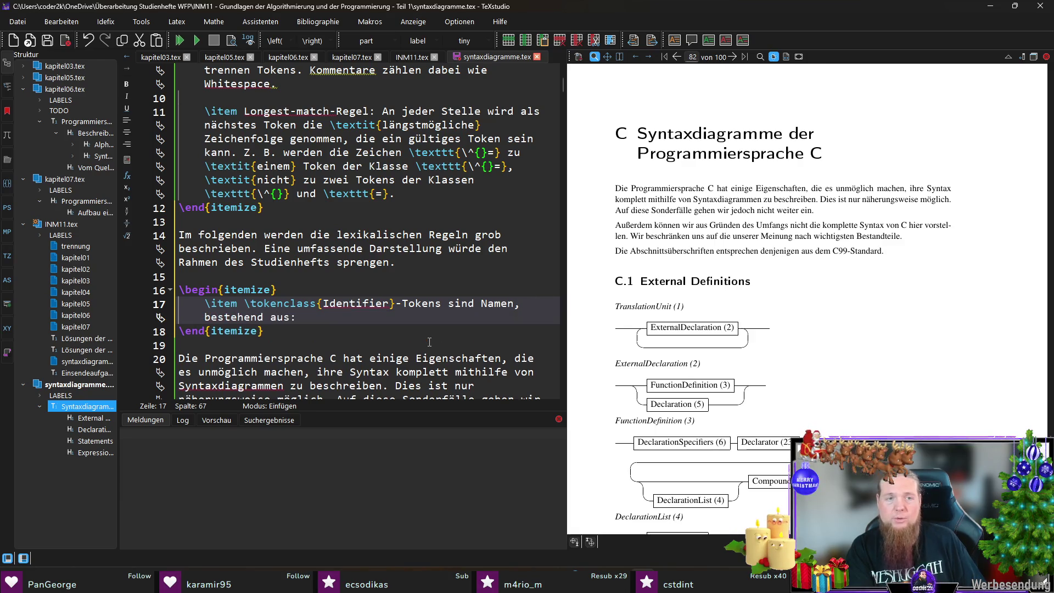
Nest an item: 'Erstes Zeichen: Buchstabe (A-Z oder a-z) oder Unterstrich \_'.
key(Return)
text(egi)
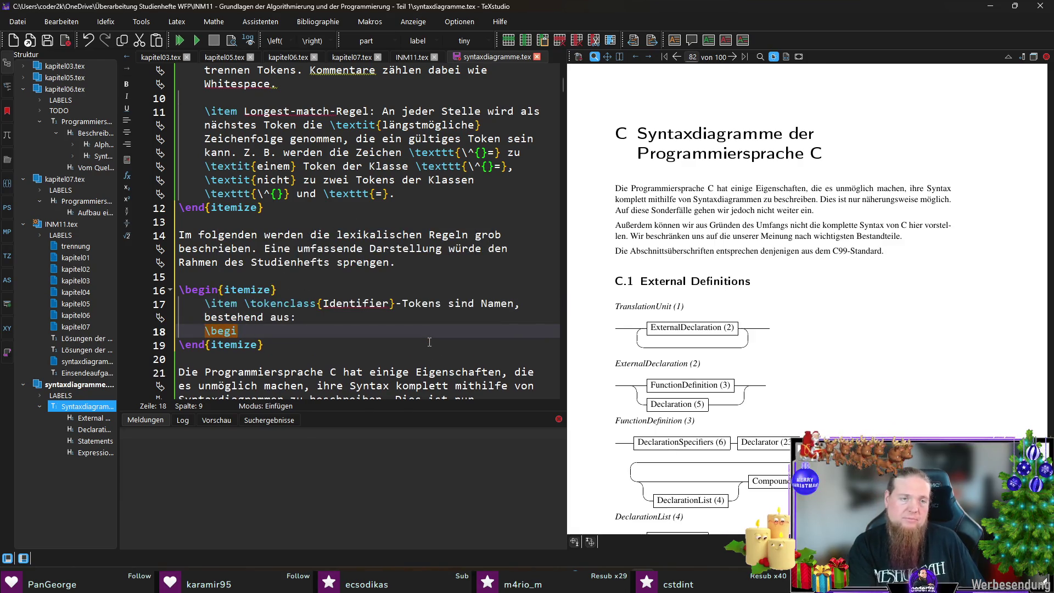
text(n{item)
key(Return)
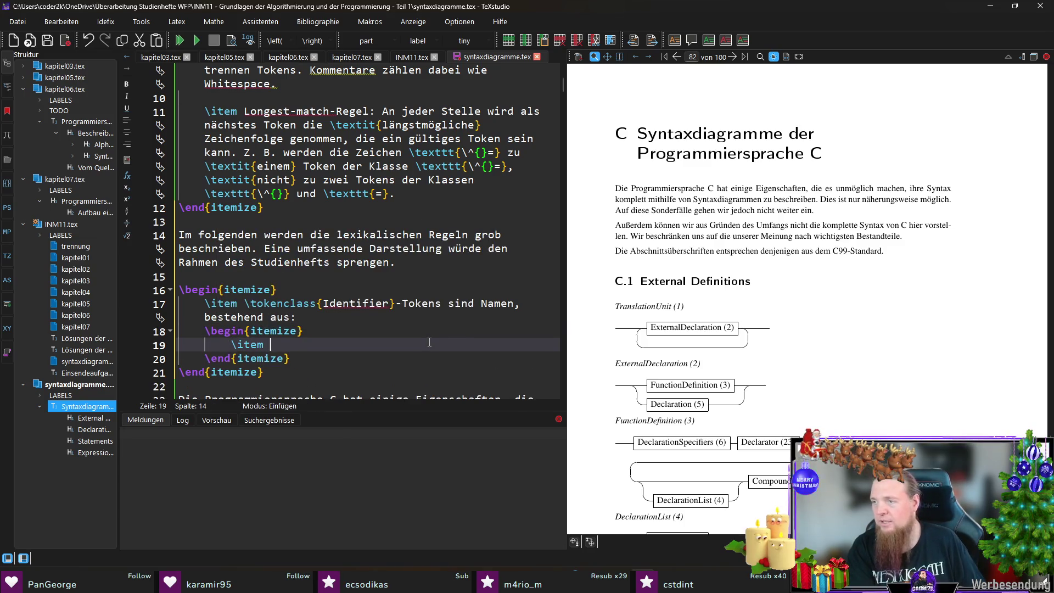
text(\textit{Erstes Zeichen:)
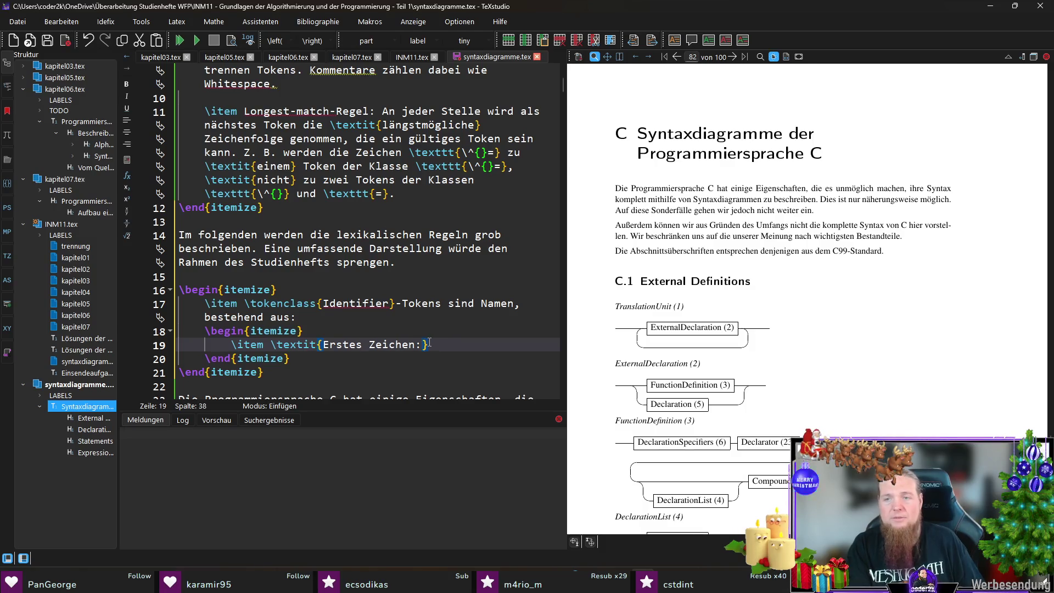
text( Buchstab)
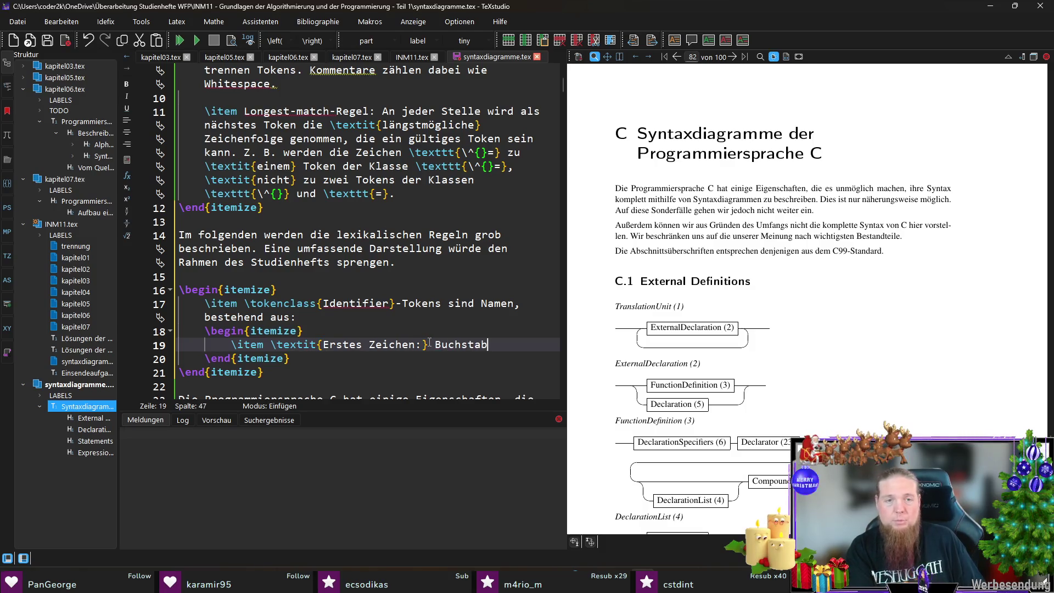
text(e ()
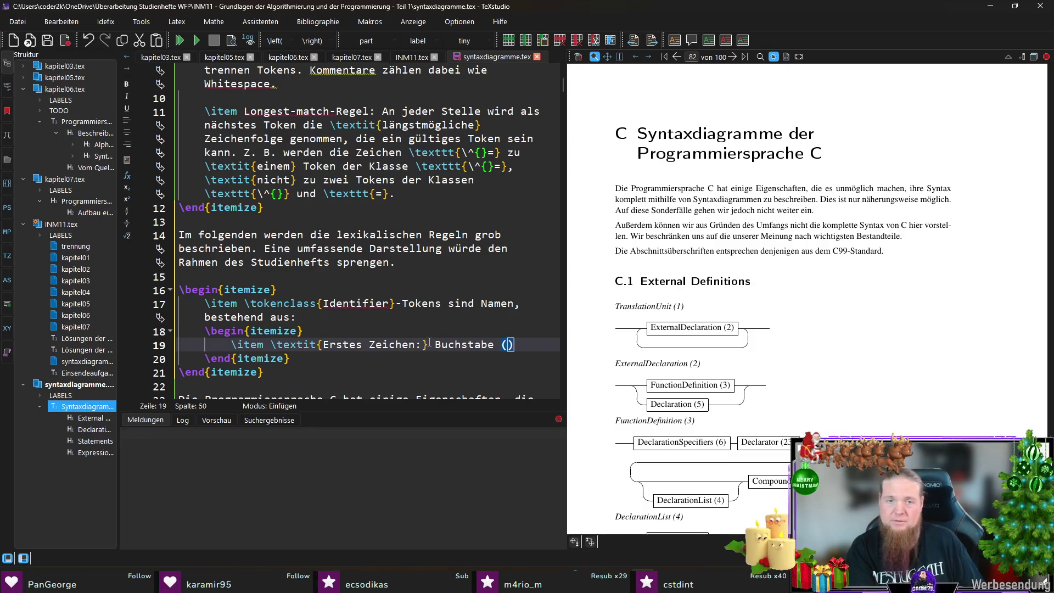
text(	exttt{A-Z} oder 	exttt{a-)
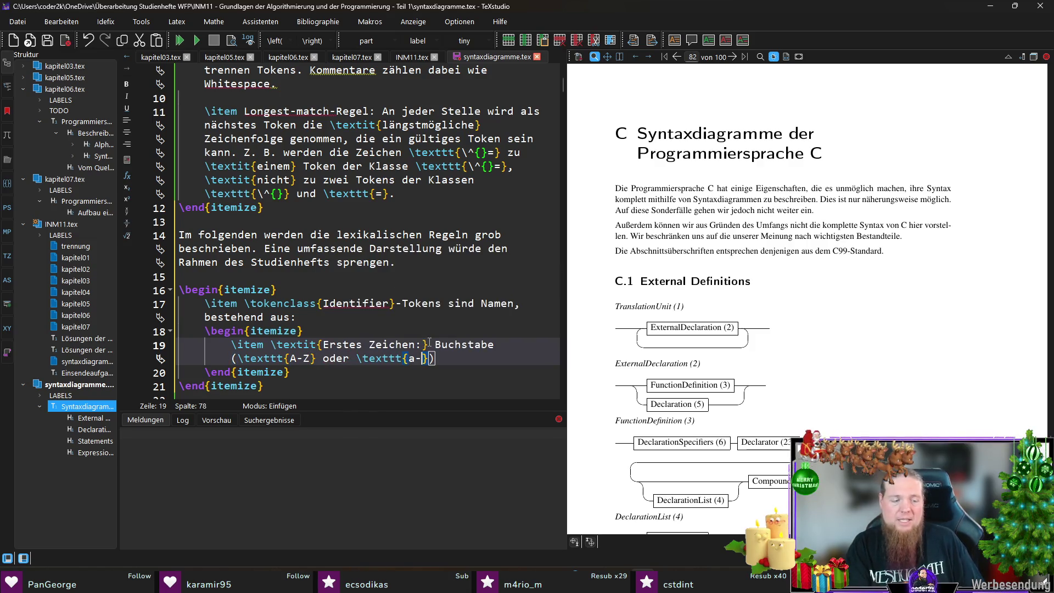
text(z}))
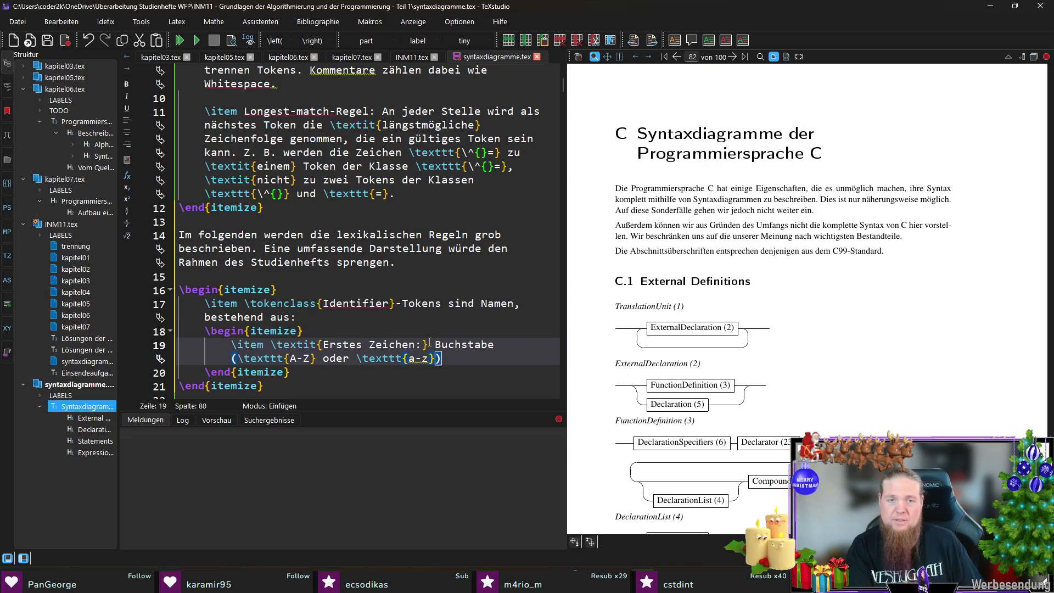
text( ode)
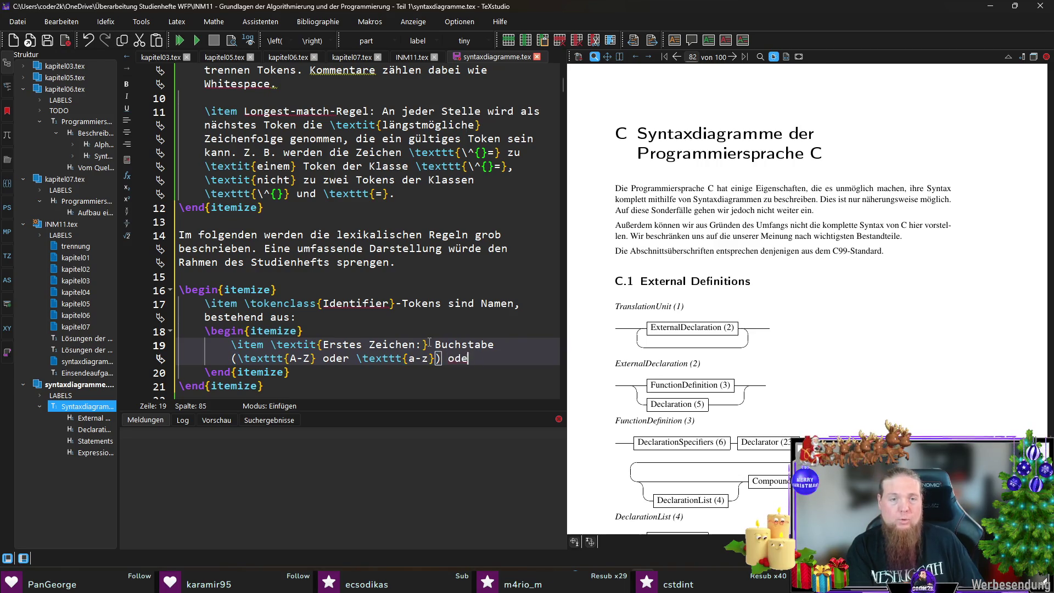
text(r Unterstrich 	exttt{_)
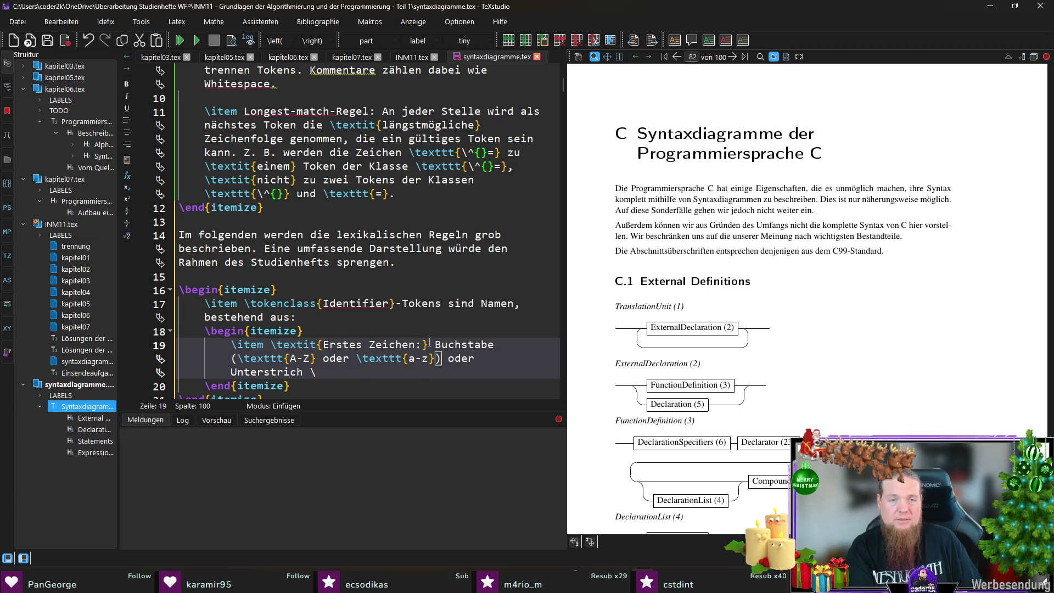
text(\)
key(End)
text(.)
key(Down)
key(Down)
key(Down)
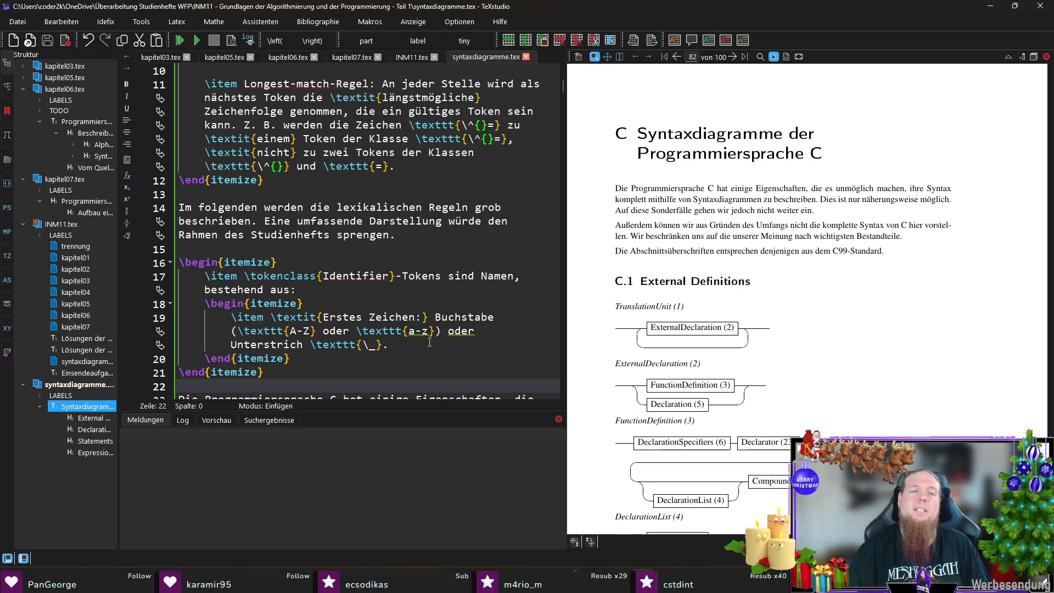
Add the item 'Folgezeichen: Buchstaben, Ziffern (0-9) oder \_', fixing the mistyped digit range.
click(420, 344)
scroll(428, 275, down, 3)
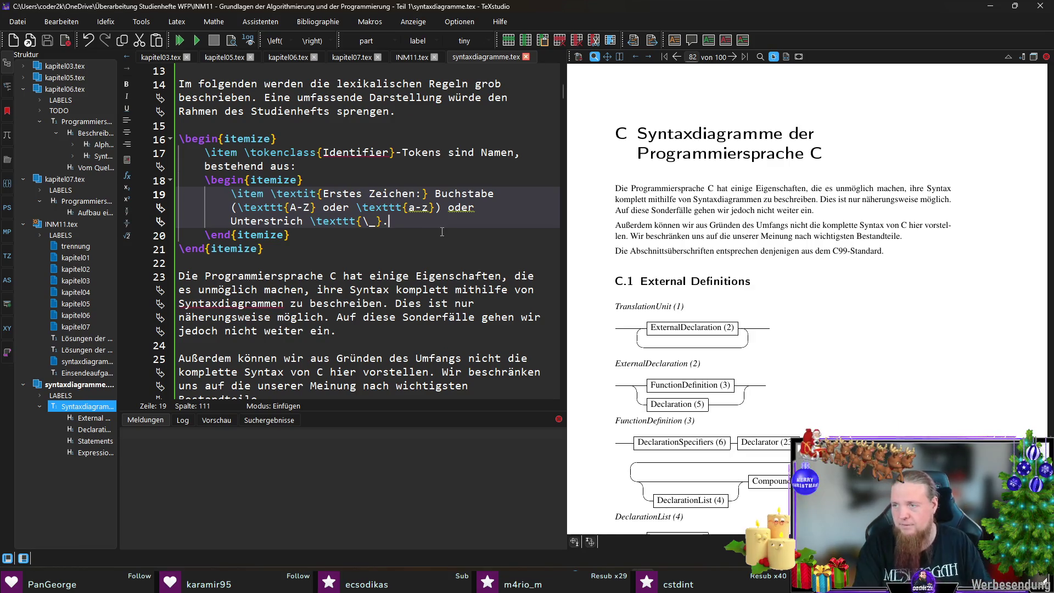
key(Return)
text(\i)
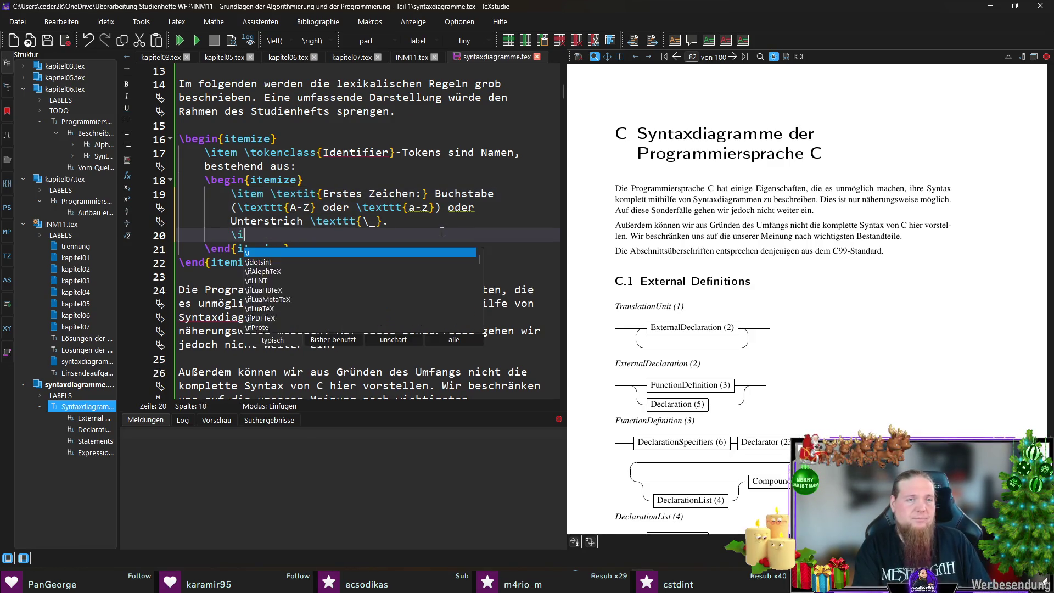
text(tem \textit{Folgezeichen: )
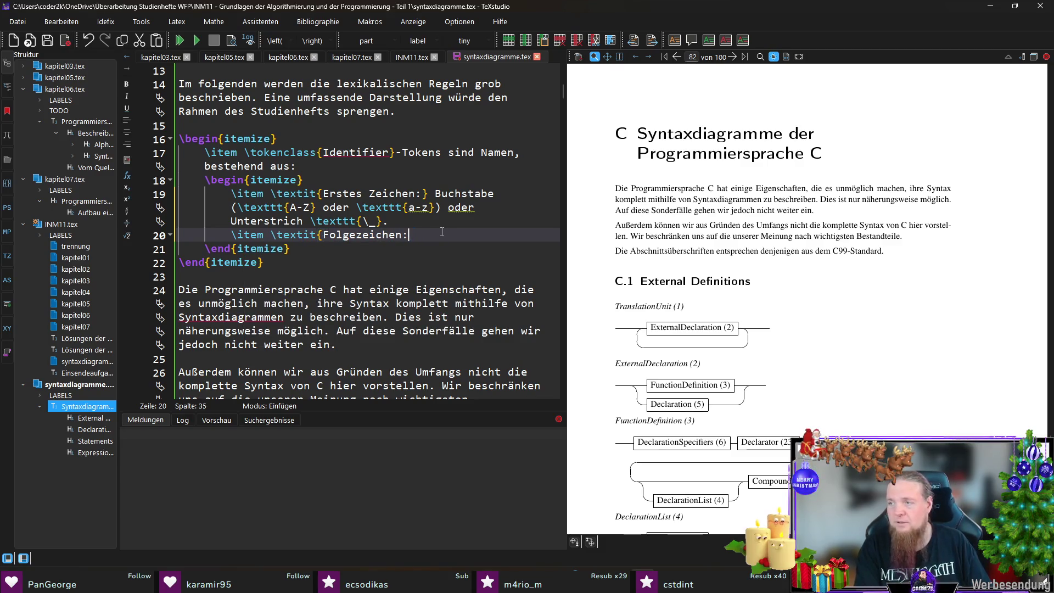
text( Buchstaben)
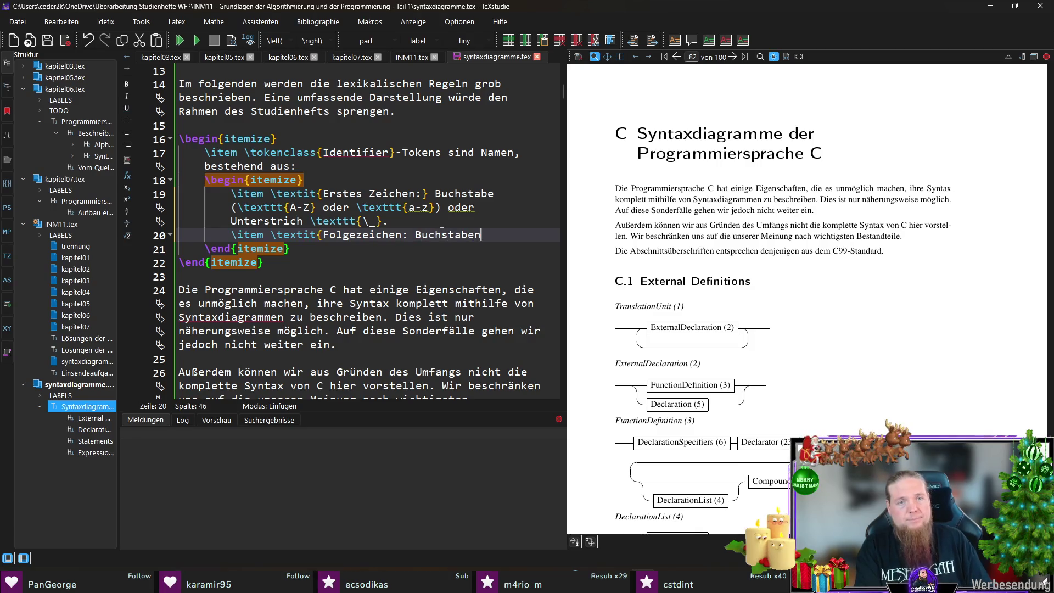
text(, Ziffern ()
text(	exttt{9-9)
key(Left)
key(BackSpace)
key(BackSpace)
key(BackSpace)
text(0-9)
key(Right)
key(BackSpace)
key(Right)
text(oder 	exttt{\_)
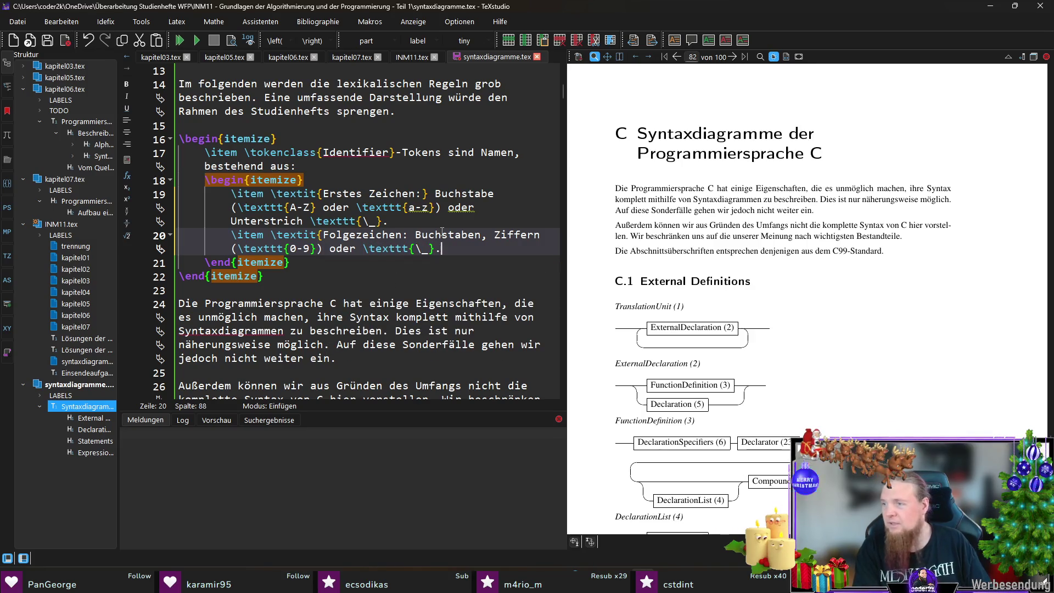
Add a blank line and the item 'Groß-Kleinschreibung ist unterschiedlich (case-sensitive)'.
key(Return)
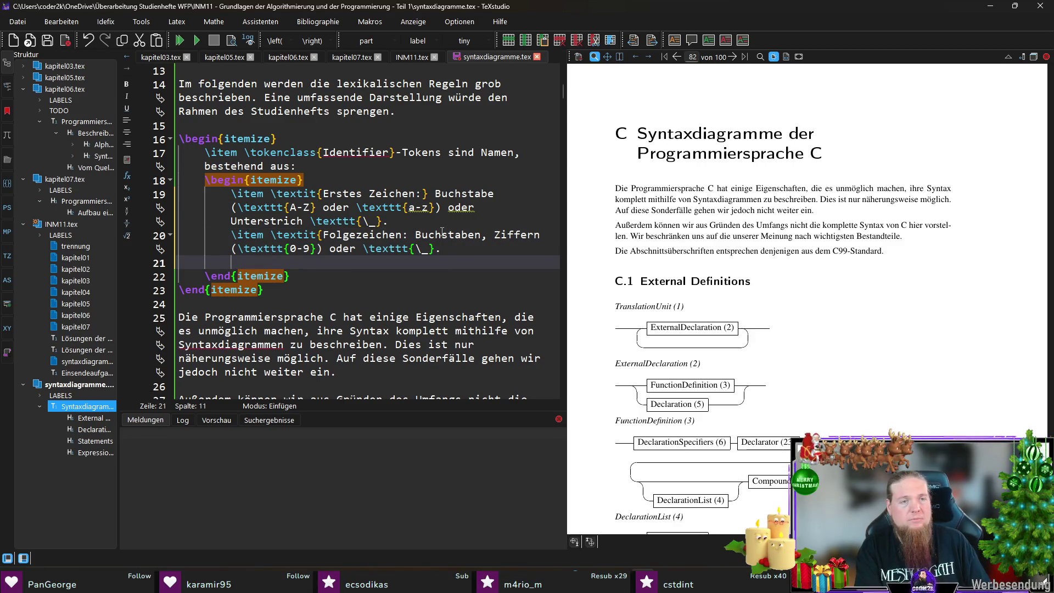
key(shift+Up)
key(shift+Down)
key(shift+Home)
key(shift+Right)
key(shift+Right)
key(shift+Right)
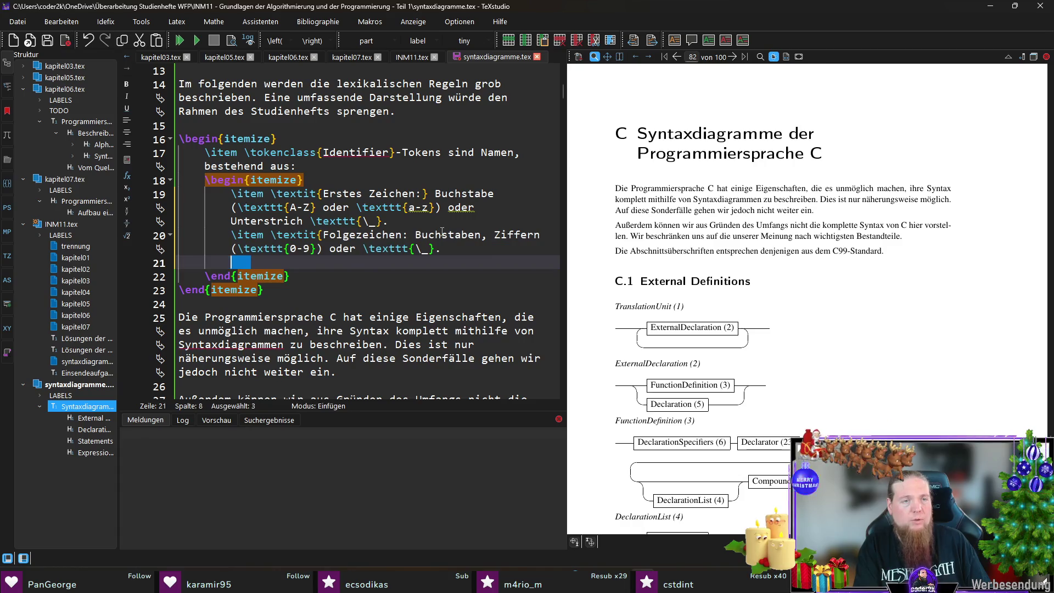
key(Up)
key(Return)
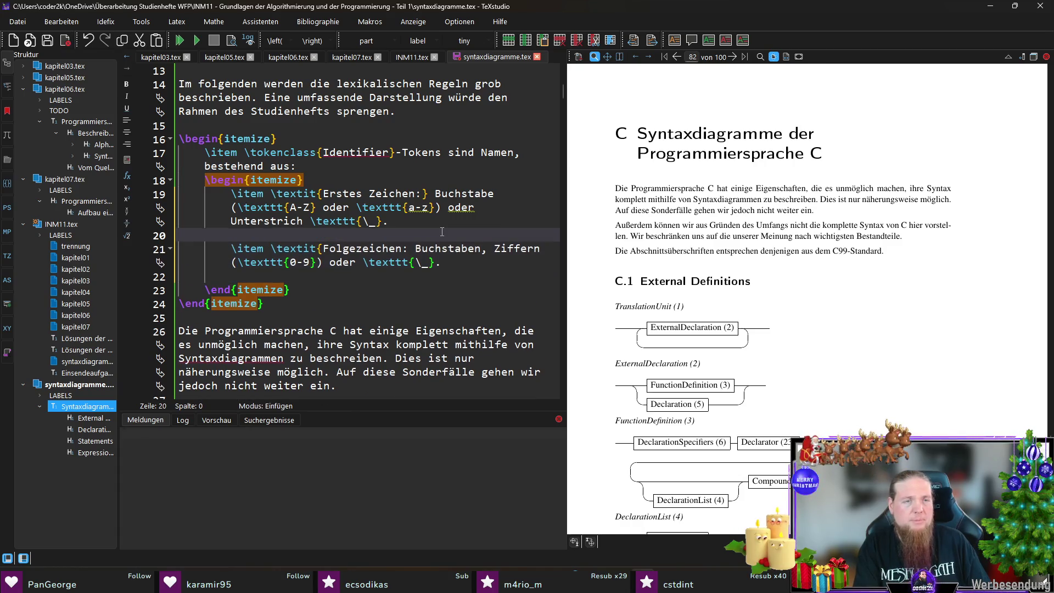
key(Down)
key(Down)
key(Return)
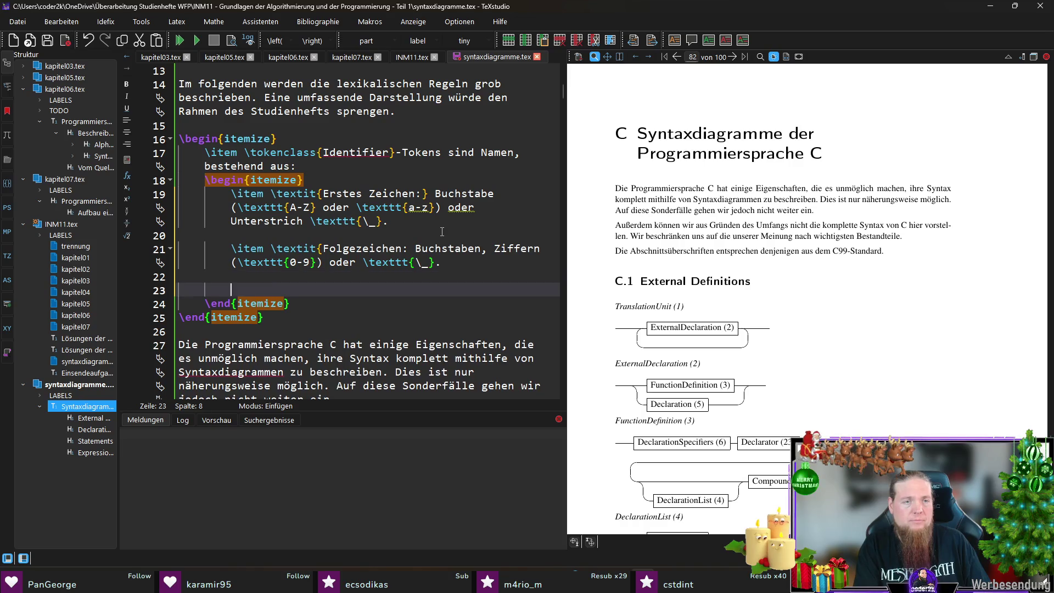
text(\item Groß-/Kleinschreibung ist )
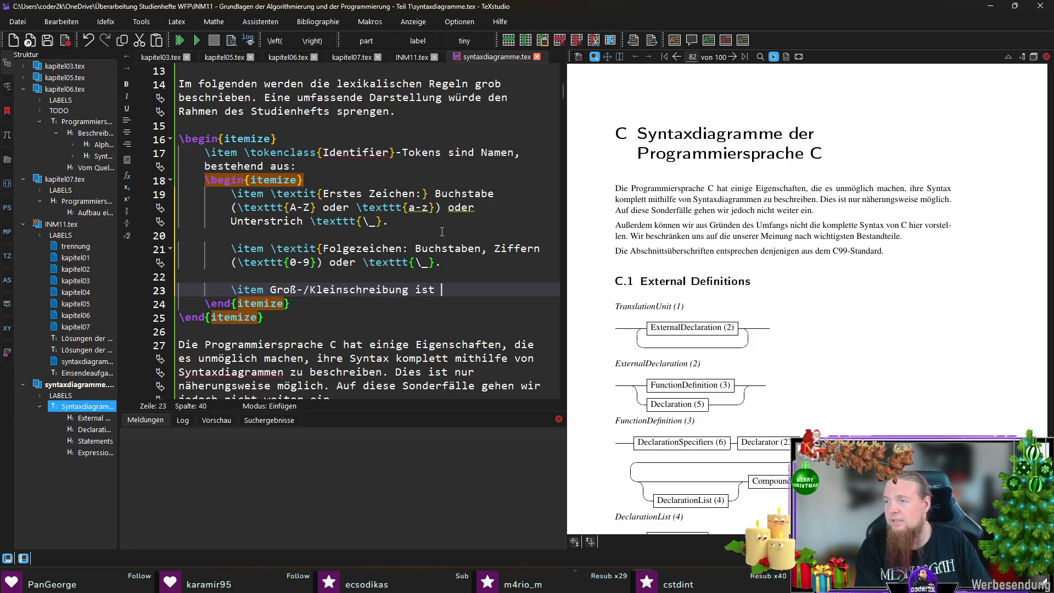
text(	extit{unterschiedlich)
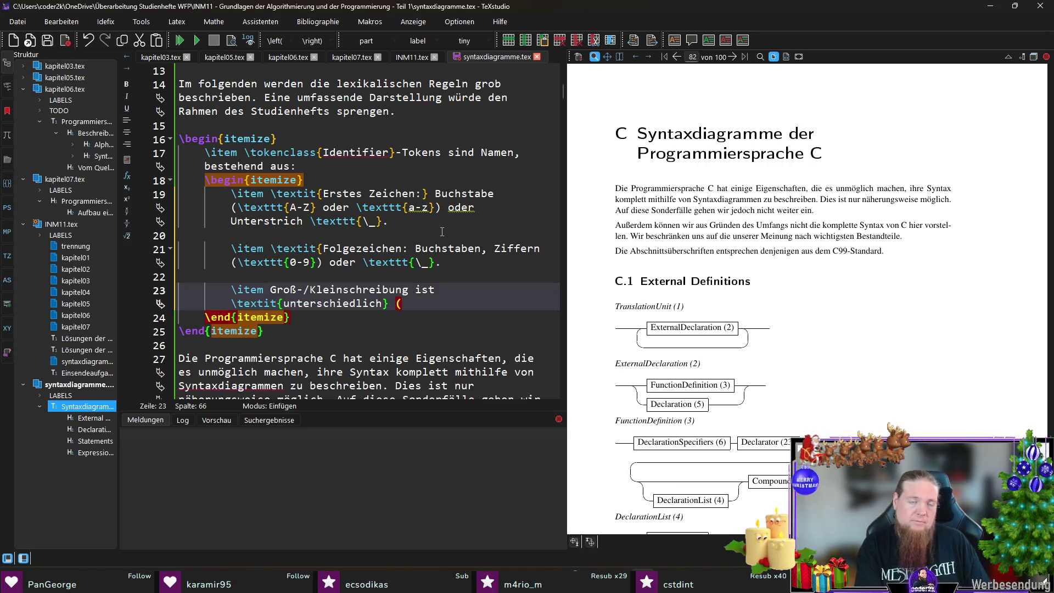
text((	extit{case-se)
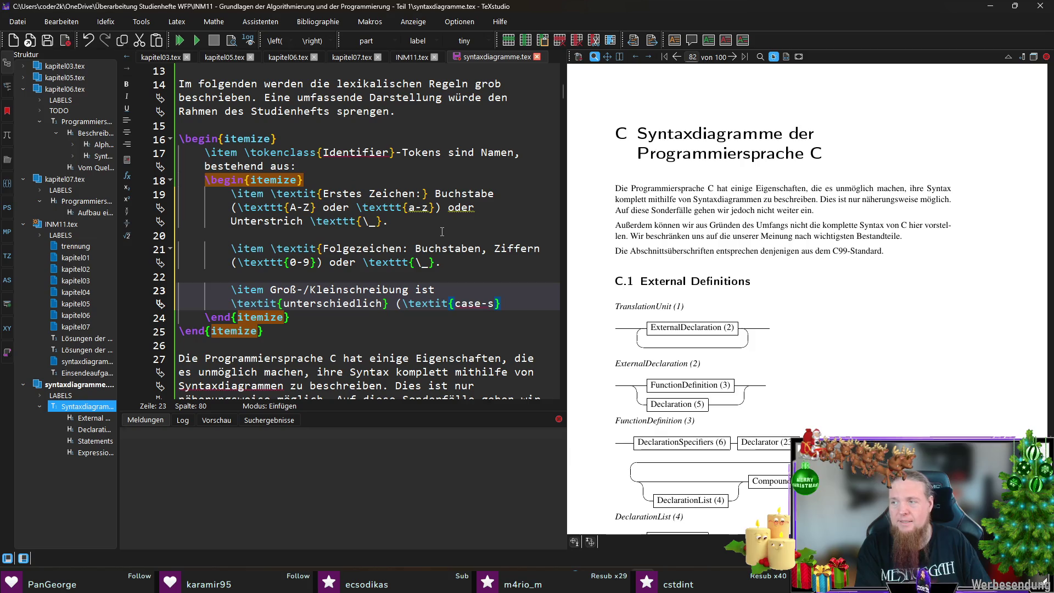
text(nsitive}).)
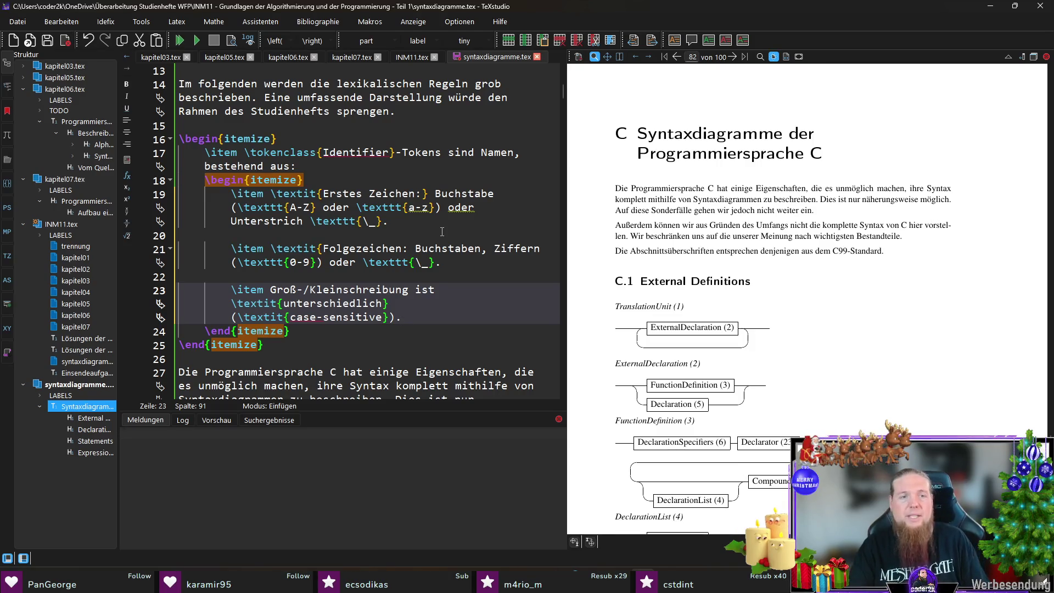
key(Down)
Add a 'Beispiele:' line listing \texttt{x}, \texttt{\_tmp} and \texttt{printf}, and save the file.
key(Return)
text(extit{Beispiele:)
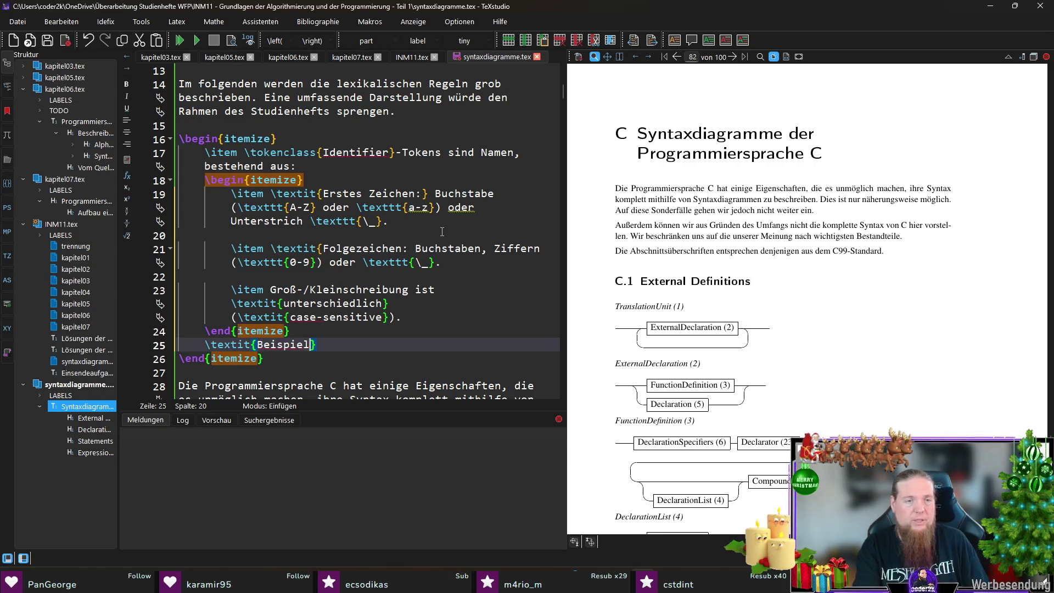
key(Home)
key(Return)
key(End)
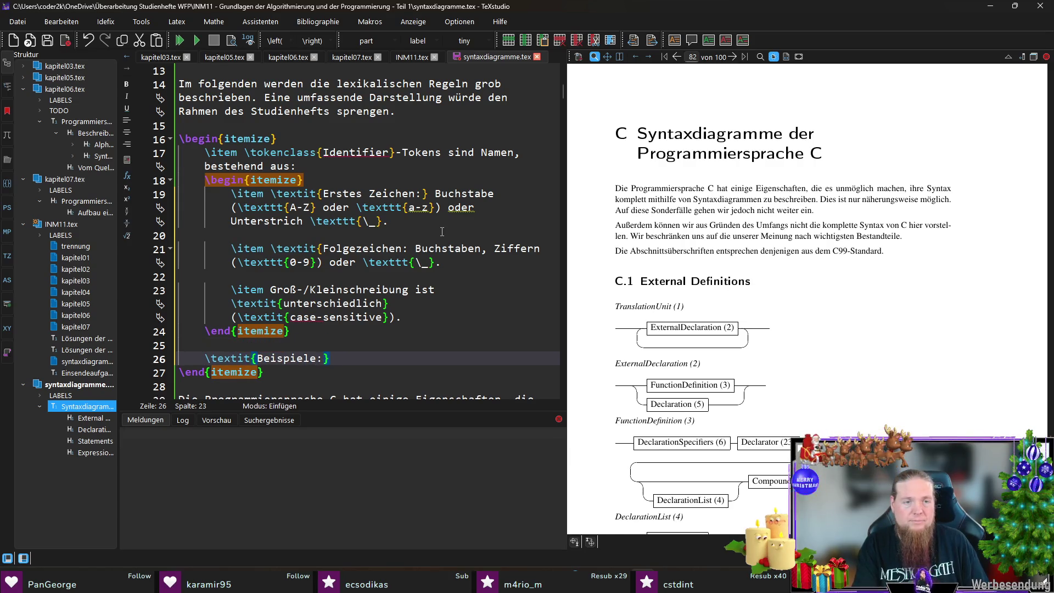
text( \texttt{x}, \)
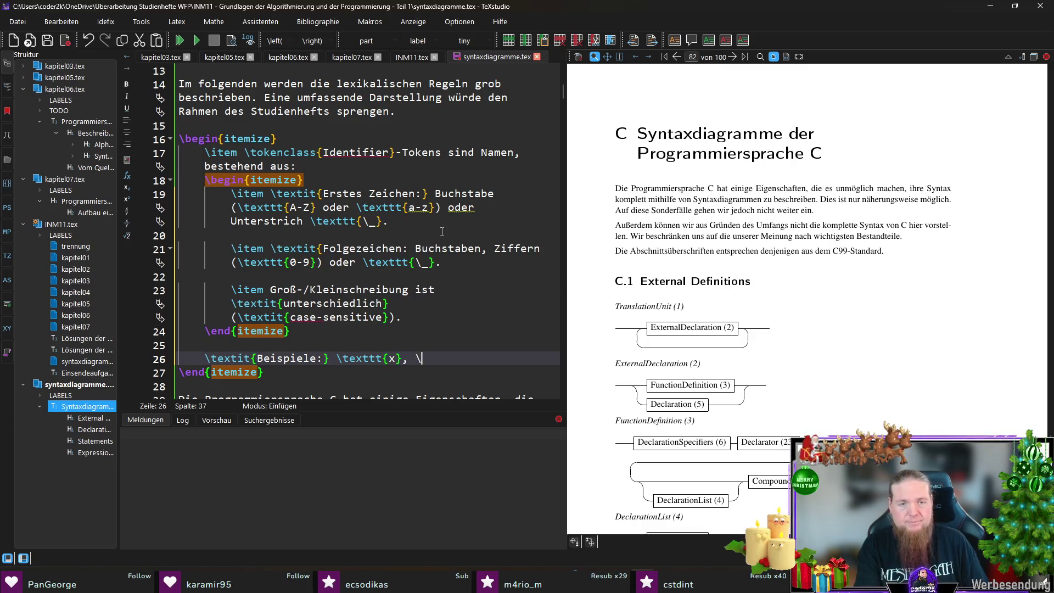
text(texttt{)
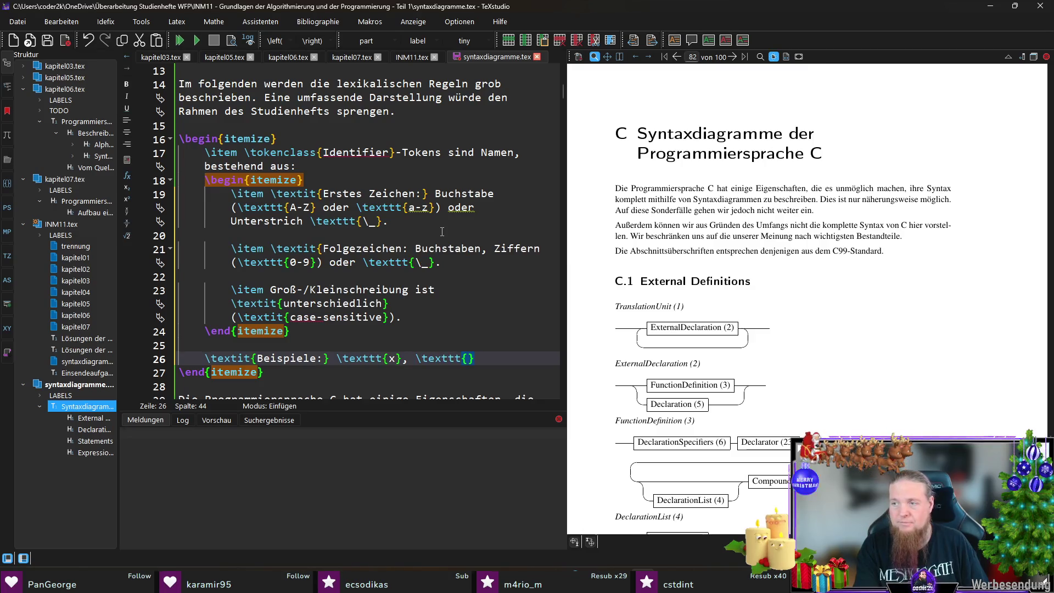
text(tmp)
key(Left)
key(Left)
key(Left)
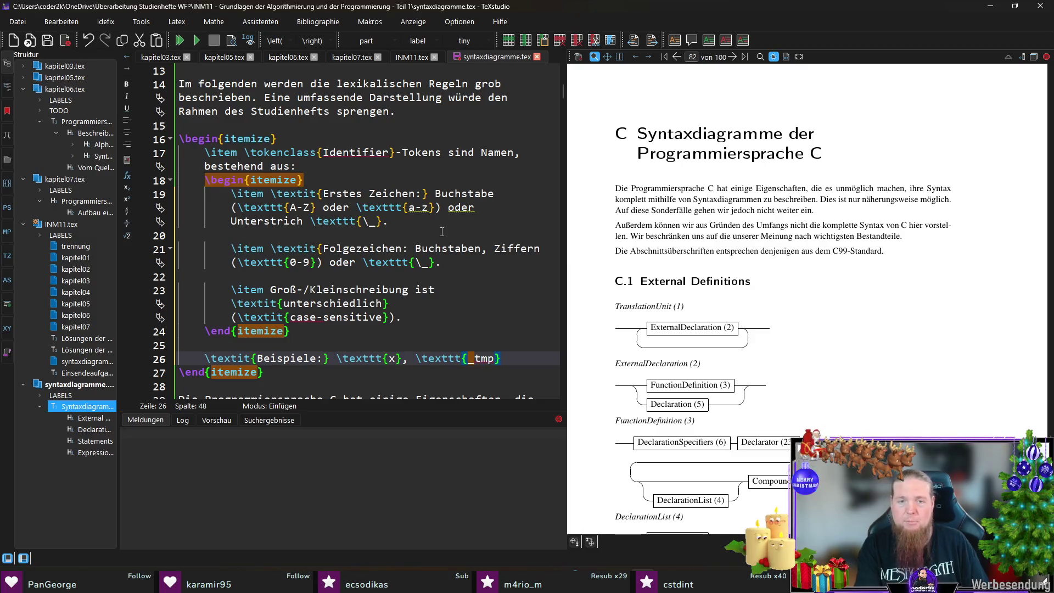
text(\)
key(End)
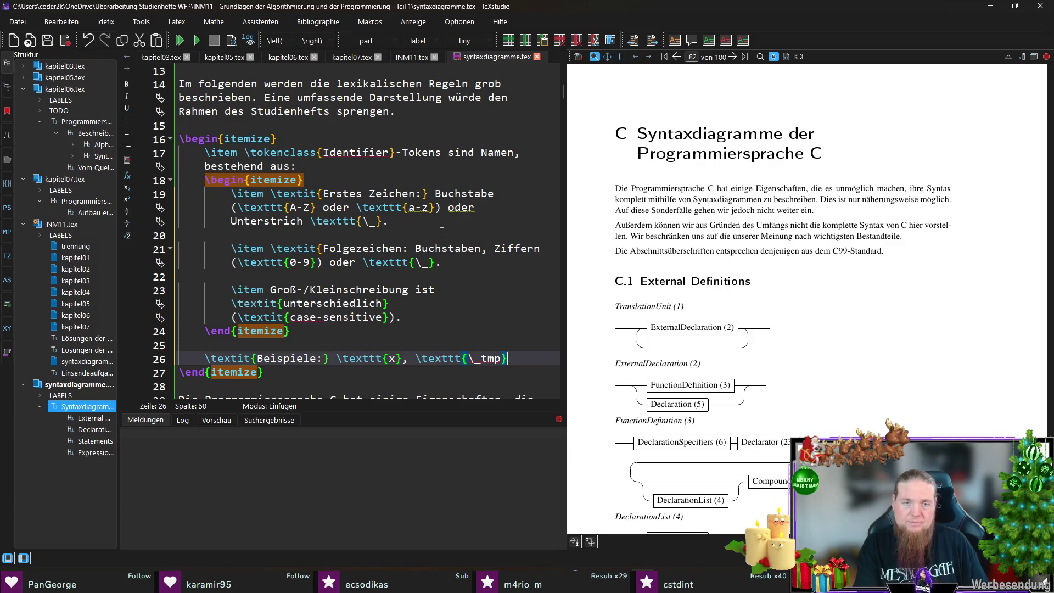
text(, \texttt{)
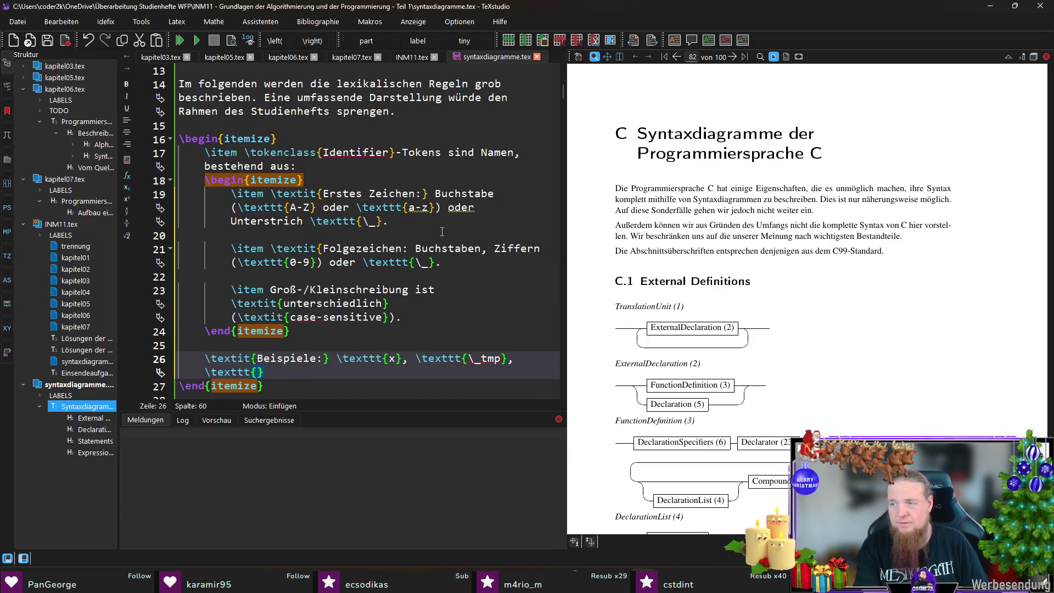
text(printf})
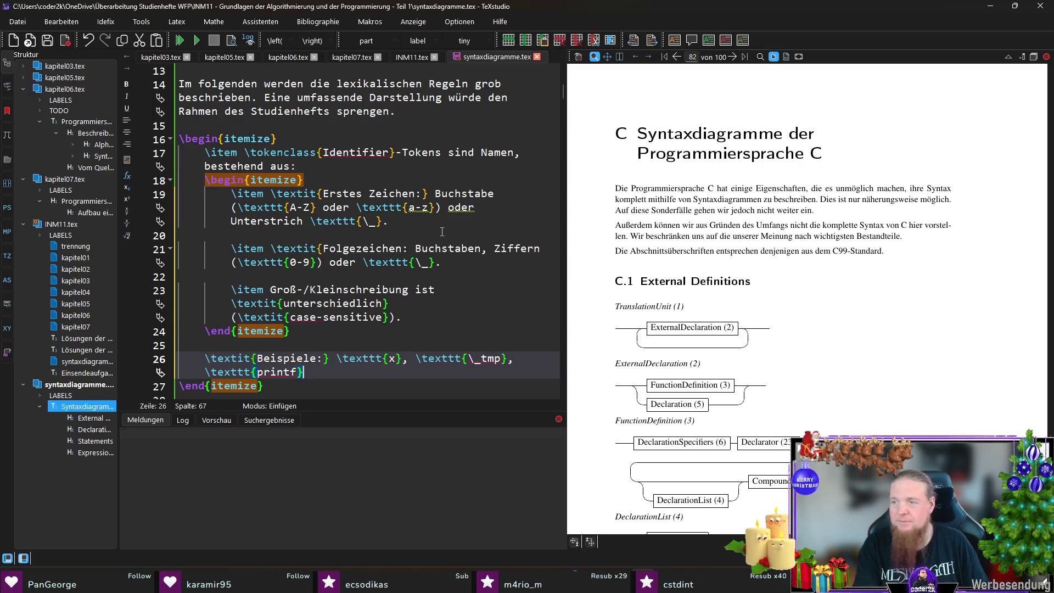
key(ctrl+s)
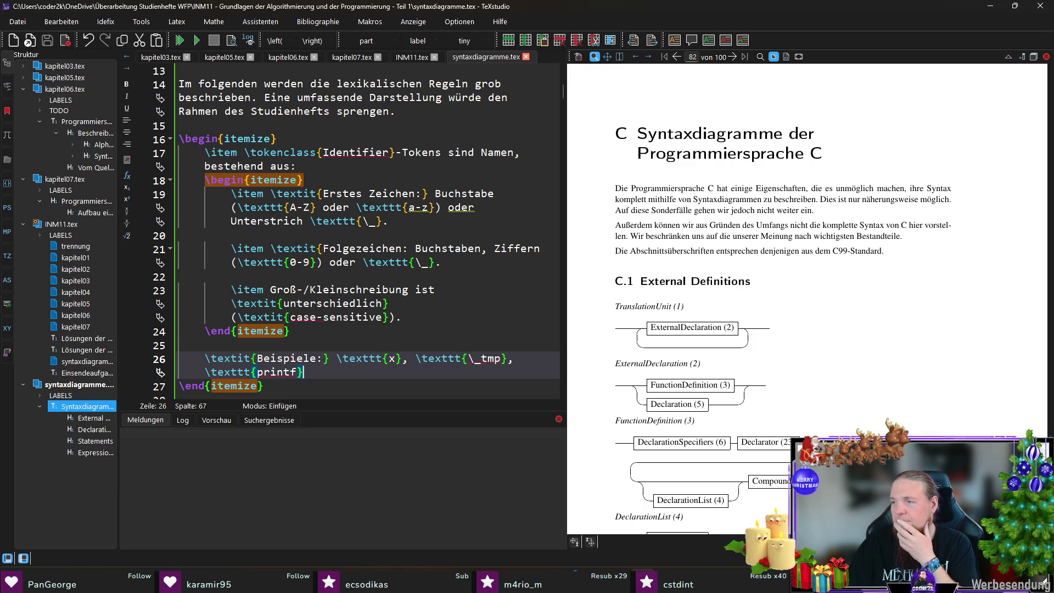
key(Return)
key(Return)
text(\item)
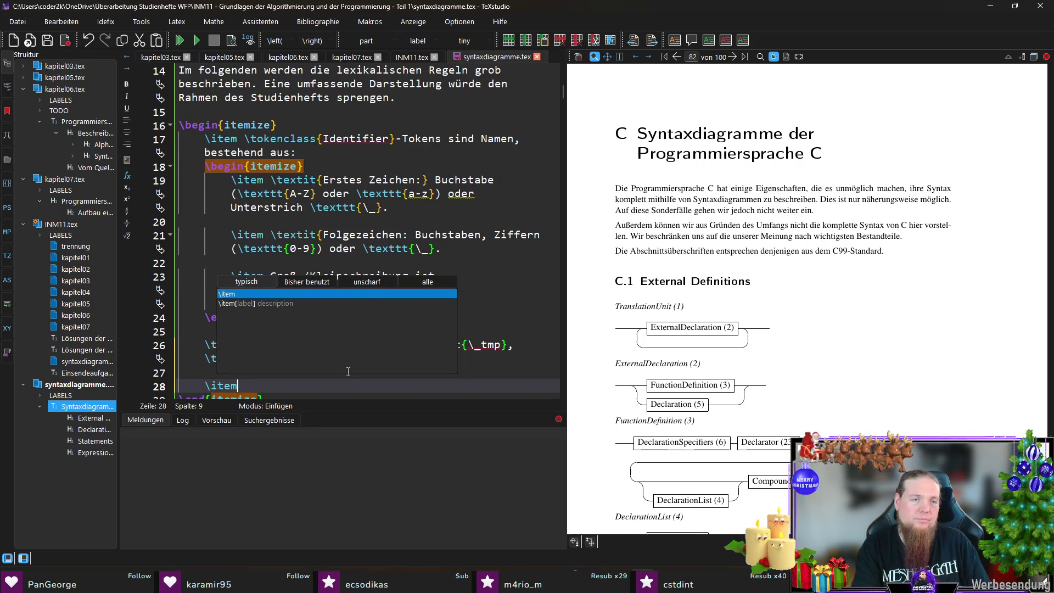
text( 	okenc)
key(Return)
text(EnumerataionCons)
key(BackSpace)
key(BackSpace)
key(BackSpace)
text(ionConstant}-Tokens folgende)
key(BackSpace)
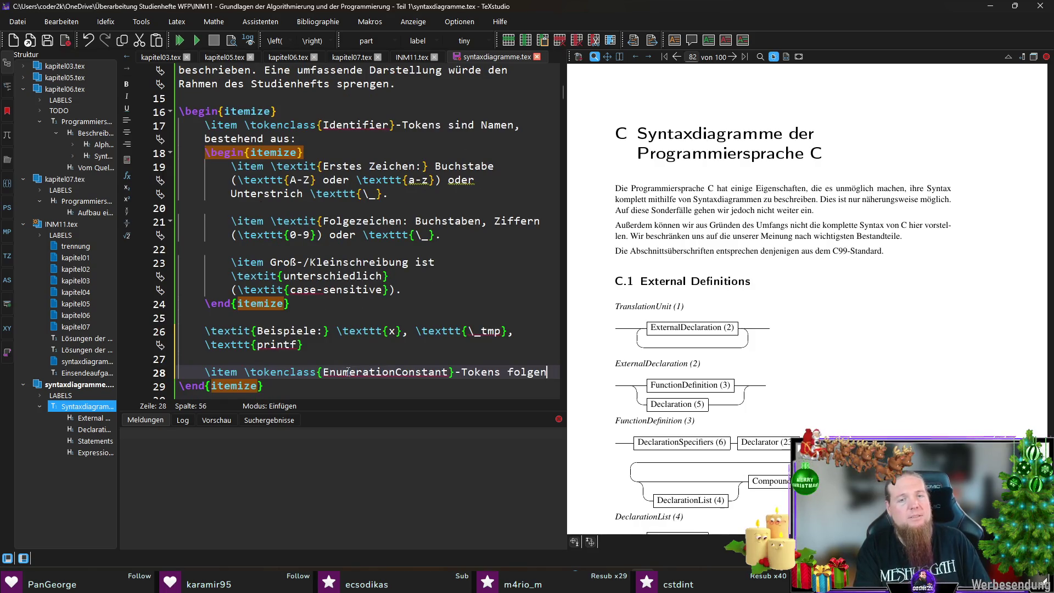
text(denselben Regeln wie \tokenclass{Identifier}.)
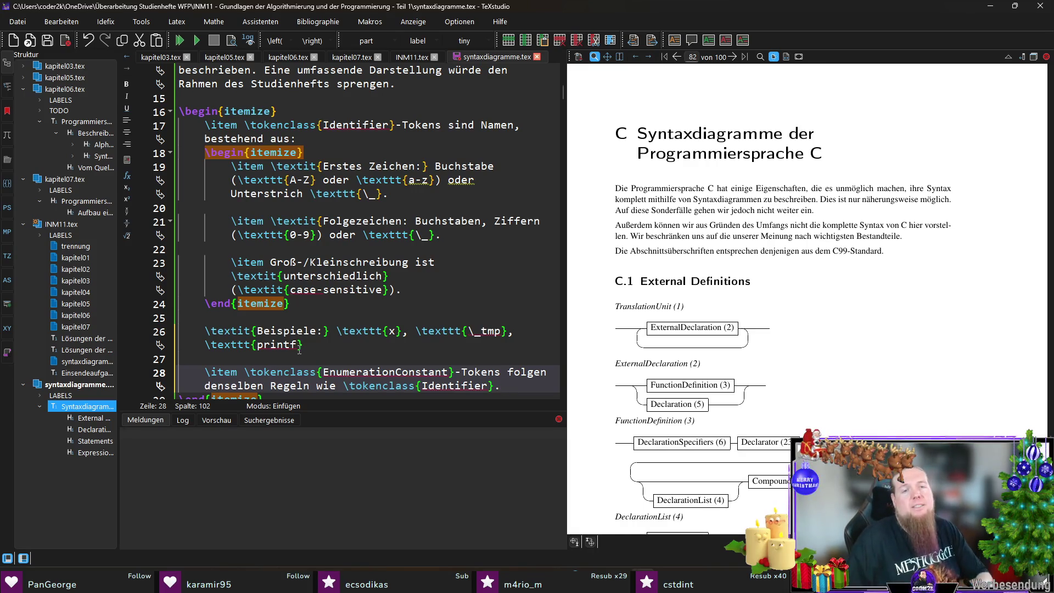
shift+click(511, 350)
key(BackSpace)
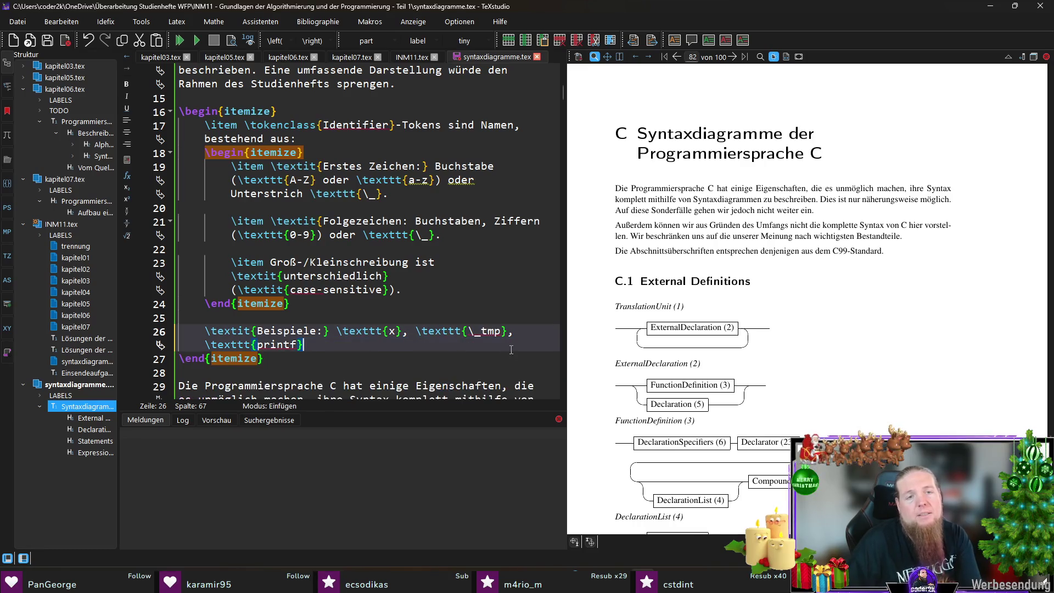
Remove TEnumerationConstant from INM11.tex's \railterm list and delete its \railalias line.
click(412, 57)
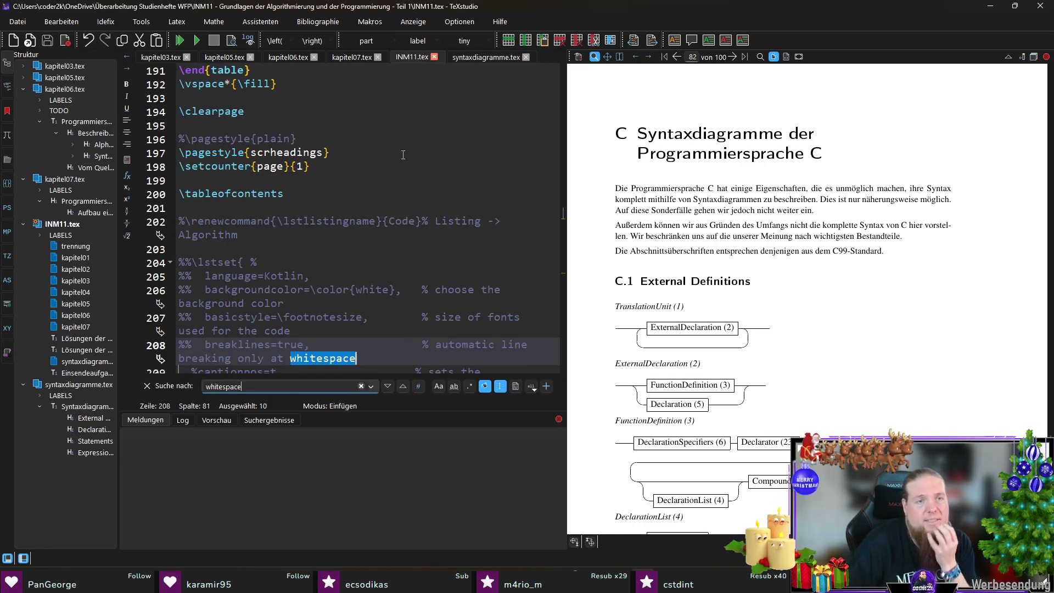
scroll(423, 197, up, 20)
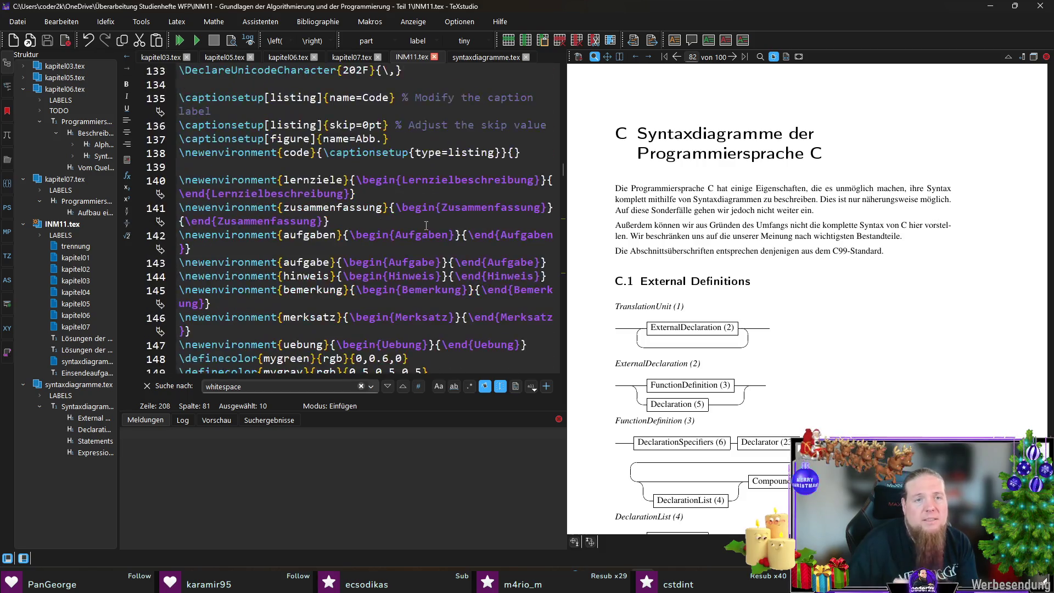
scroll(427, 225, up, 15)
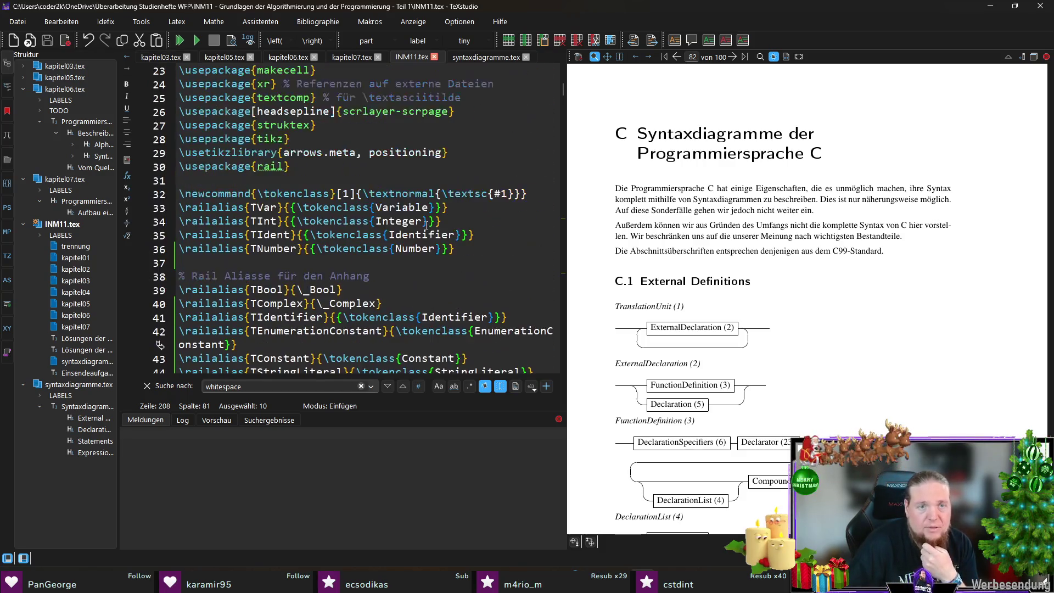
scroll(438, 270, down, 5)
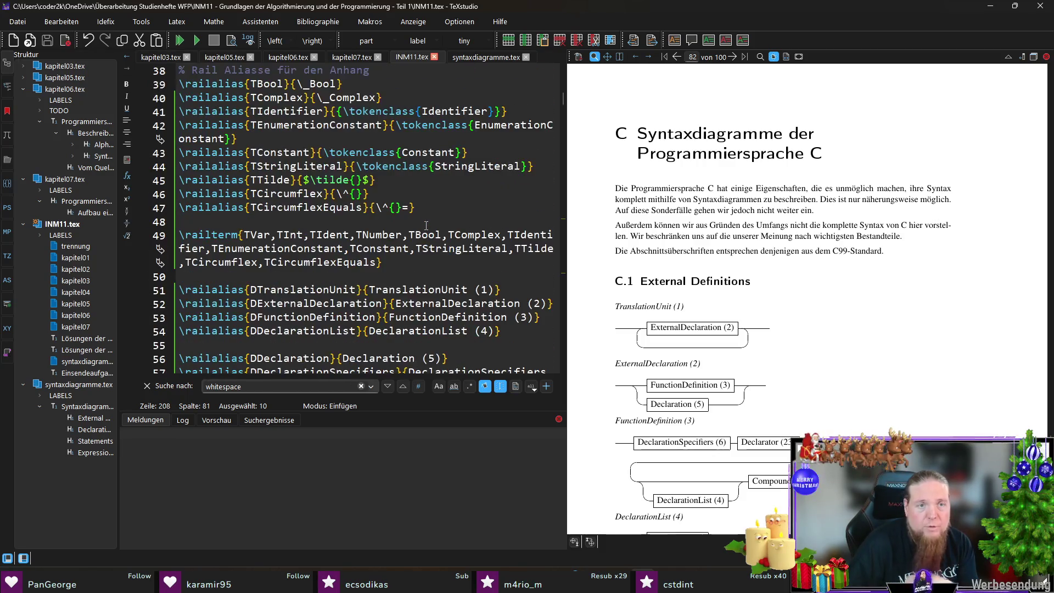
double_click(289, 249)
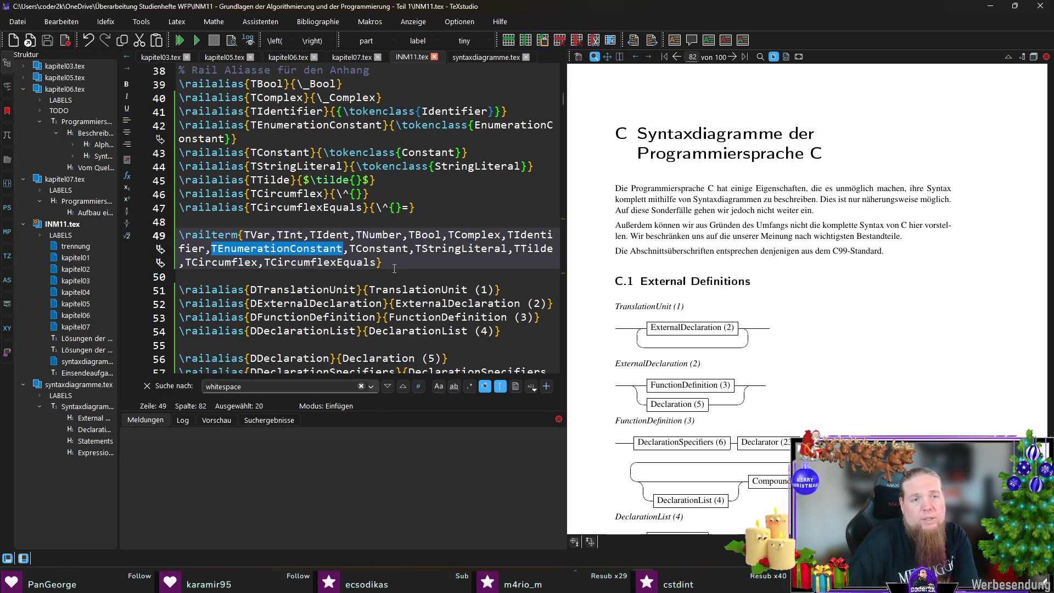
key(Delete)
key(Delete)
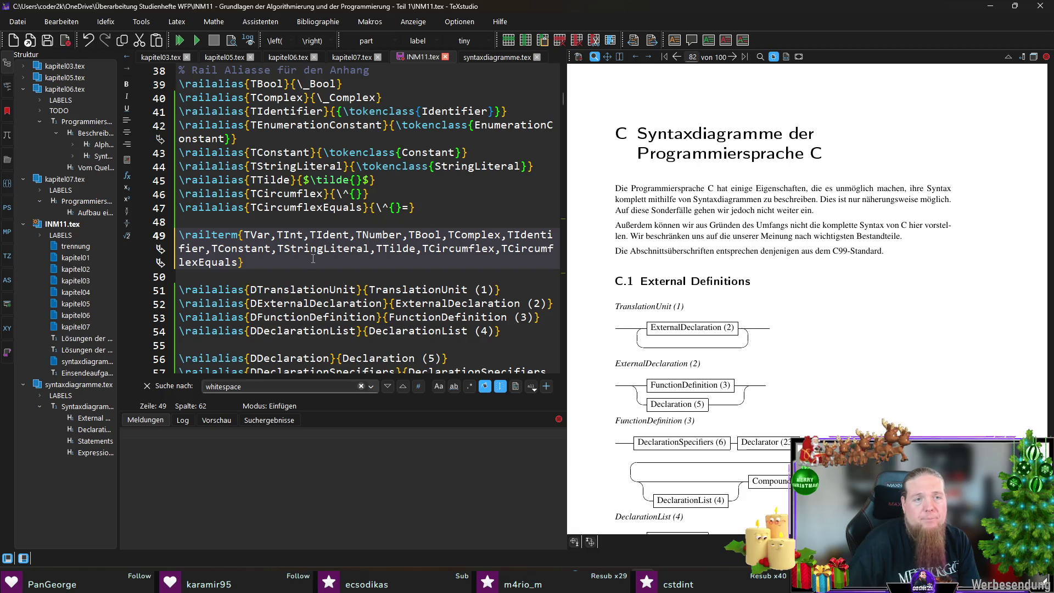
scroll(297, 228, up, 2)
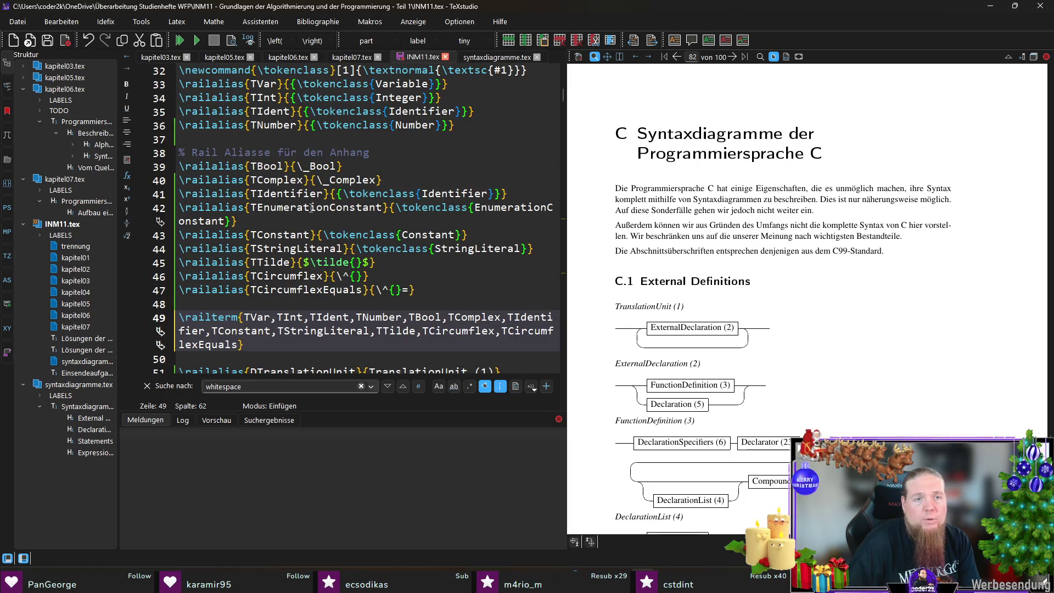
triple_click(312, 207)
key(ctrl+c)
key(Delete)
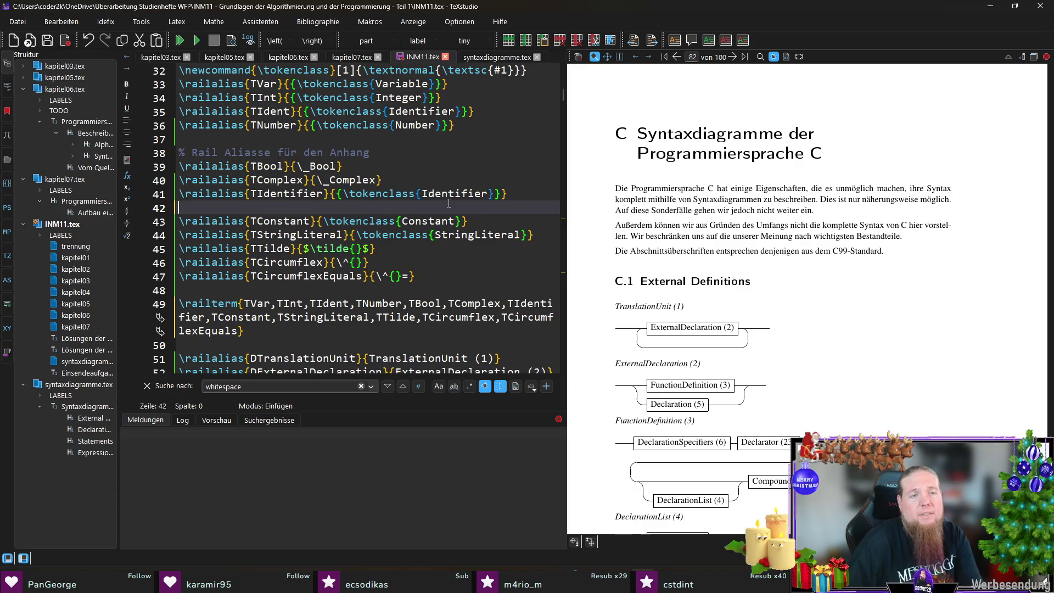
key(Delete)
Replace TEnumerationConstant with TIdentifier in syntaxdiagramme.tex and save.
key(ctrl+Tab)
key(ctrl+f)
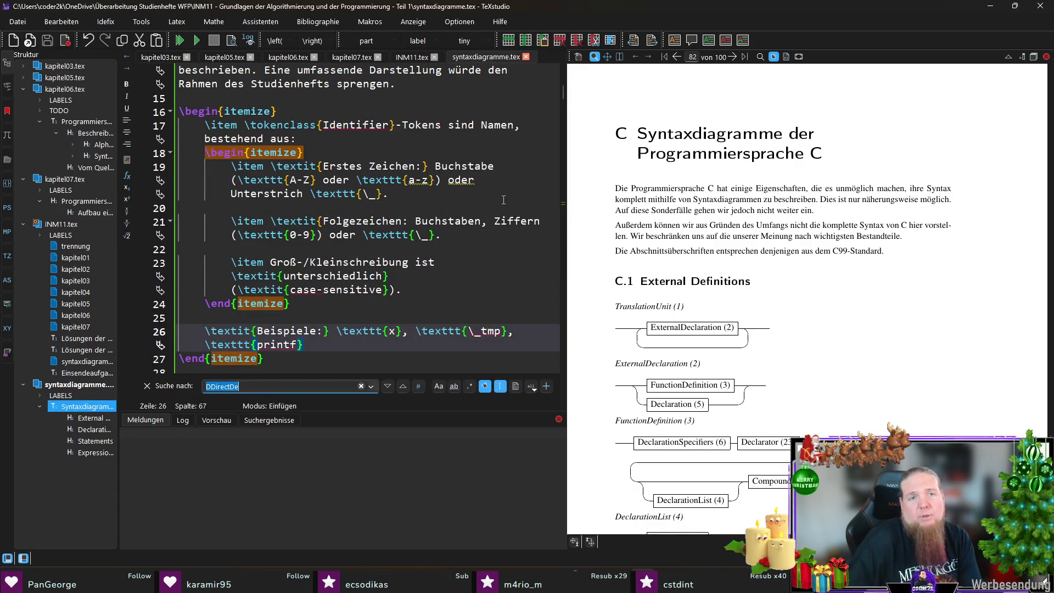
key(ctrl+v)
scroll(412, 236, down, 2)
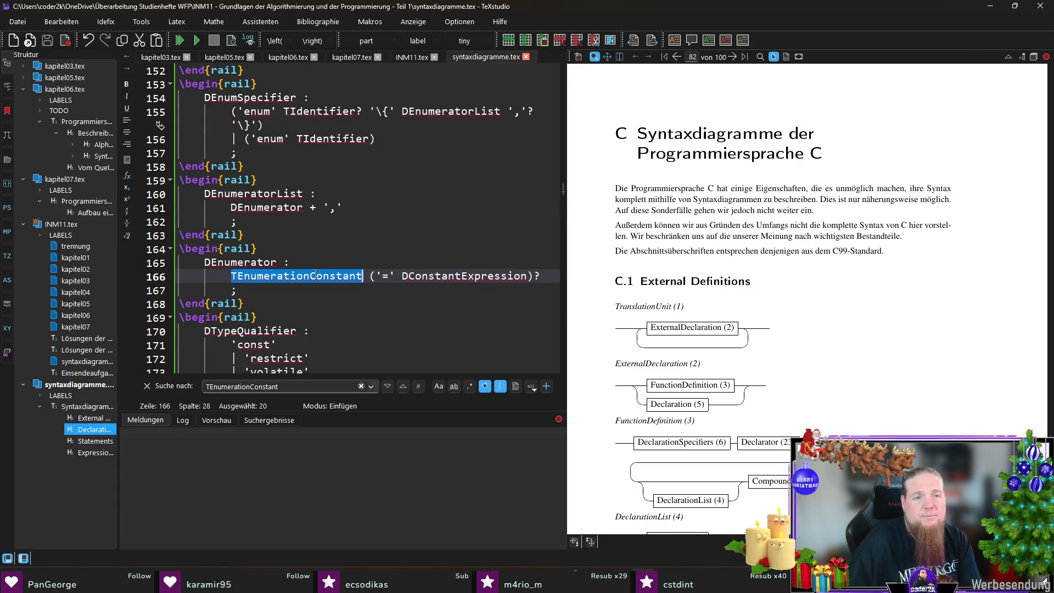
text(TIdentifier ('=' DConstantExpr)
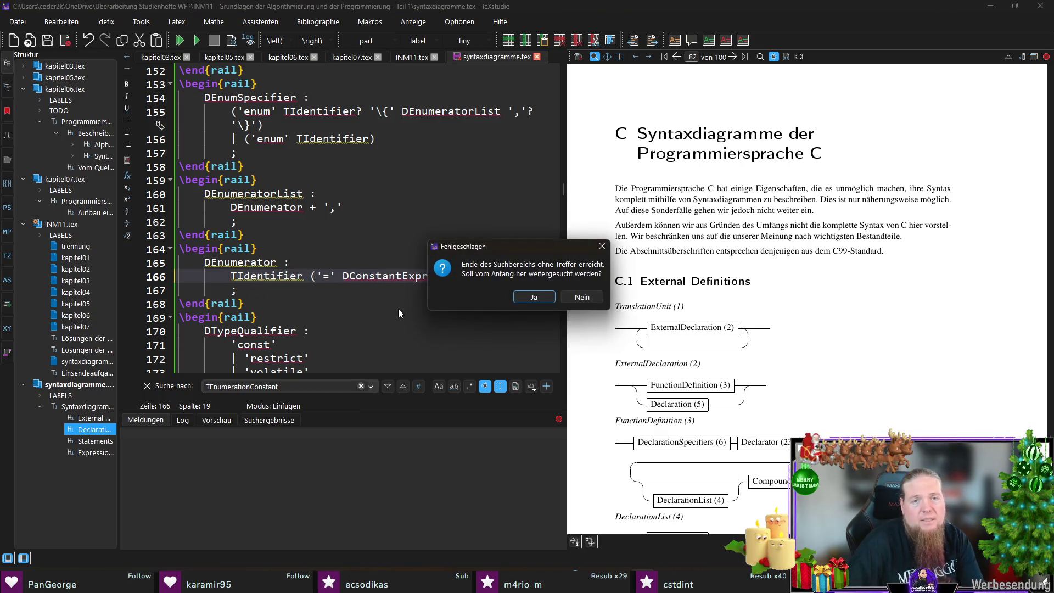
key(Return)
key(ctrl+s)
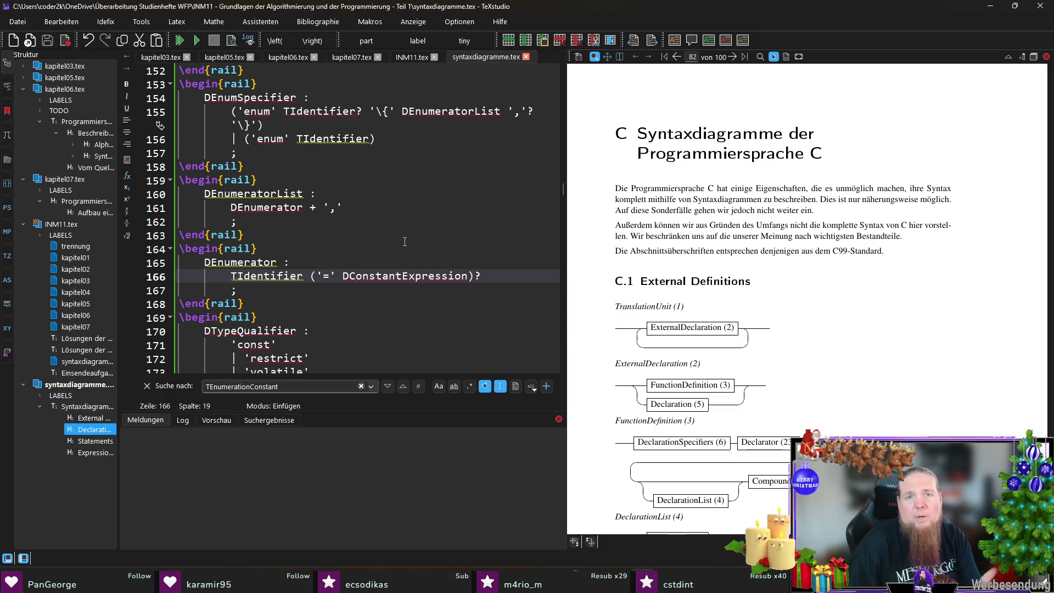
Check the aliases in INM11.tex, then put the cursor after the printf example in syntaxdiagramme.tex.
click(411, 57)
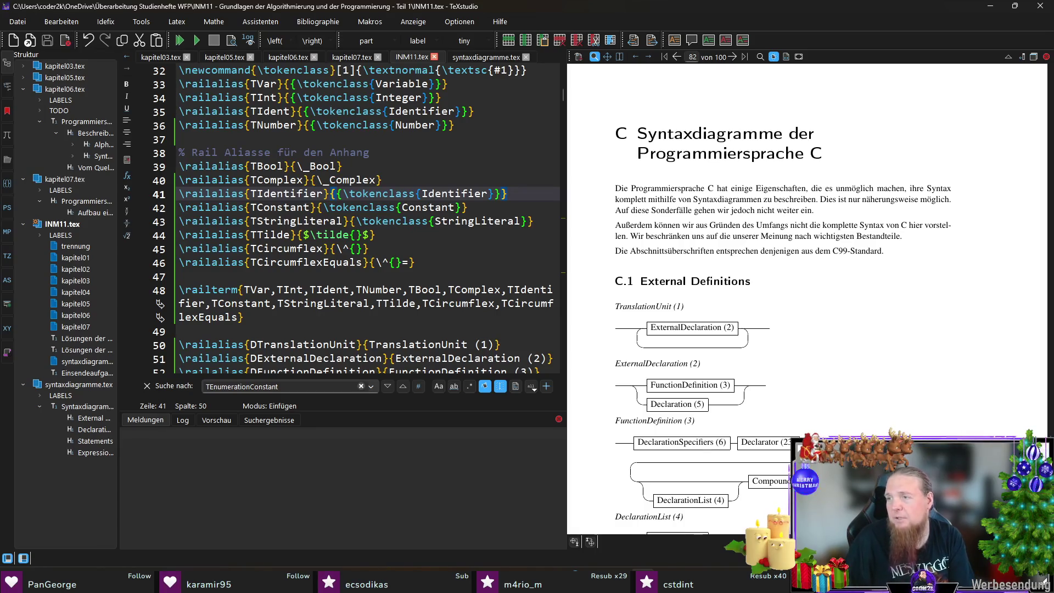
click(486, 57)
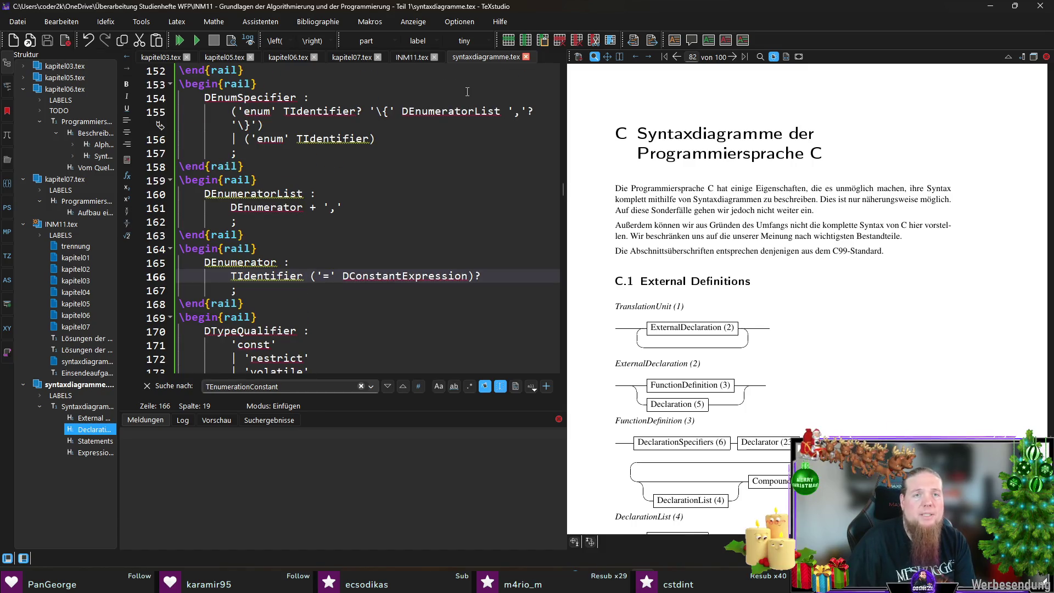
scroll(467, 92, up, 7)
drag(564, 184, 566, 94)
click(333, 344)
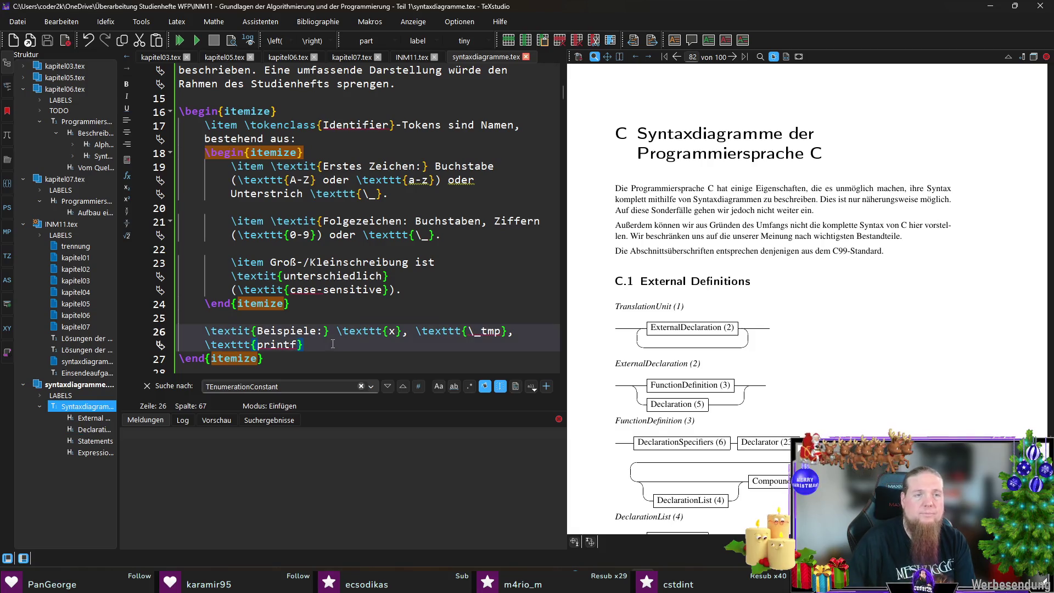
Start a new item: \tokenclass{Constant}-Tokens können vereinfacht sein: Integer, Float,.
key(Return)
key(Return)
text(\item )
text(	ok)
key(Return)
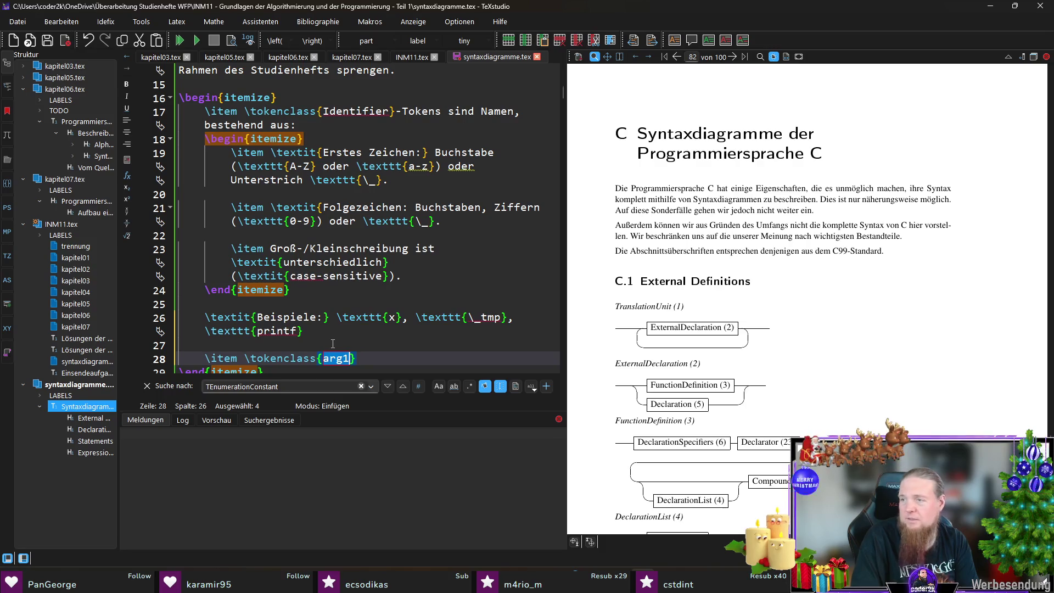
text(Constant}-Tokens können vereinfacht sein: Integer, Float,)
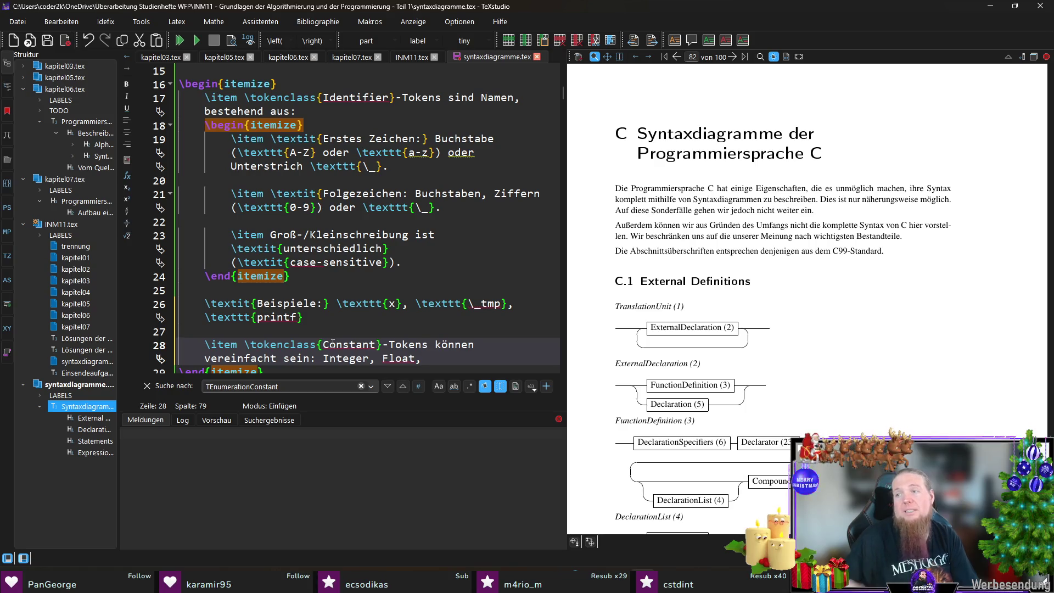
scroll(477, 289, down, 3)
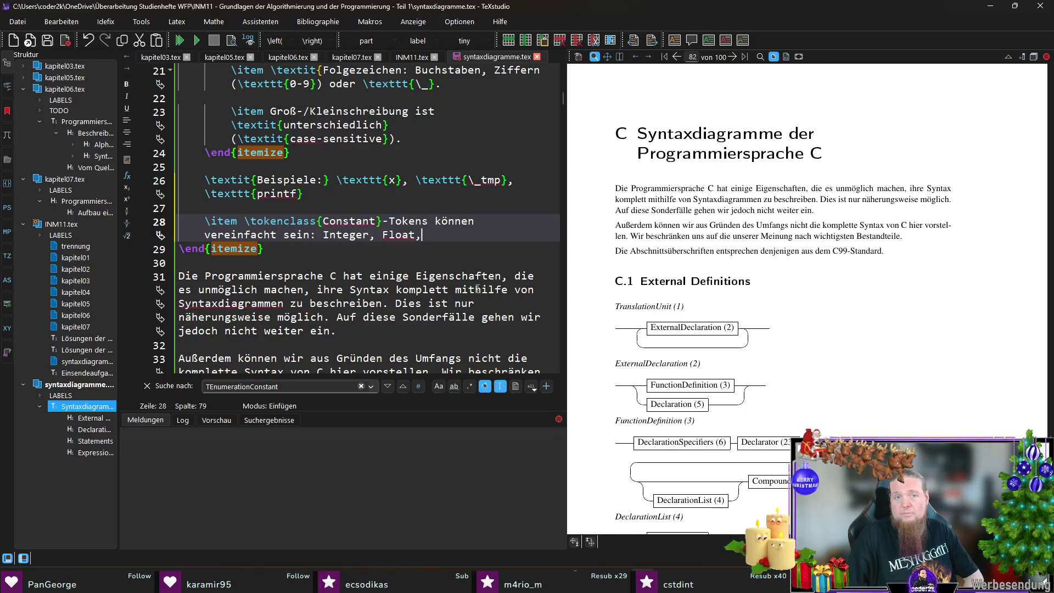
Annotate Integer (ganze Zahlen) and Float (Gleitkommazahlen), and add Character Constant (einzelnes Zeichen).
key(Left)
key(Left)
key(Left)
text((ganze Zahlen)
key(Right)
key(Right)
key(Right)
text(()
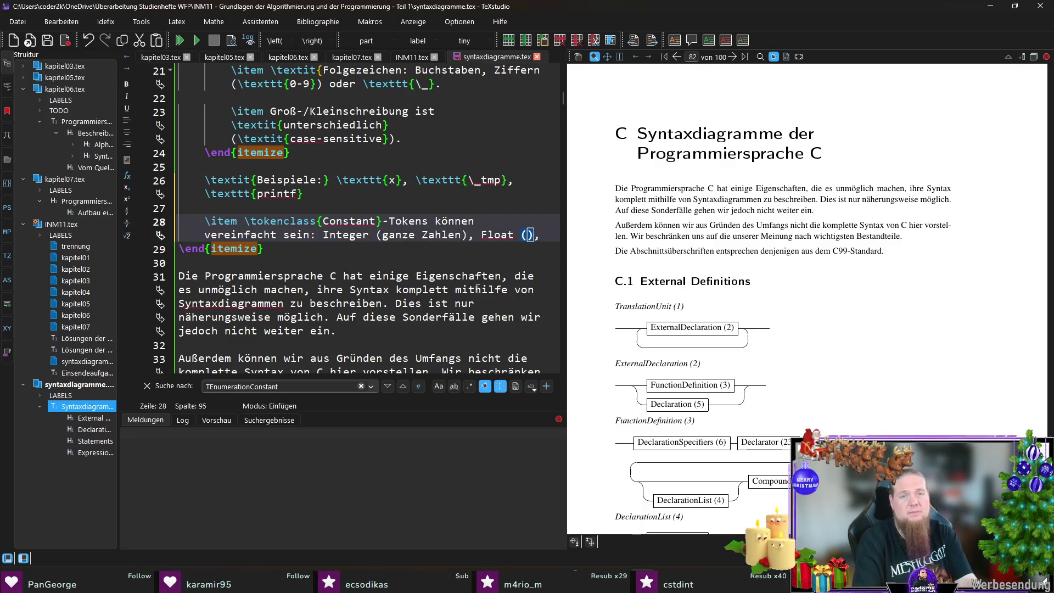
text(Gleitkommazahl)
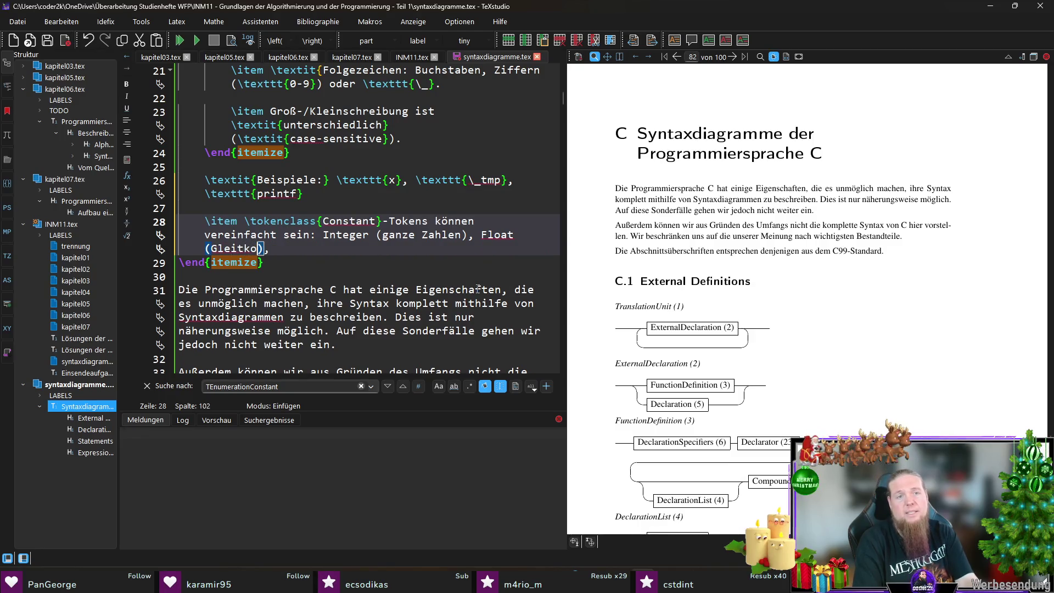
text(en)
key(Right)
key(Right)
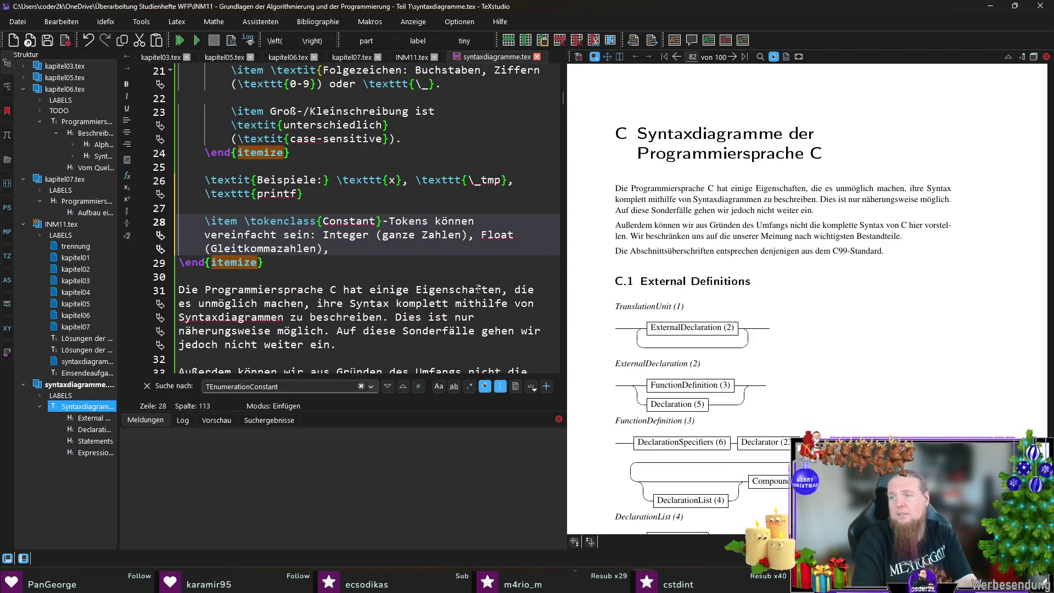
text(Ca)
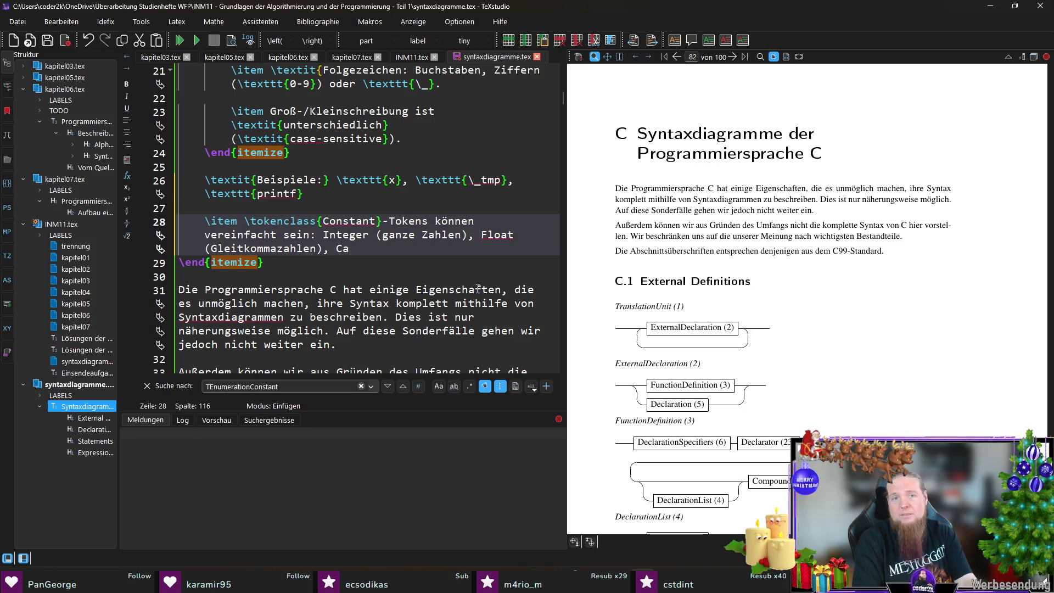
key(BackSpace)
text(haracter)
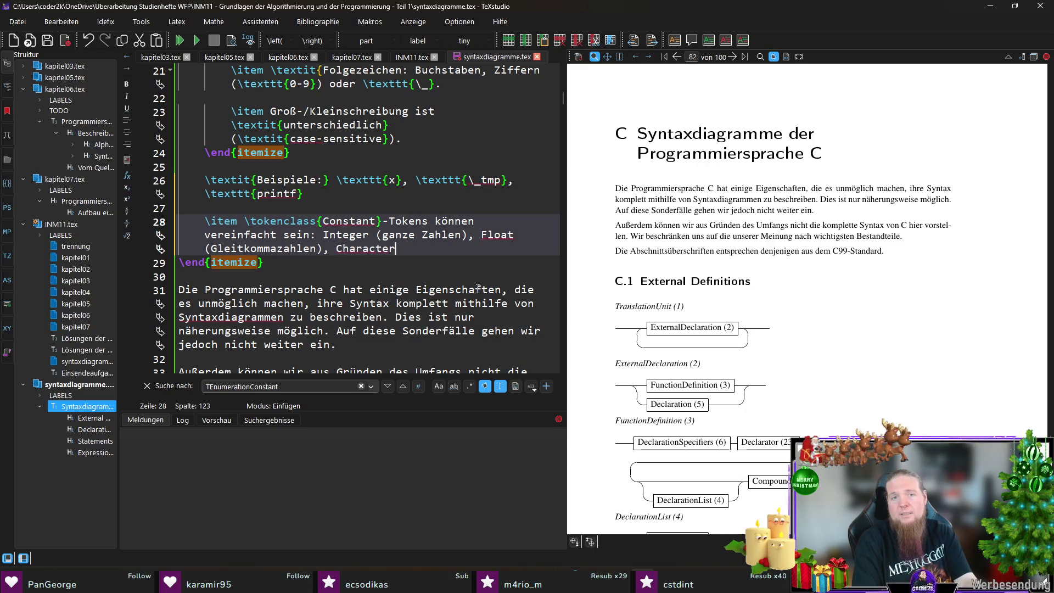
text( Constant (Zeichen)
key(ctrl+Left)
text(einzelnes)
key(End)
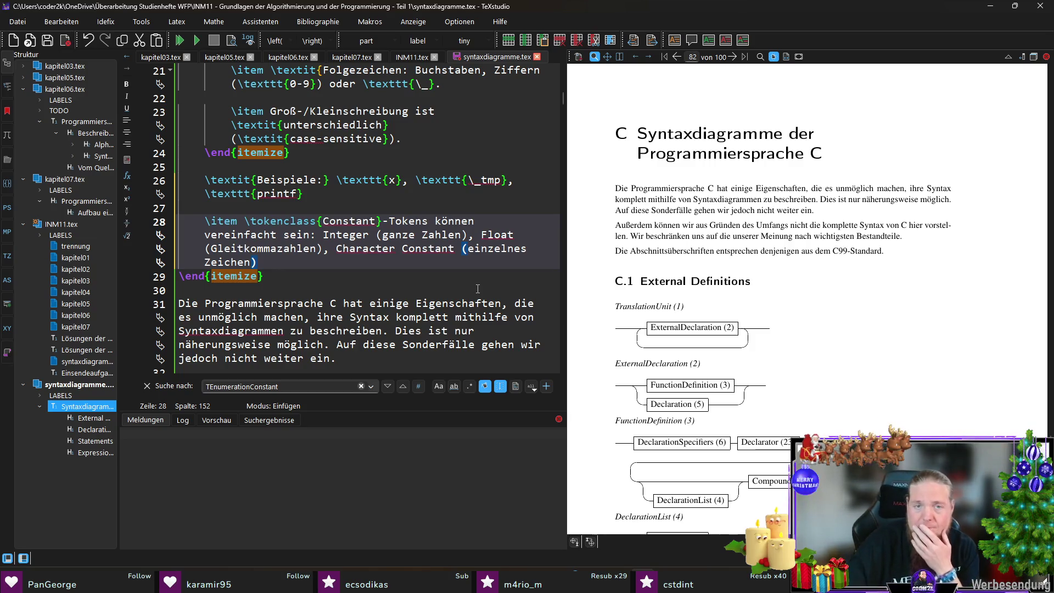
Trim the plural endings in the parentheses, append '. Grob gilt:' and begin a nested itemize.
click(462, 235)
key(BackSpace)
key(BackSpace)
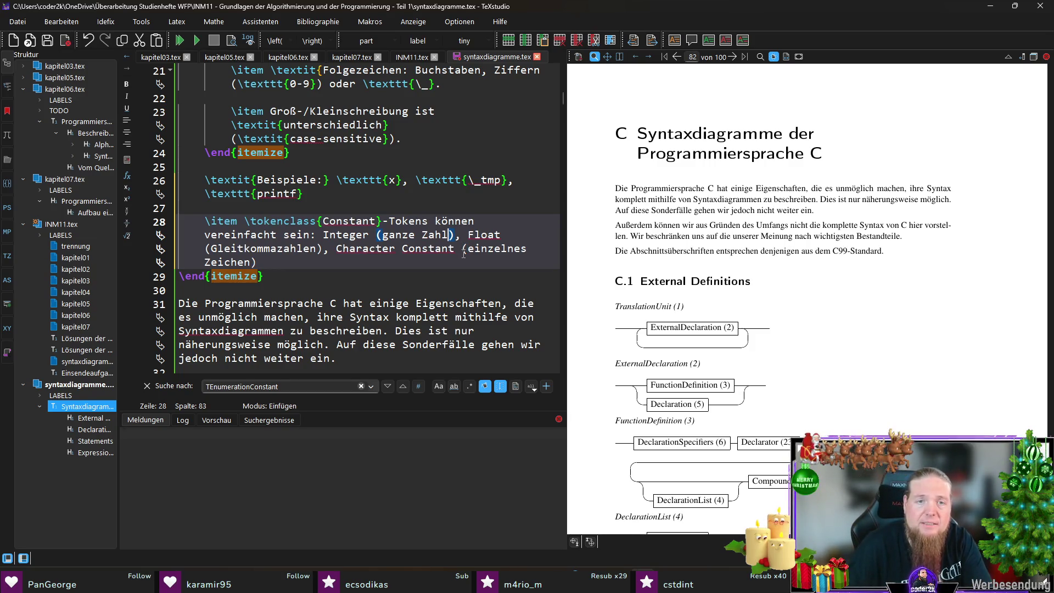
text(e)
click(317, 249)
key(BackSpace)
key(BackSpace)
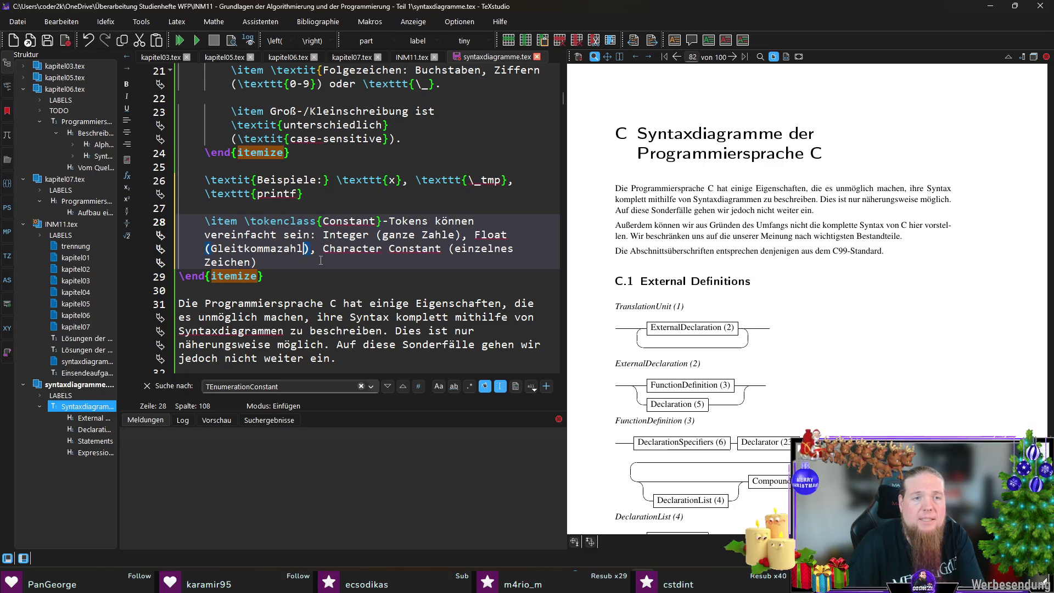
click(460, 265)
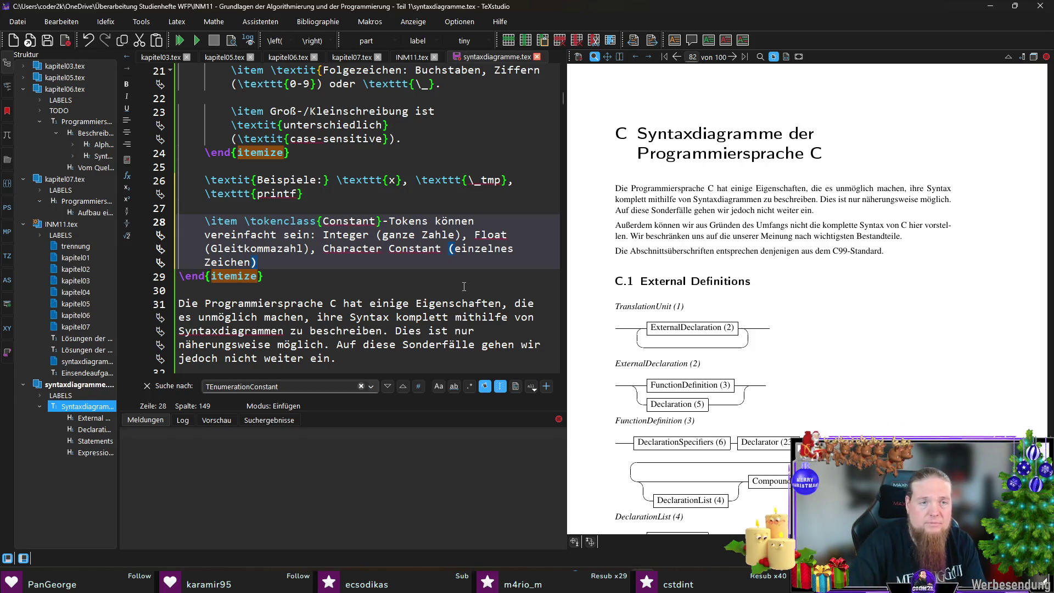
text(. Grob gilt:)
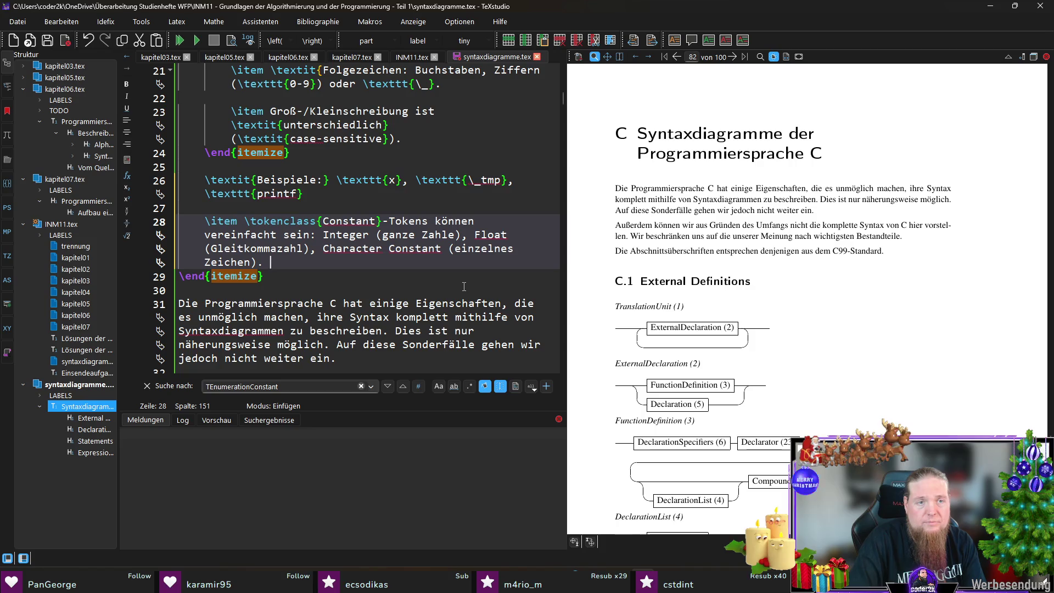
key(Return)
key(Return)
text(egin{ite)
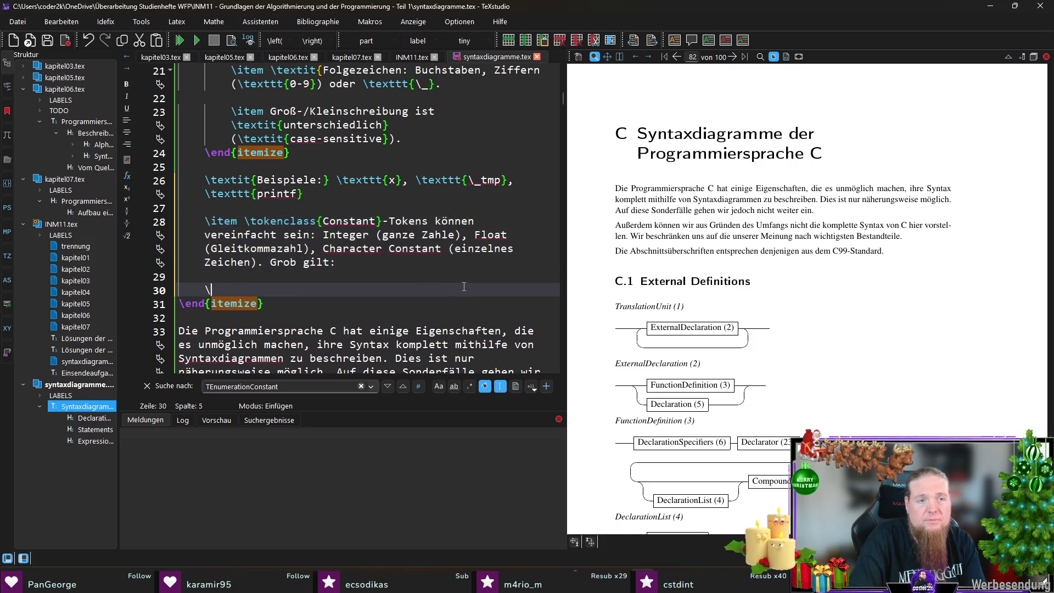
key(Return)
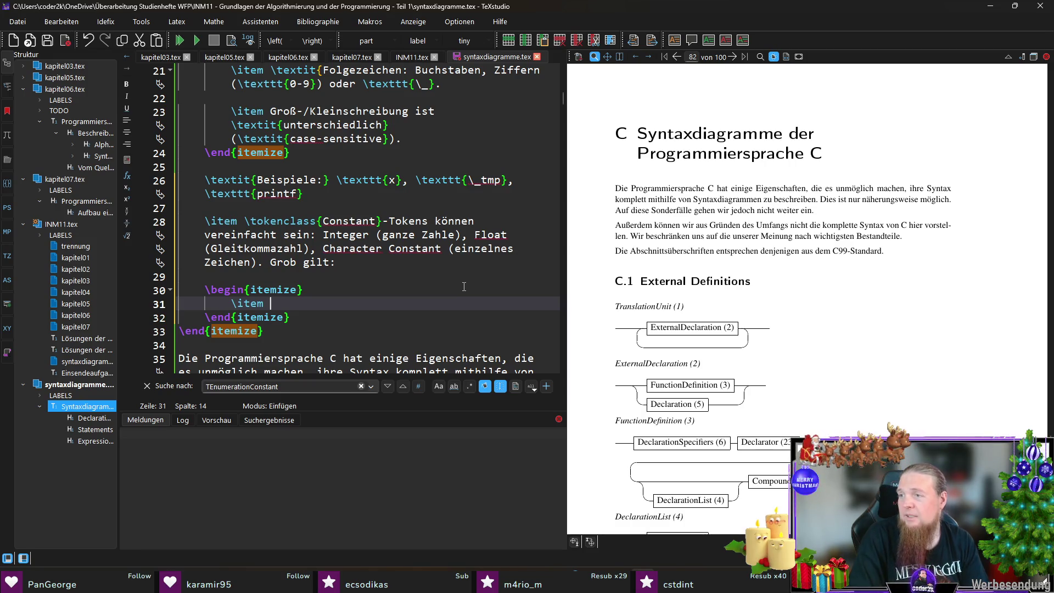
Write the decimal rule: 'Integer: Dezimal, beginnt mit \texttt{1-9}', with examples 123 and 42.
text(Integer)
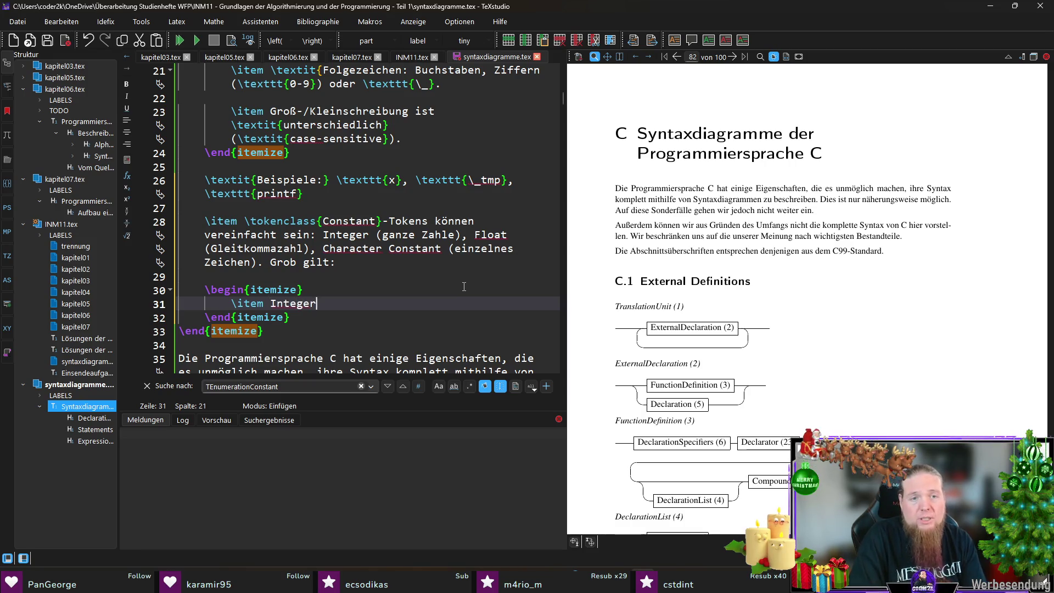
text(: Dezimal, beginnt )
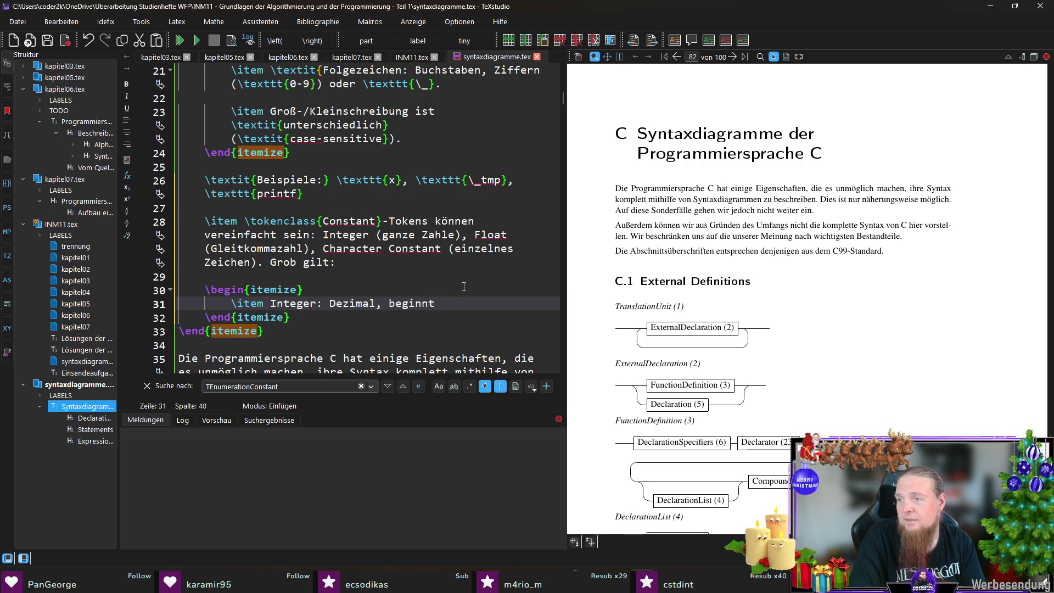
text(mit \texttt{1-9)
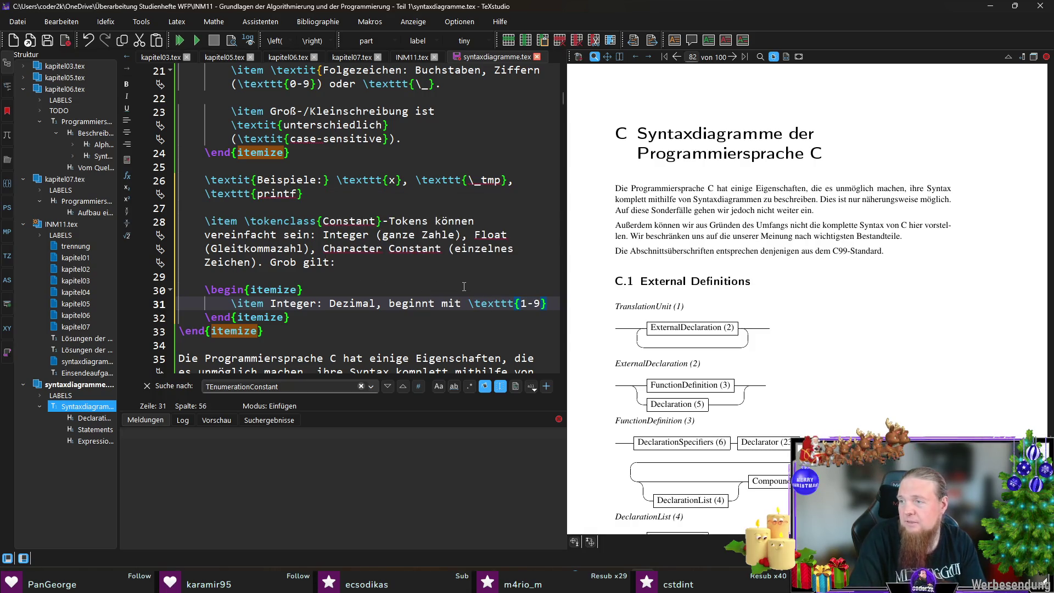
text(, danach weitere Zi)
text(ffern )
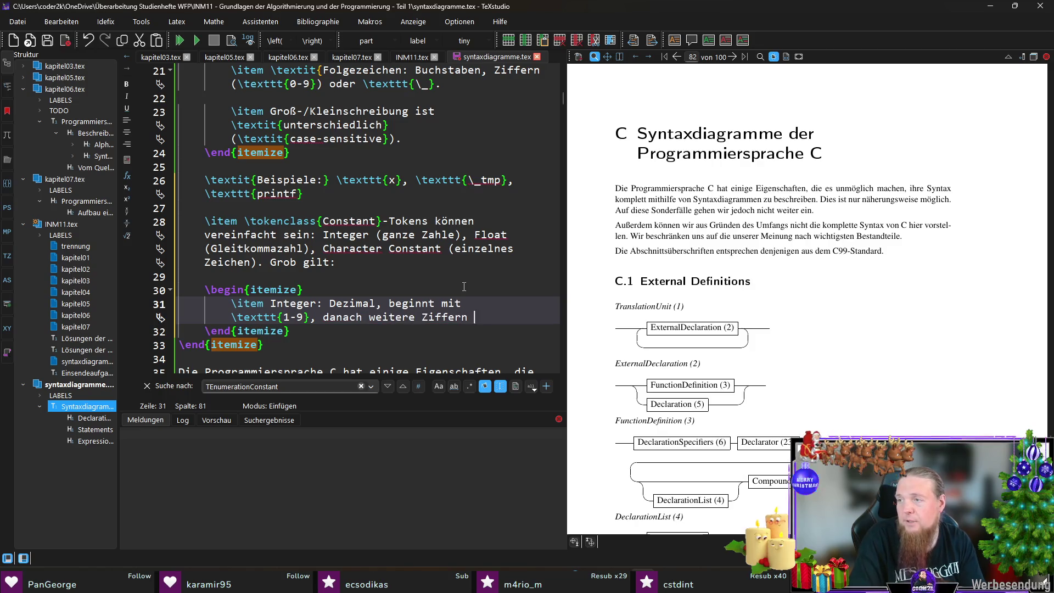
text(möglich (z. B. )
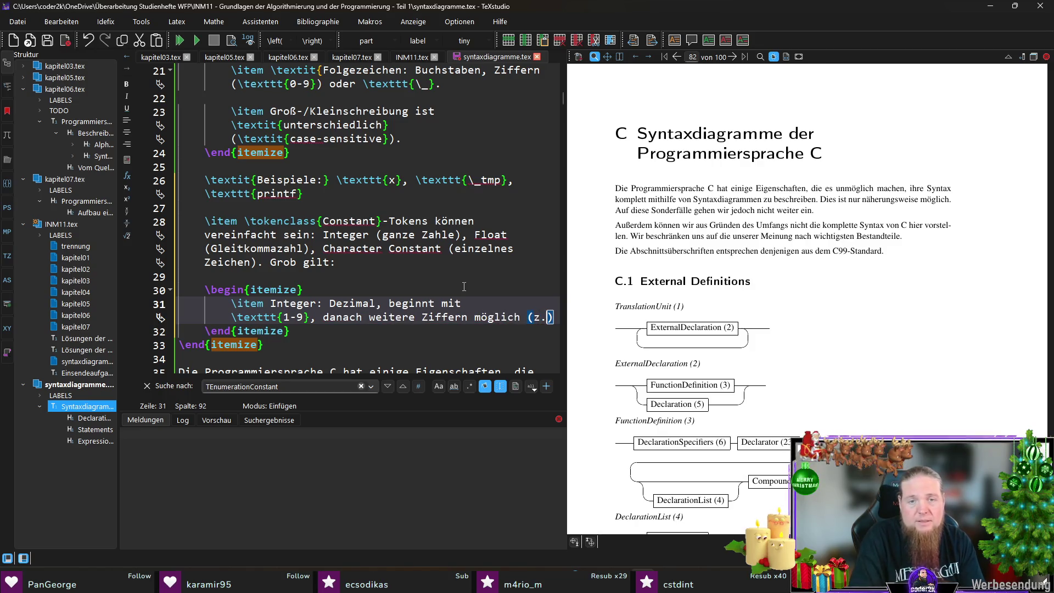
text(	exttt{123)
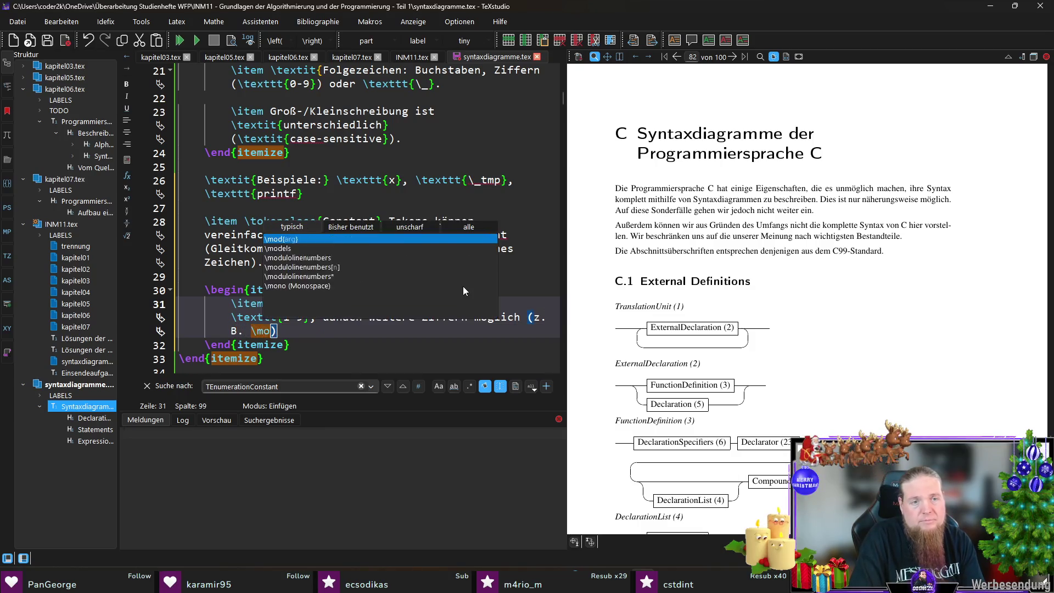
text(, 	exttt{42})
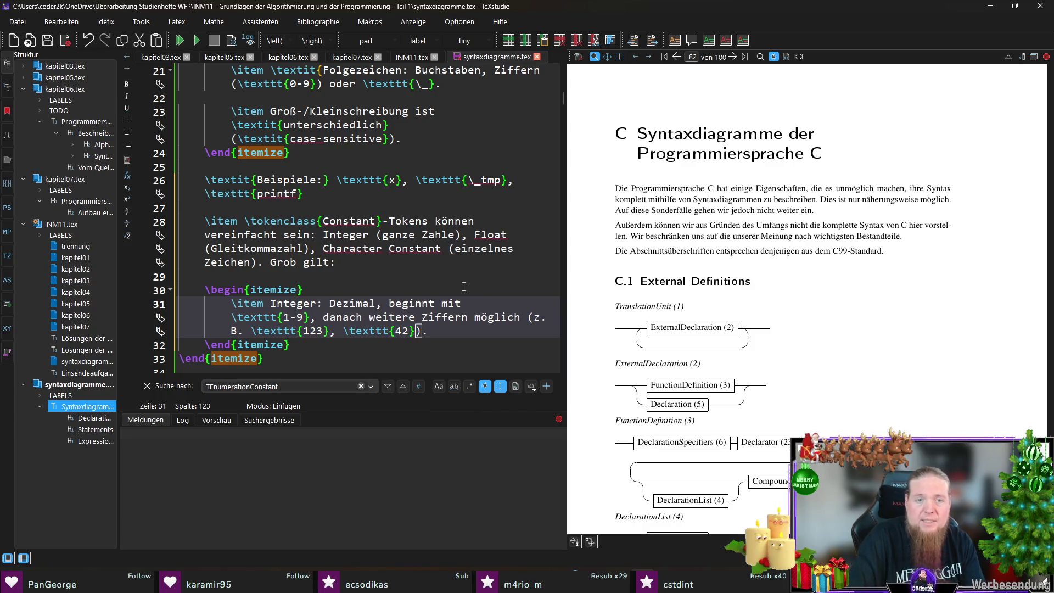
Add a blank line and a new '\item Oktal:' entry below the decimal rule.
key(End)
key(Return)
text(\item)
key(Return)
key(Home)
key(Return)
key(End)
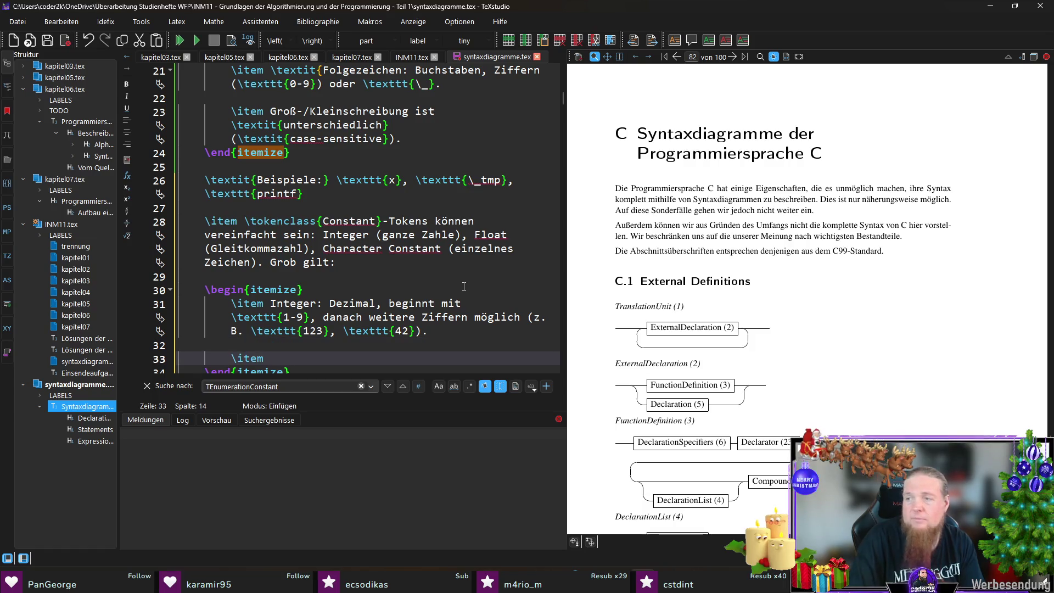
text(Oktal: b)
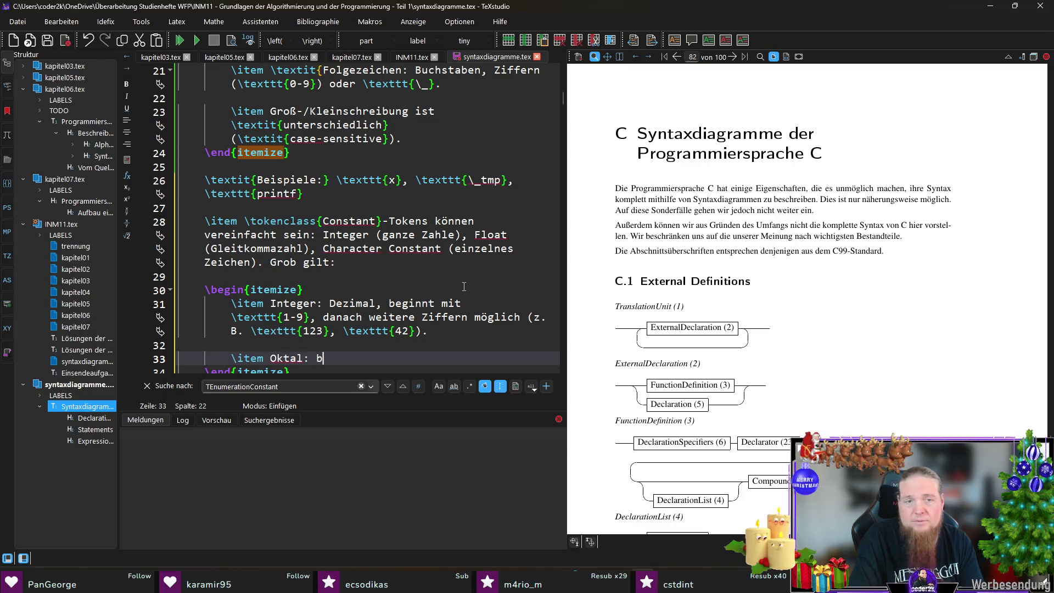
text(ego)
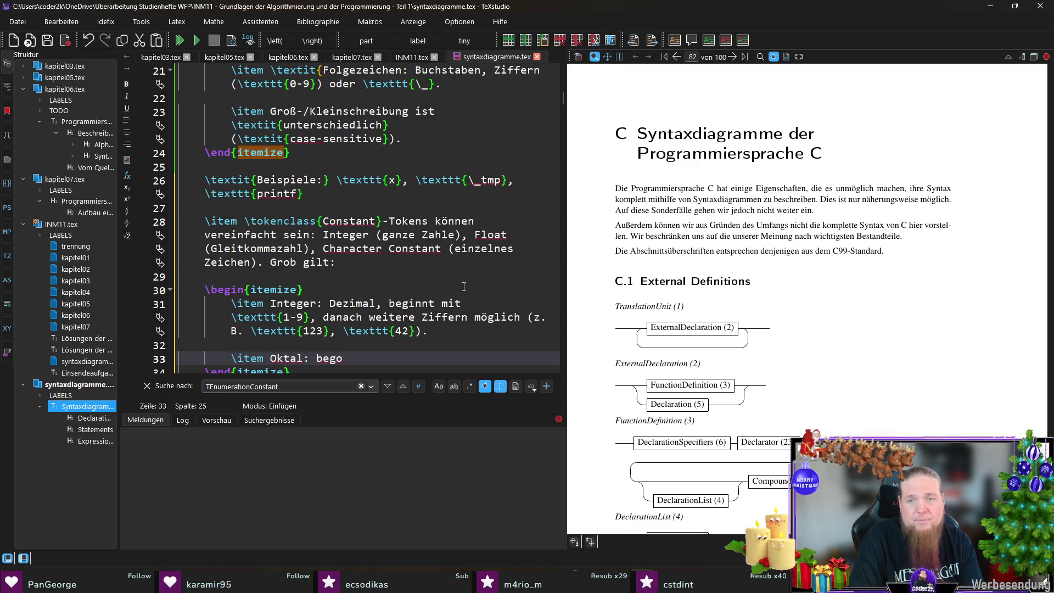
key(BackSpace)
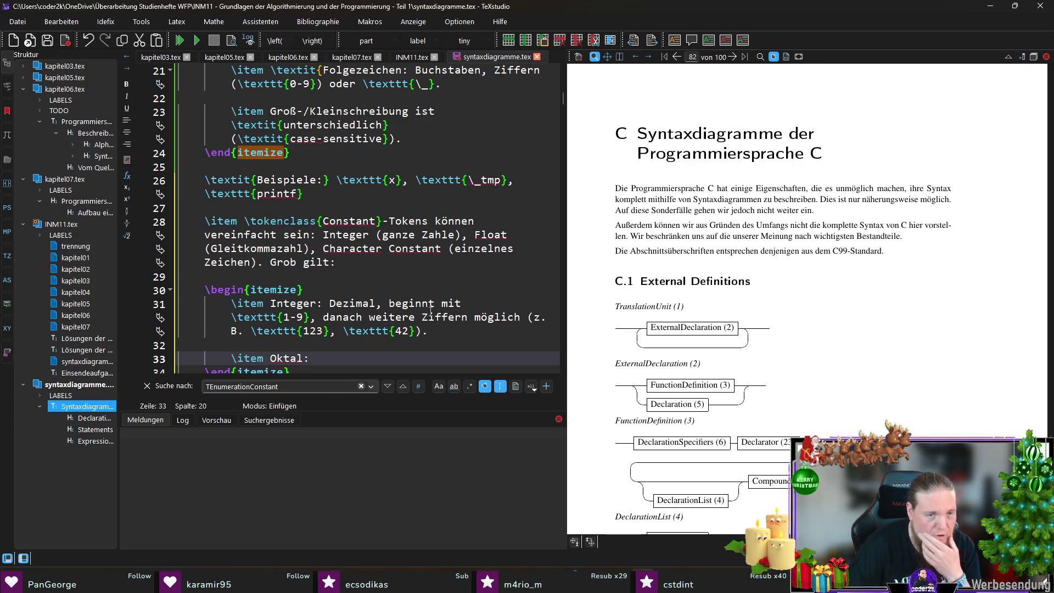
scroll(417, 300, down, 2)
Move the Dezimal and Oktal lines into a new nested itemize under 'Integer:'.
click(324, 221)
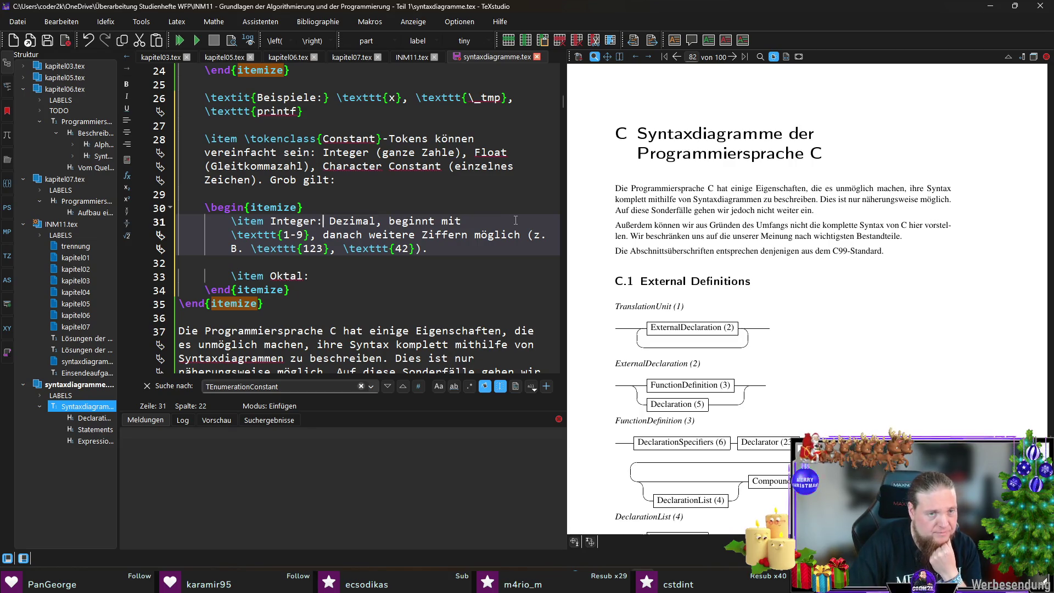
key(Return)
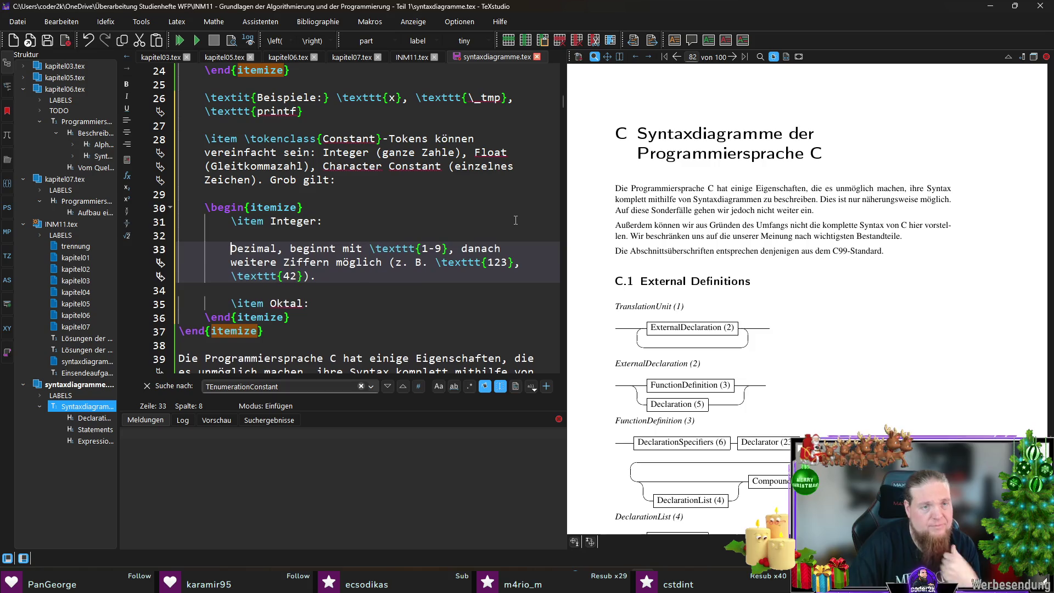
key(Return)
key(Up)
key(Return)
key(Return)
text(egin{item)
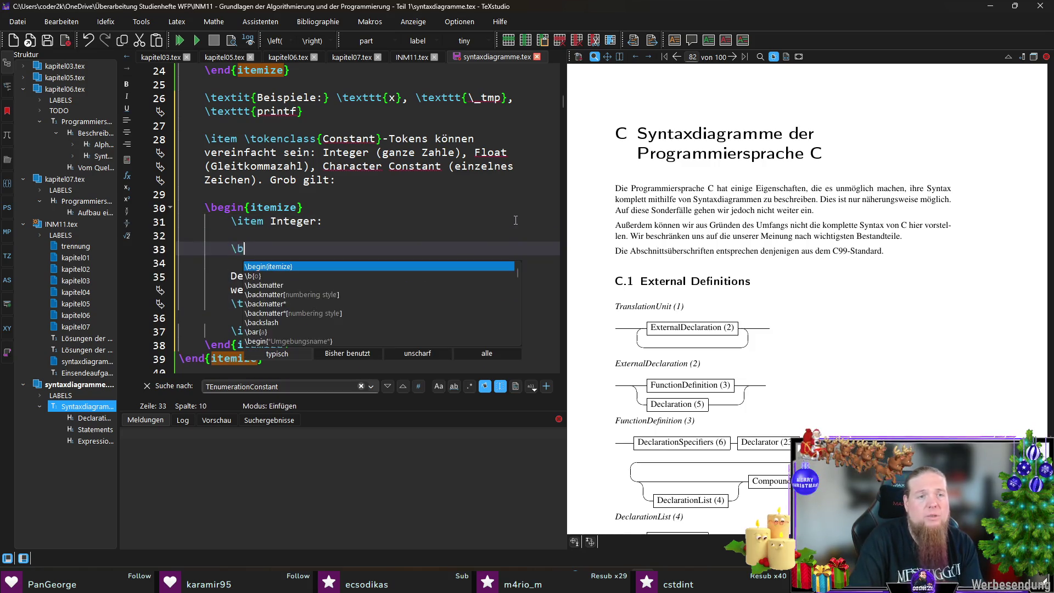
key(Return)
key(Down)
key(Down)
key(Down)
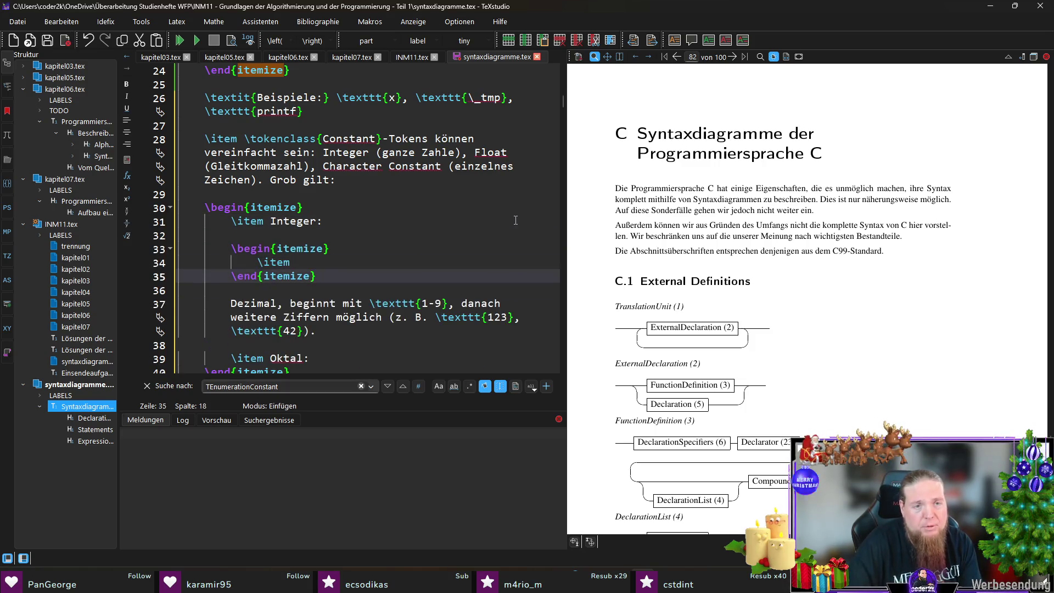
key(Home)
key(shift+Down)
key(shift+Down)
key(shift+Down)
key(shift+Down)
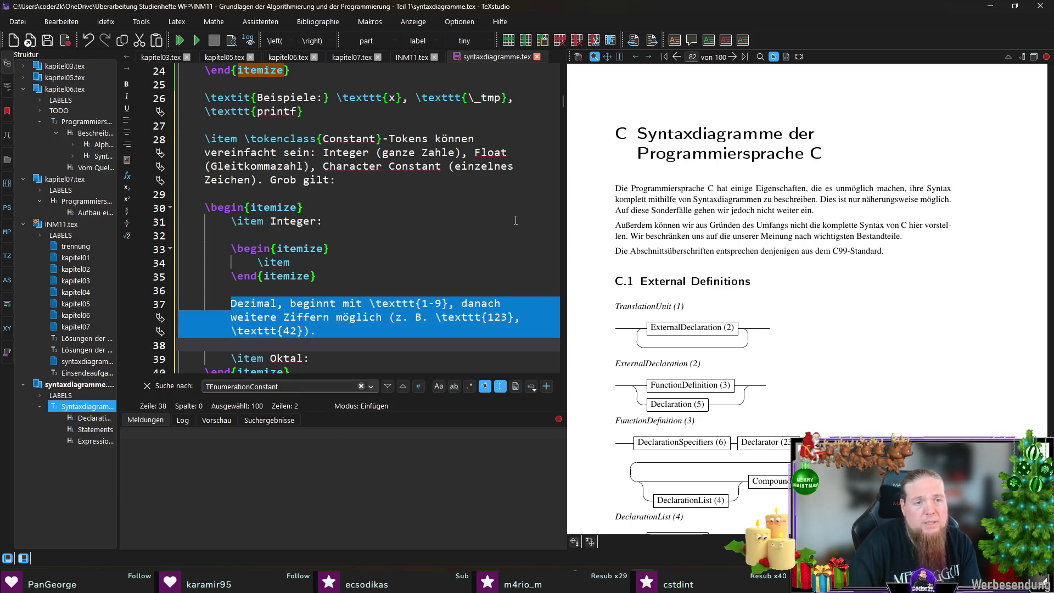
key(BackSpace)
key(Up)
key(Up)
key(Up)
key(shift+Home)
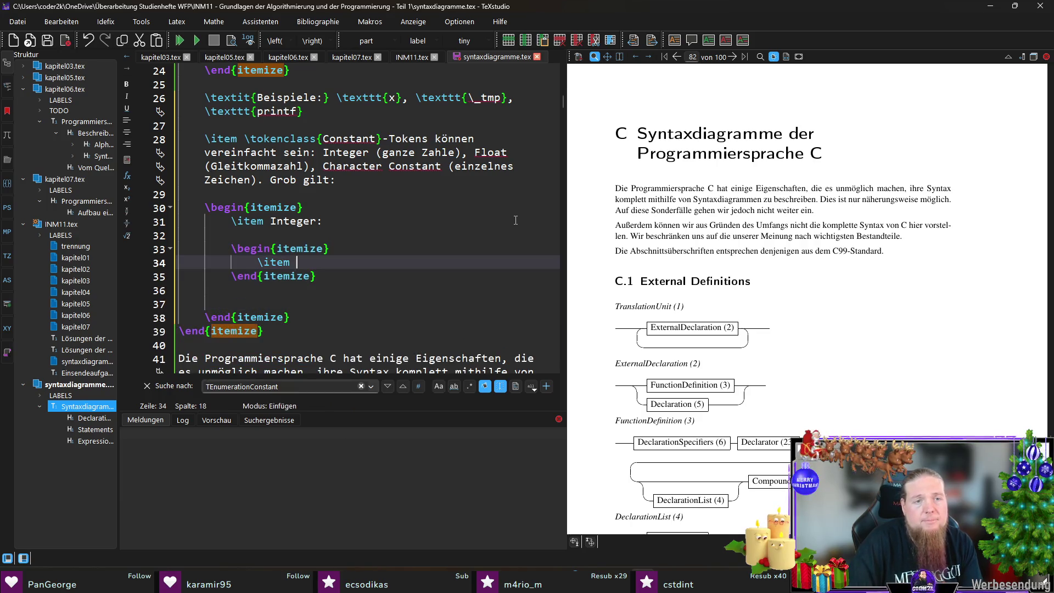
text(Dezimal, beginnt mit \texttt{1-9}, danach weitere Ziffern möglich (z. B. \texttt{123}, \texttt{42}).              \item Oktal:)
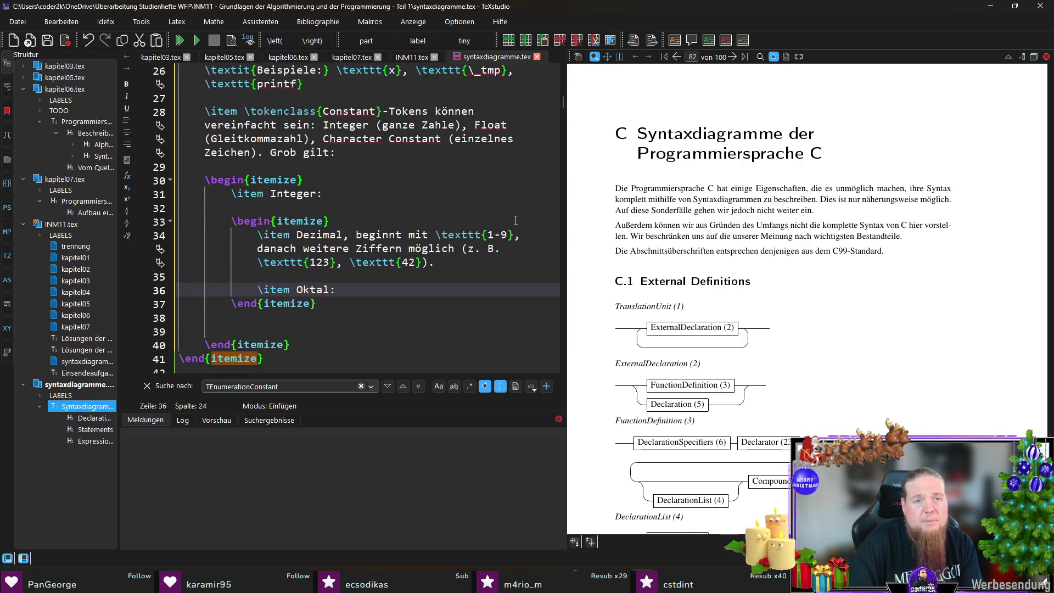
key(Down)
key(shift+Down)
key(shift+Down)
key(Delete)
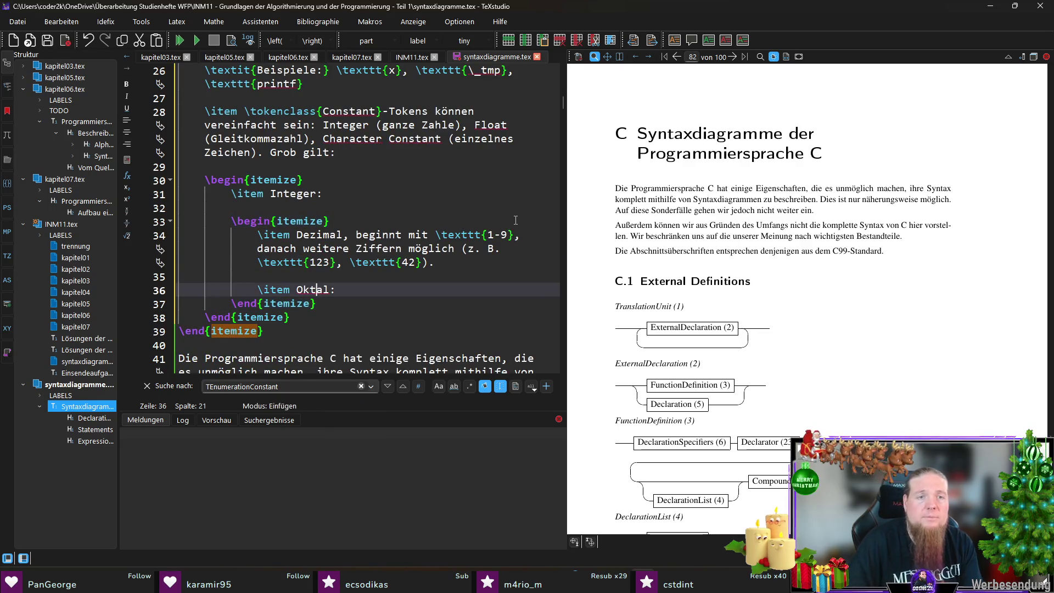
Replace the comma after Dezimal with a colon, keeping 'beginnt' lowercase.
key(Up)
key(Up)
key(Up)
key(Delete)
text(:)
key(Right)
key(Delete)
text(B)
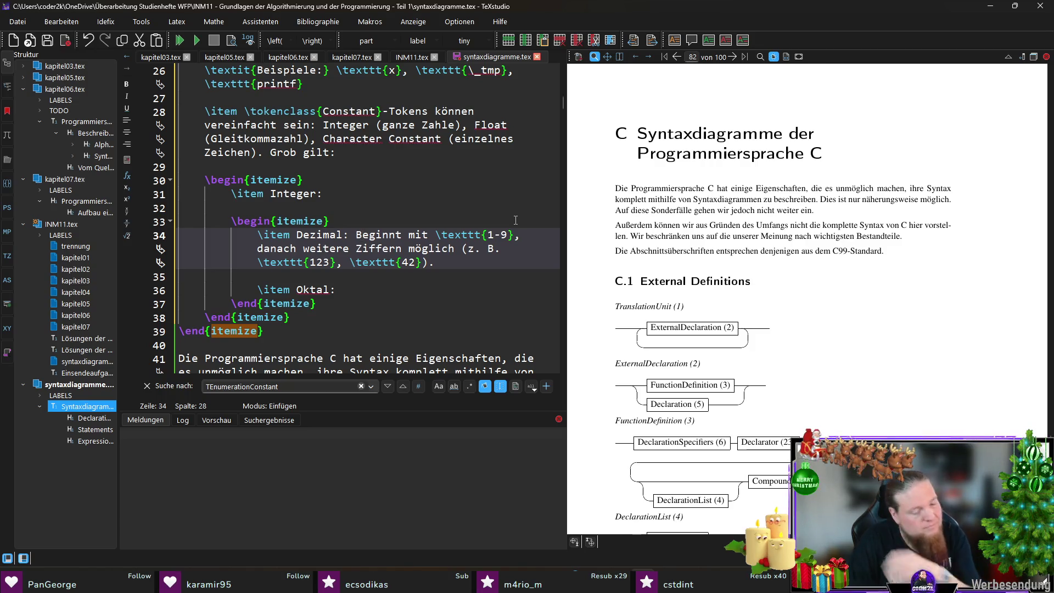
key(BackSpace)
text(b)
Complete the Oktal item: beginnt mit \texttt{0}, danach Ziffern 0-7 (z. B. \texttt{077}).
key(Down)
key(Down)
key(Down)
text(eginnt mit 	exttt{0)
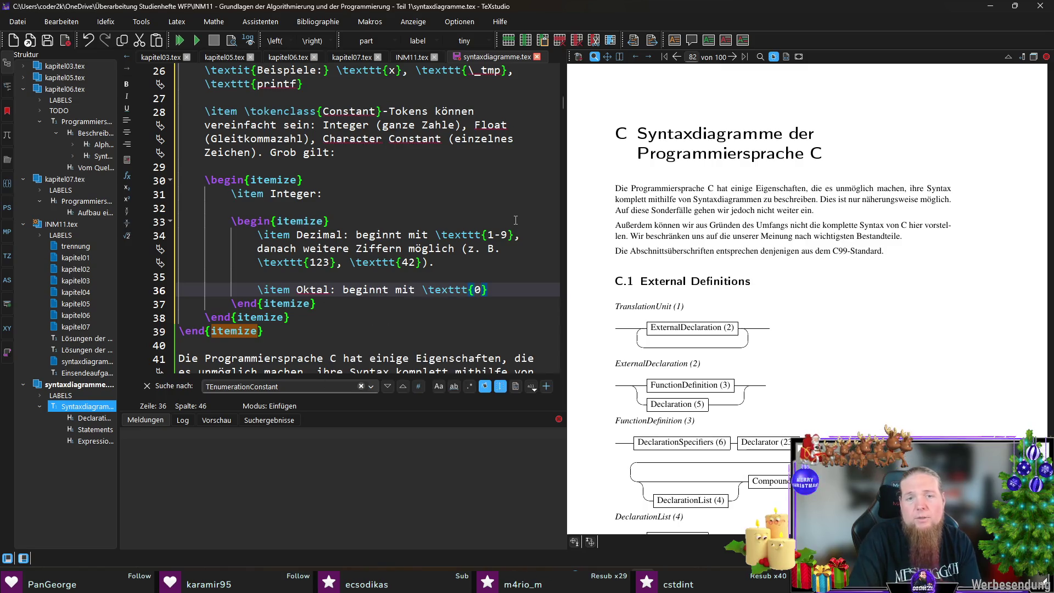
text(}, na)
key(BackSpace)
key(BackSpace)
key(BackSpace)
text(dna)
key(BackSpace)
key(BackSpace)
text(anach )
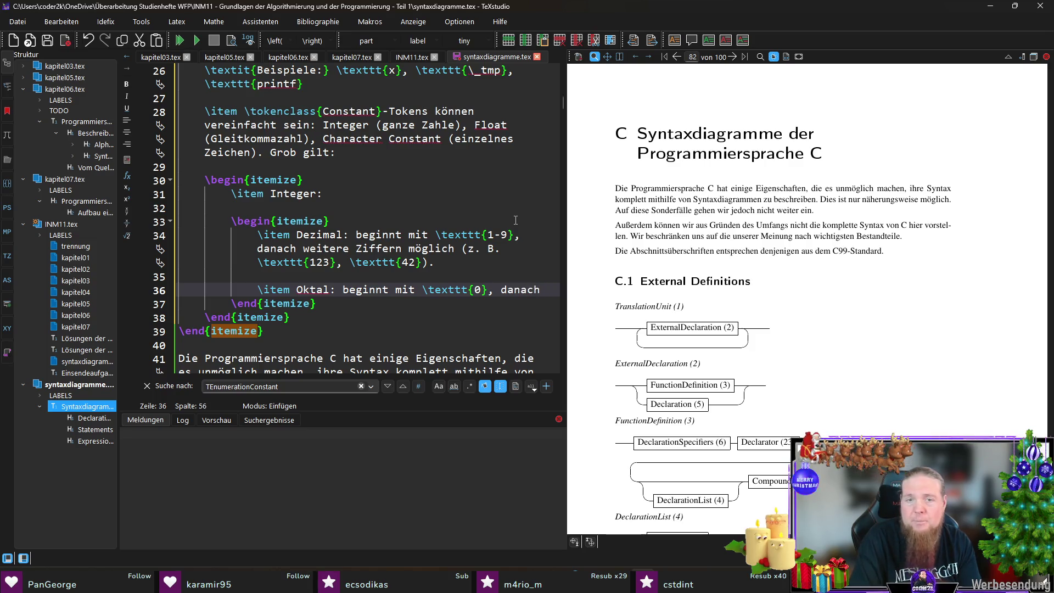
text(Ziffern 	exttt{)
text(9)
text(0-7})
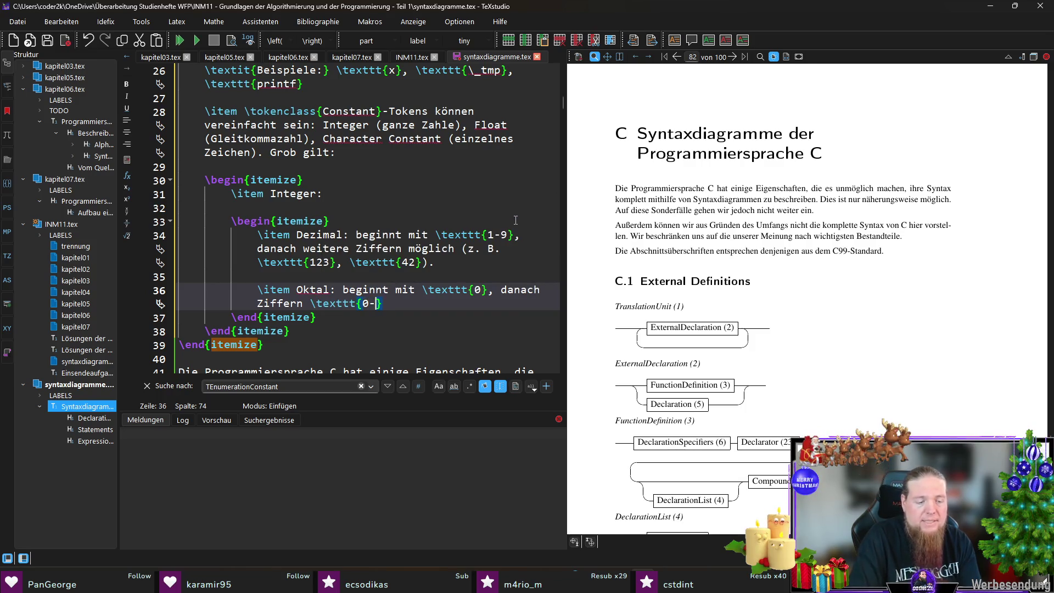
text((z. B.)
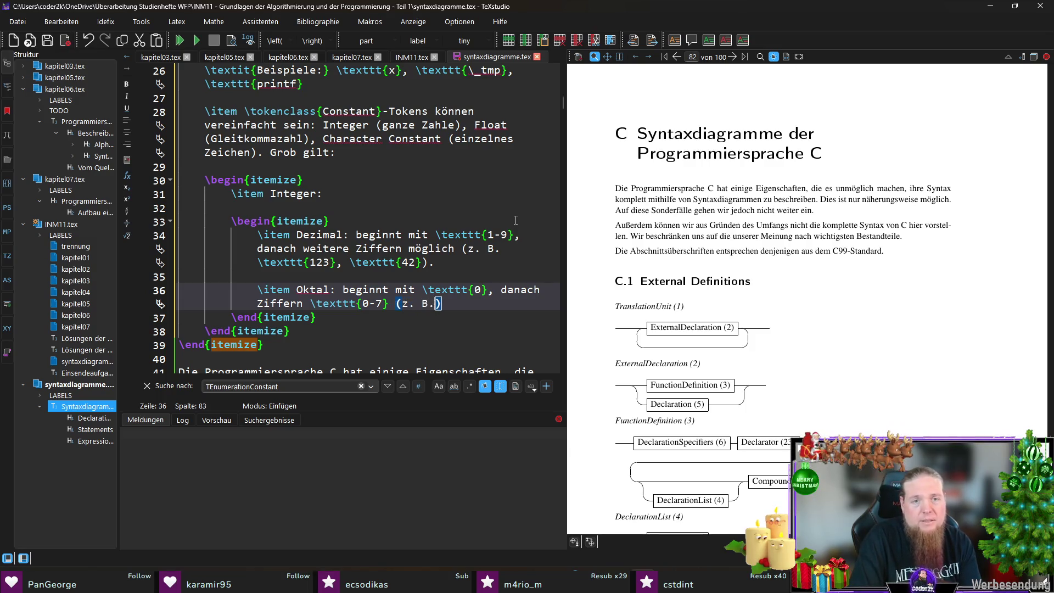
text( \)
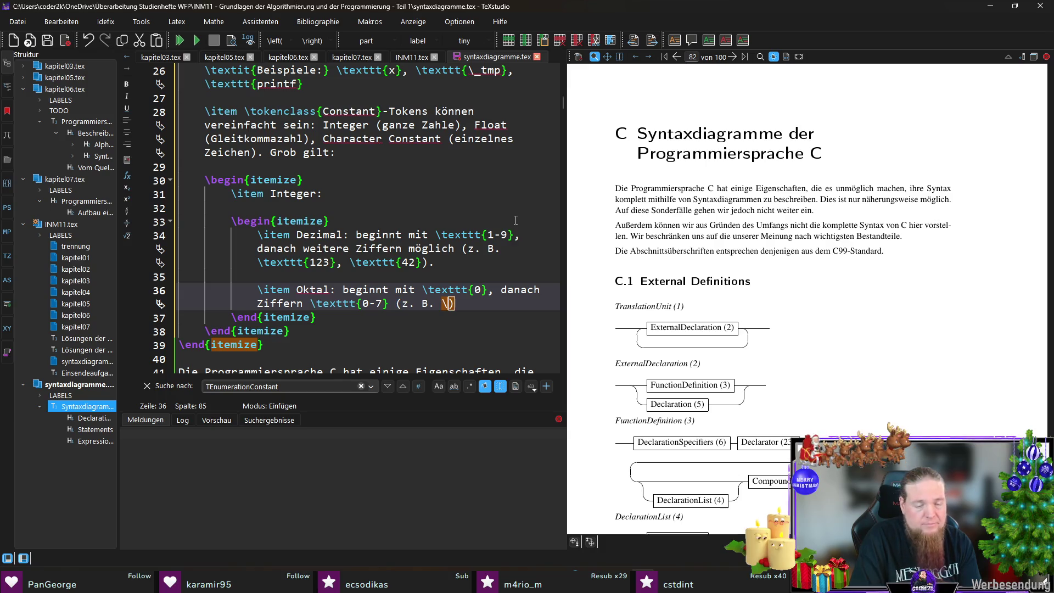
text(texttt{077)
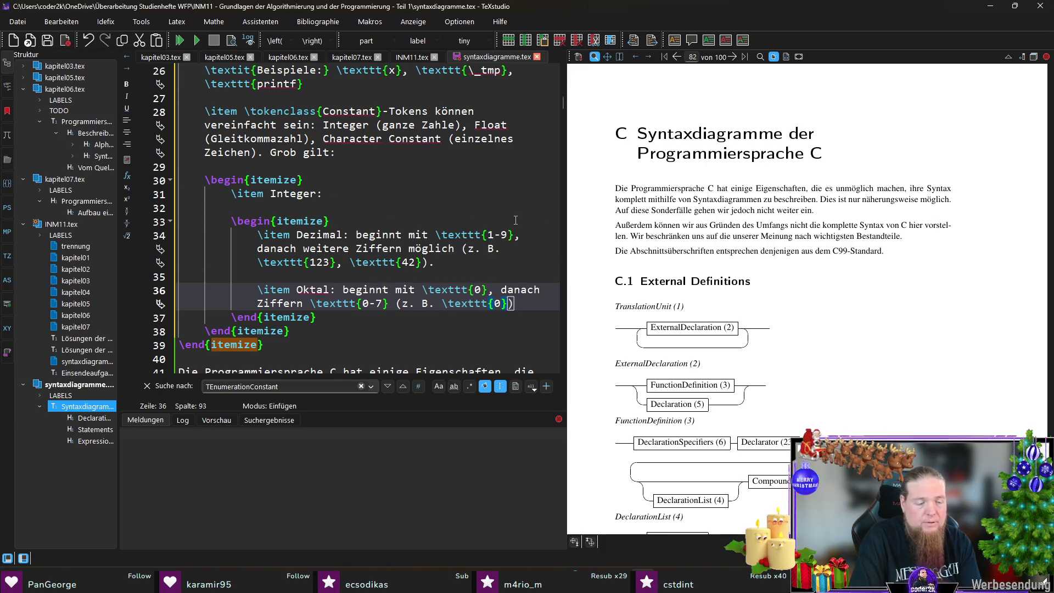
text(}).)
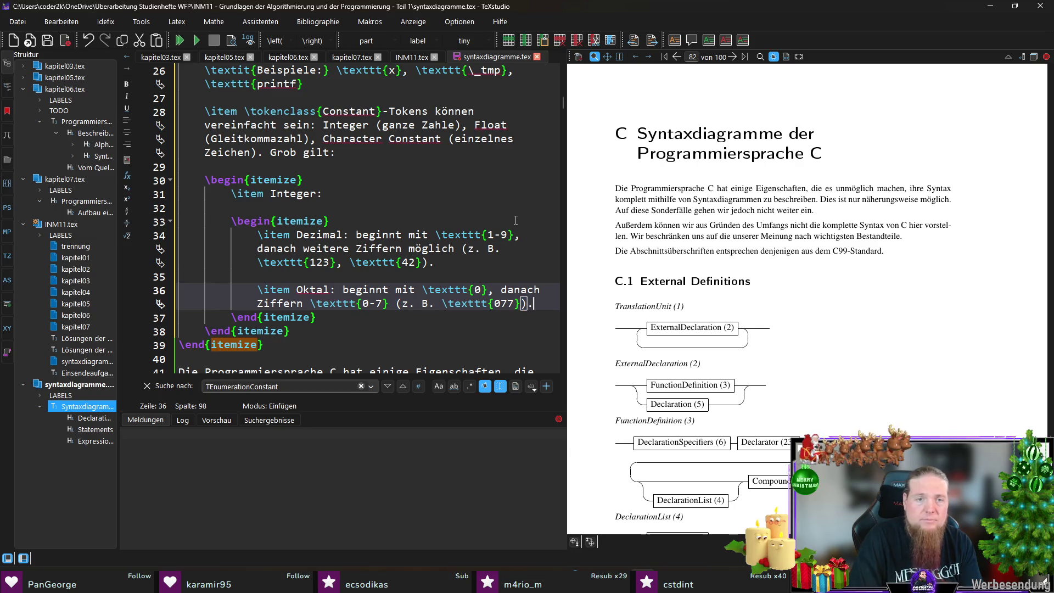
key(Down)
key(Down)
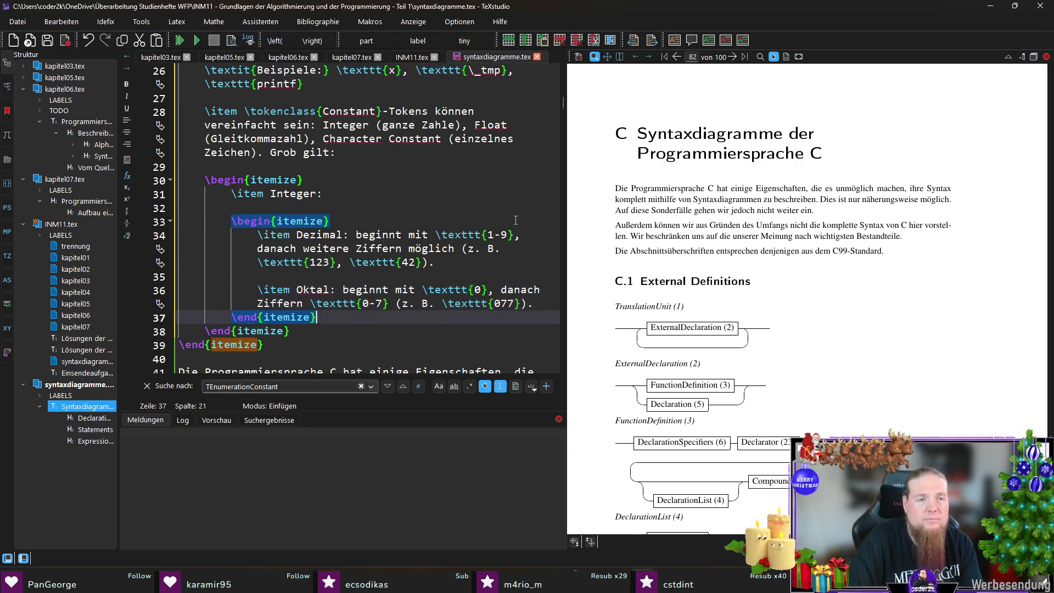
key(Down)
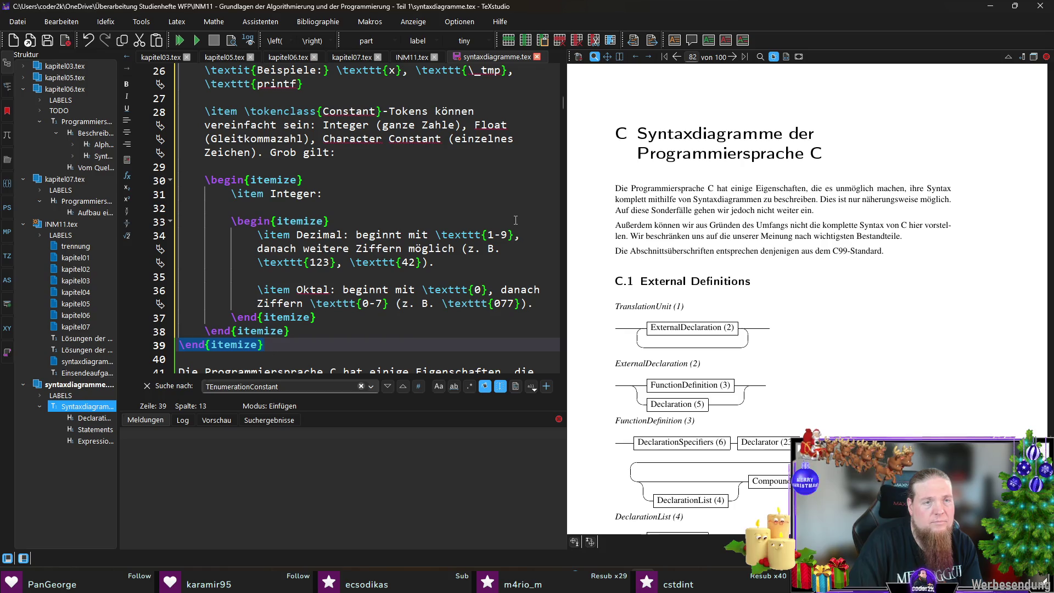
scroll(470, 246, up, 6)
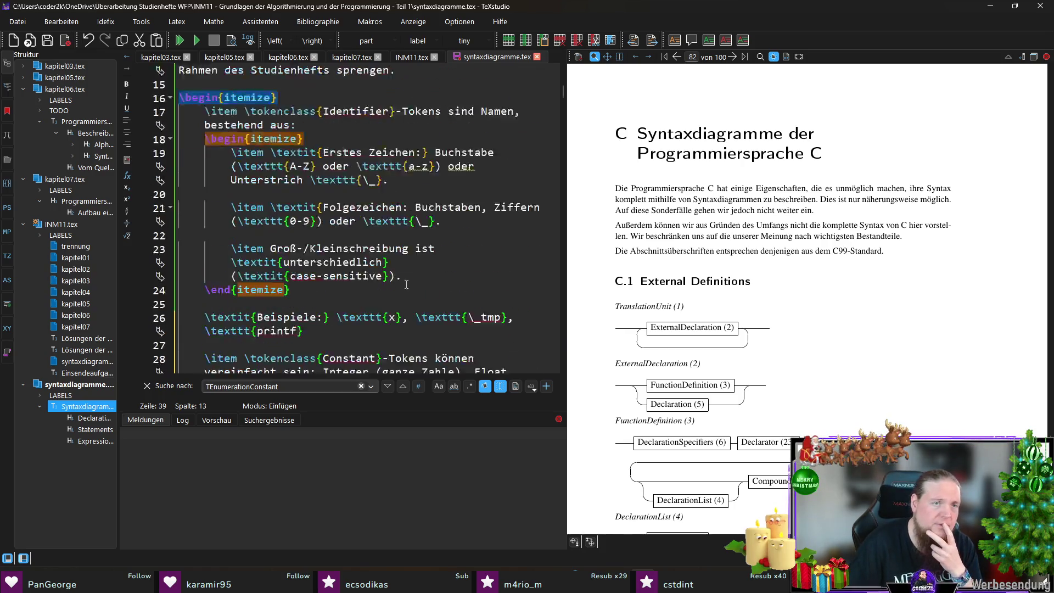
scroll(209, 213, down, 3)
scroll(210, 212, down, 2)
scroll(275, 175, up, 4)
click(317, 137)
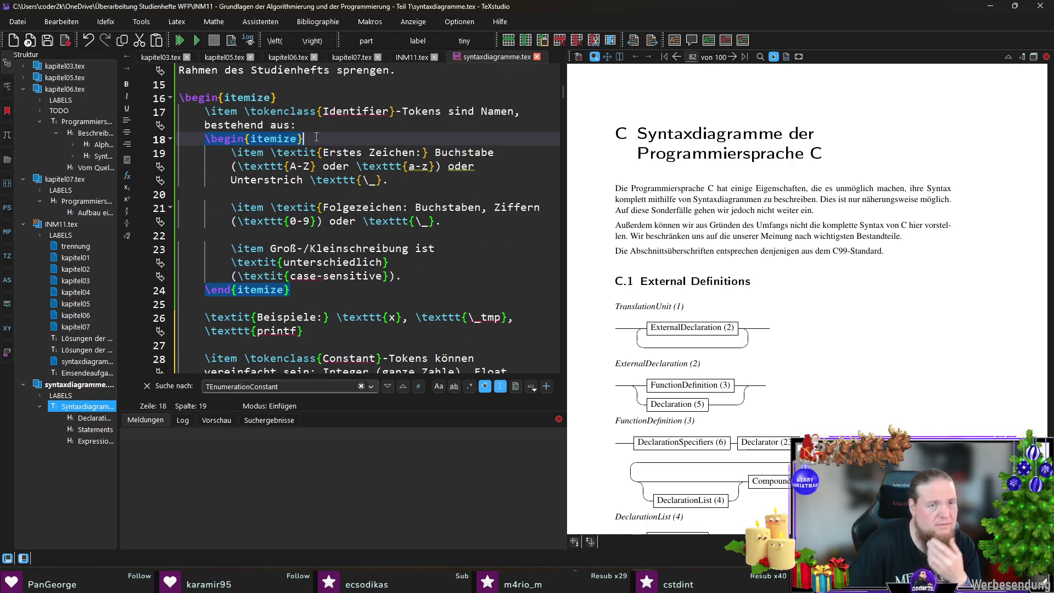
click(312, 284)
scroll(235, 242, down, 4)
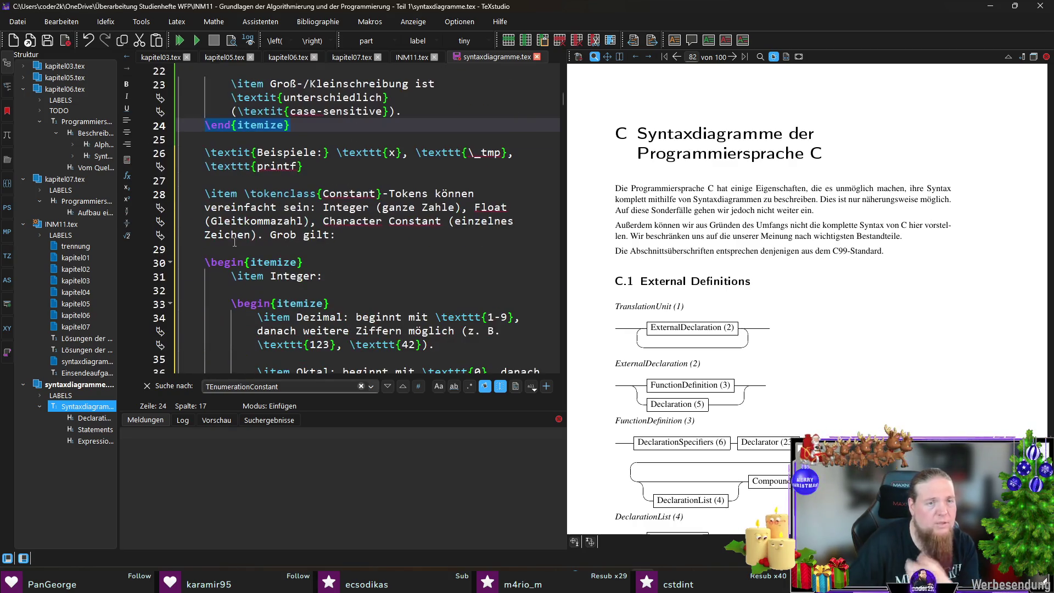
click(215, 265)
scroll(230, 242, down, 4)
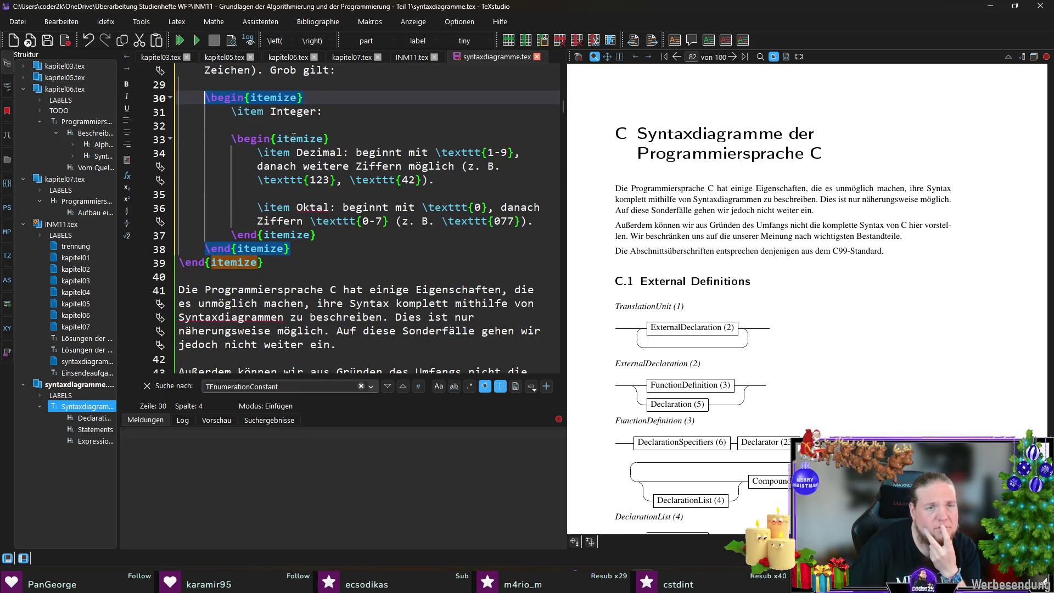
click(240, 140)
click(356, 234)
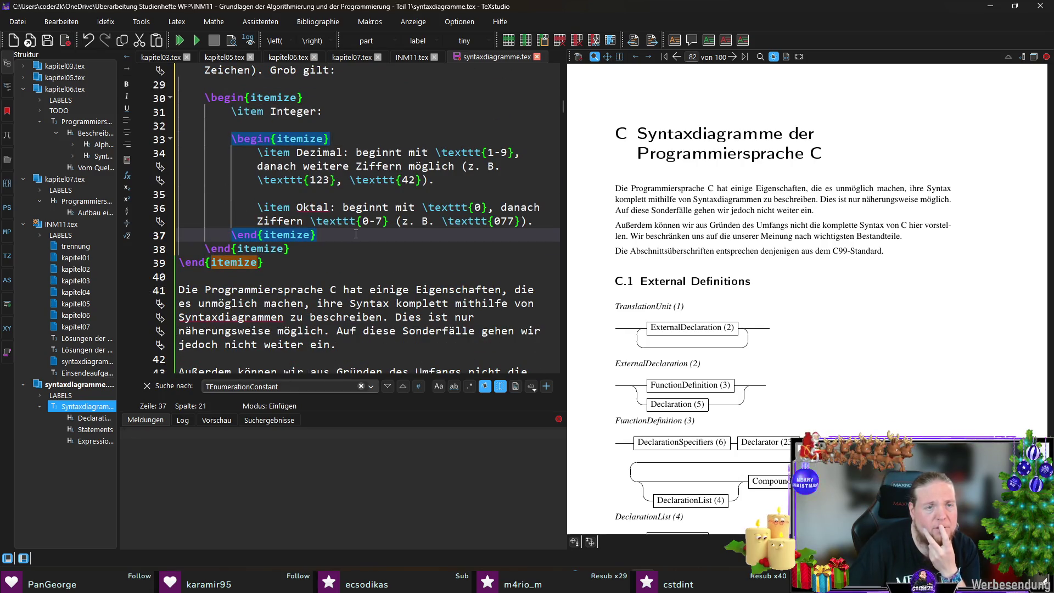
click(356, 261)
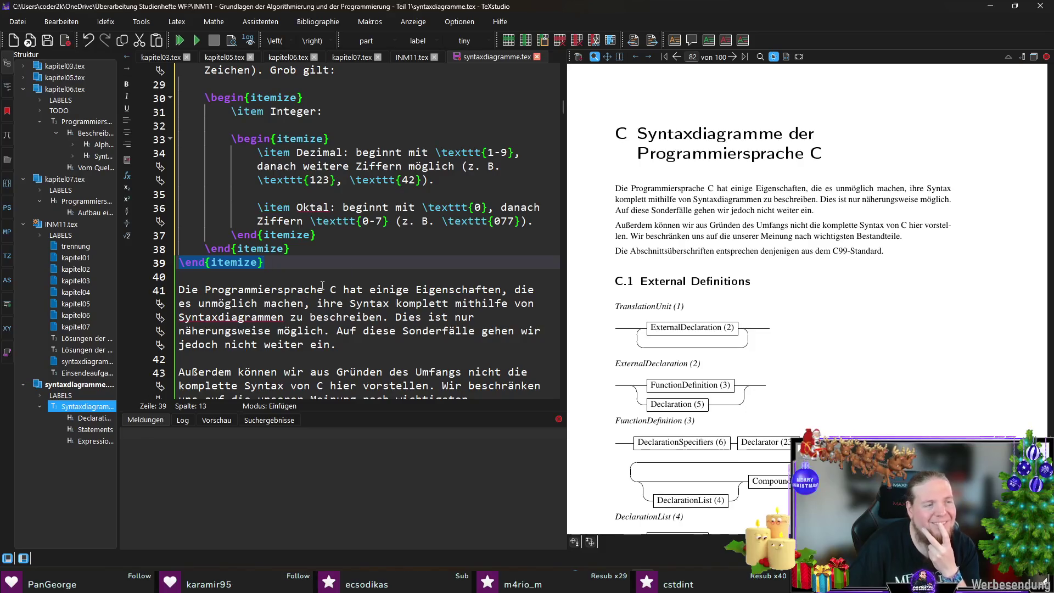
click(392, 251)
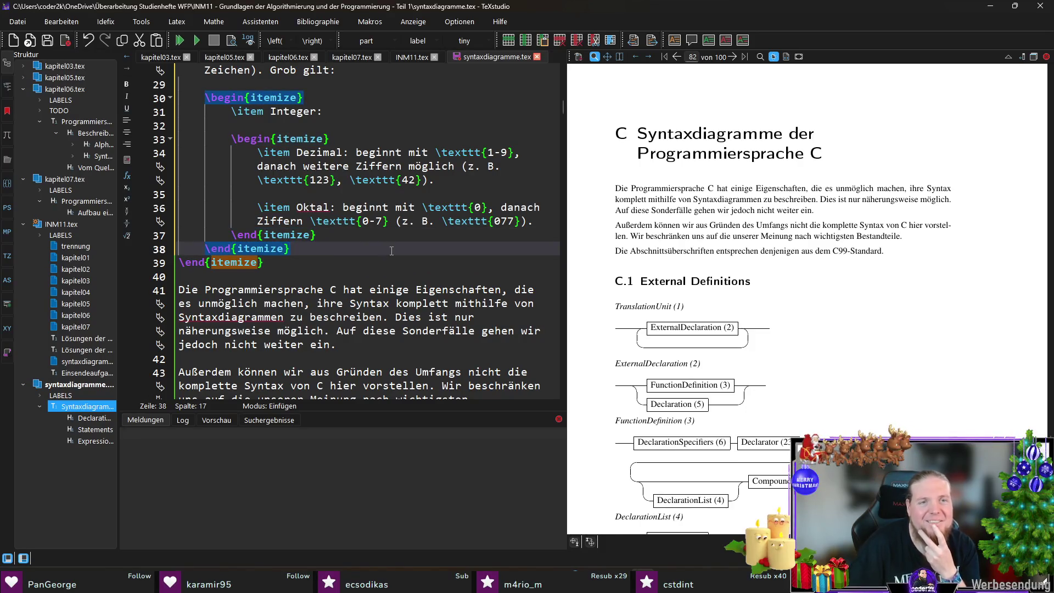
key(Up)
key(Up)
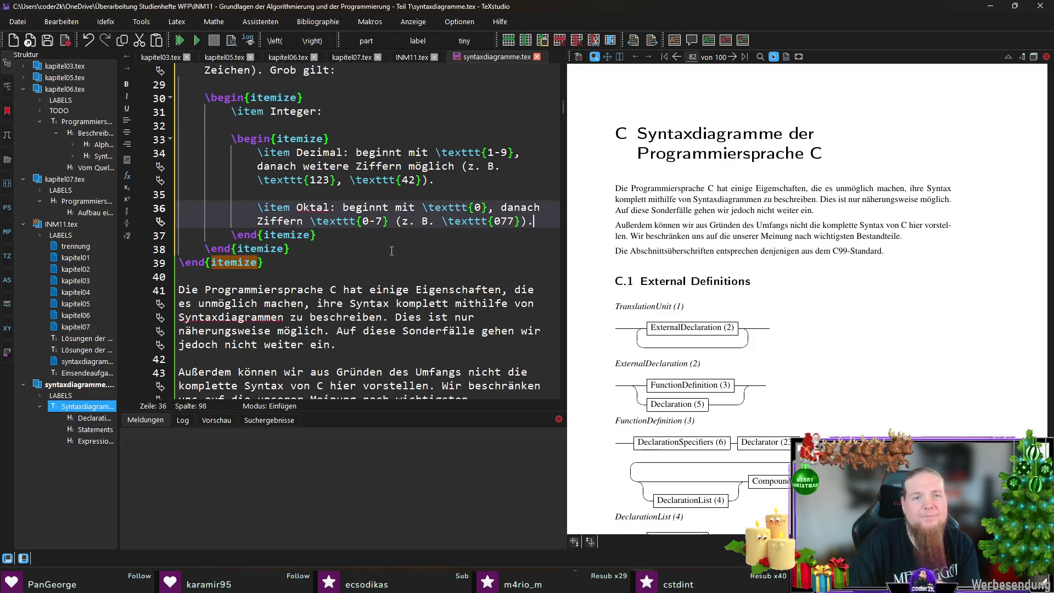
Below Oktal, add '\item Hexadezimal: beginnt mit 0x oder 0X, danach Hex-Ziffern (z. B. 0xFF, 0X10)'.
key(End)
key(Return)
key(Return)
key(Tab)
key(Tab)
key(Tab)
text(\item Hexadezimal: begin)
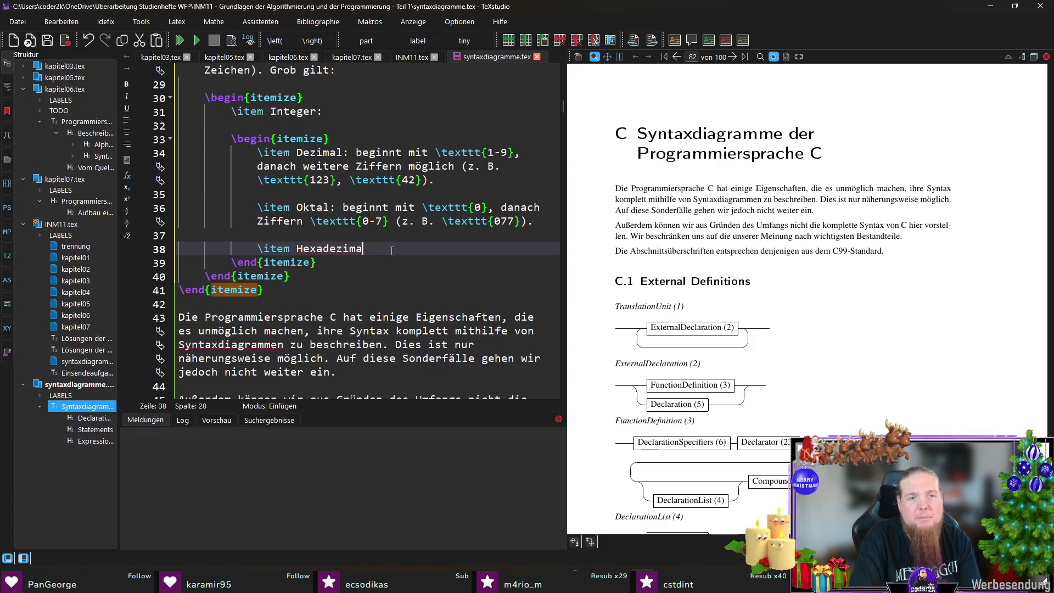
text(nt mit)
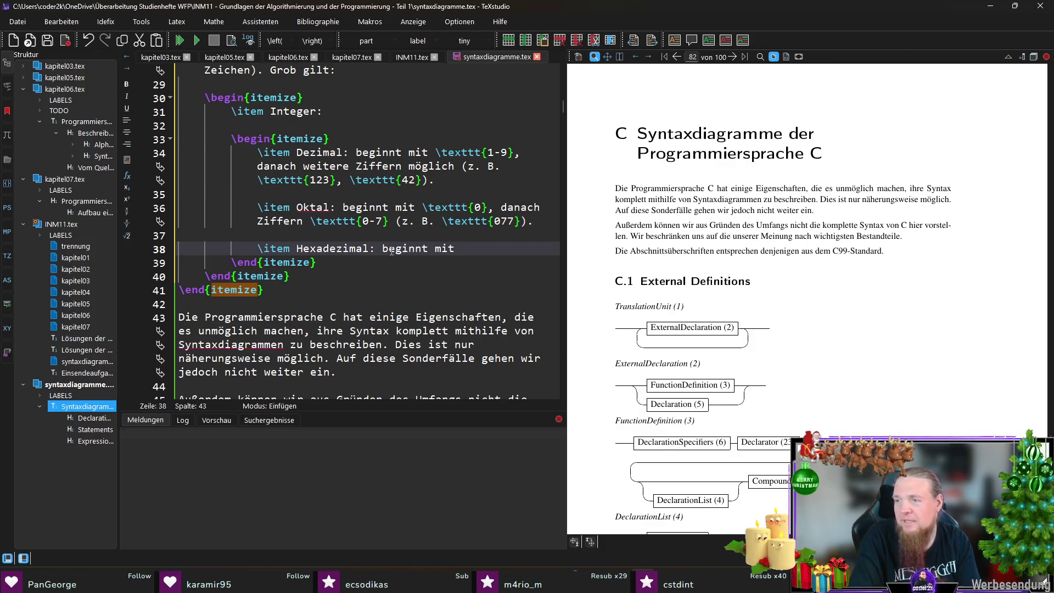
text( 	exttt{0x})
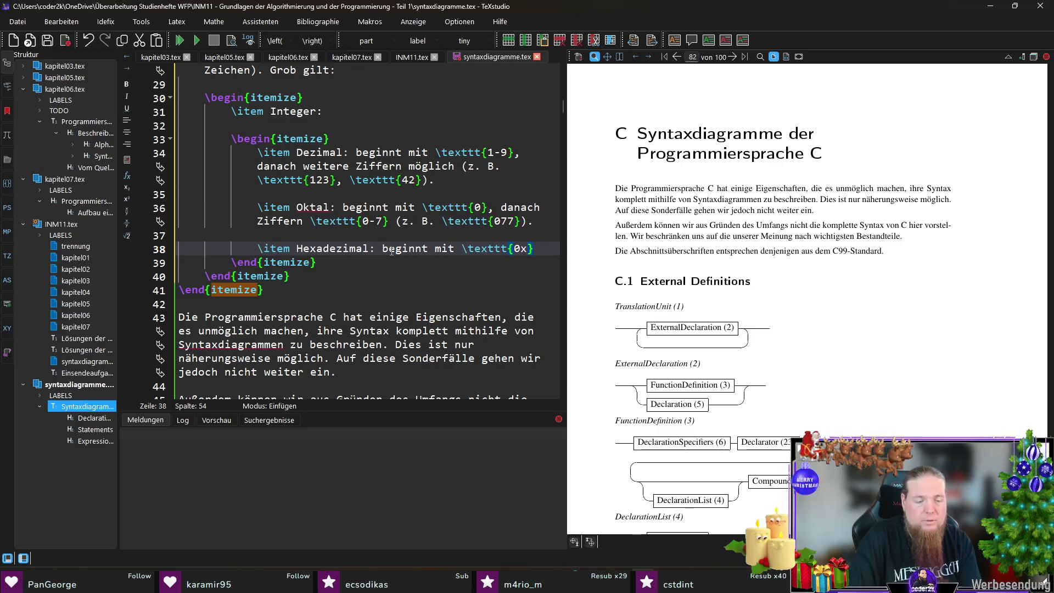
text(oder 	exttt{0)
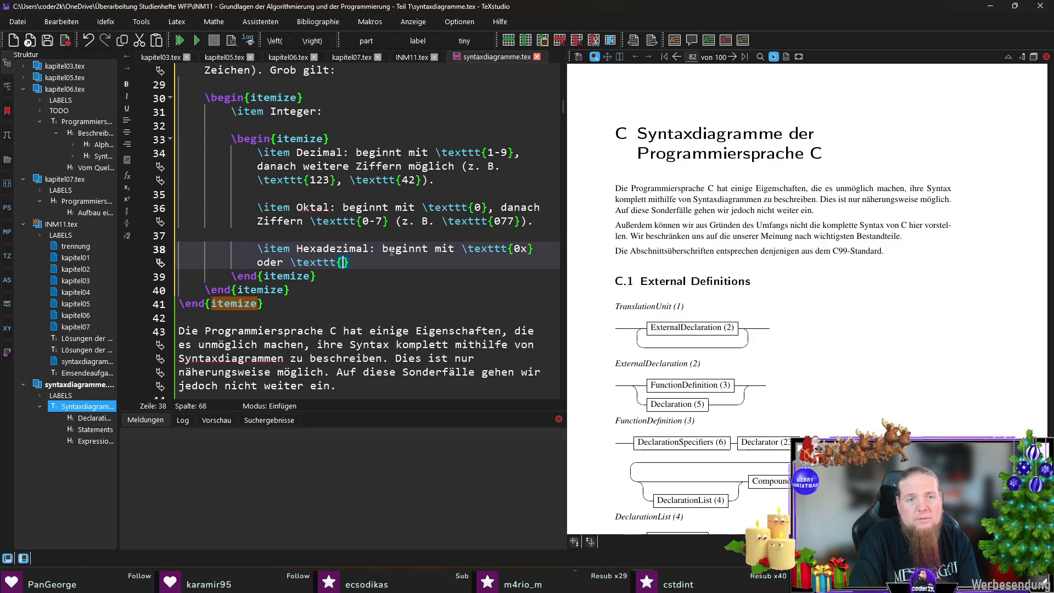
text(}, d)
key(BackSpace)
text(anach )
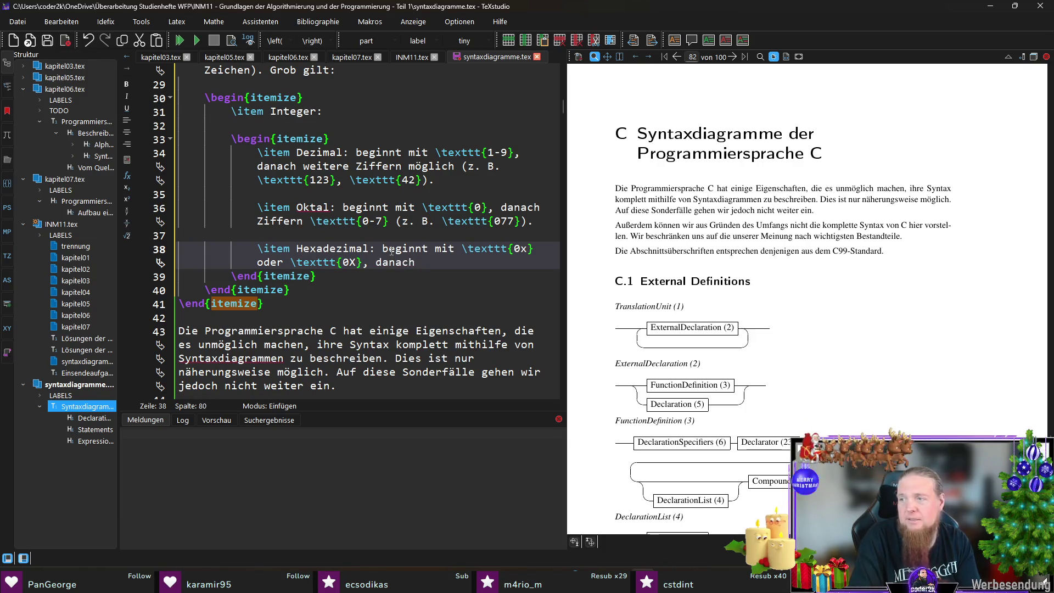
text(Hex-Ziffern)
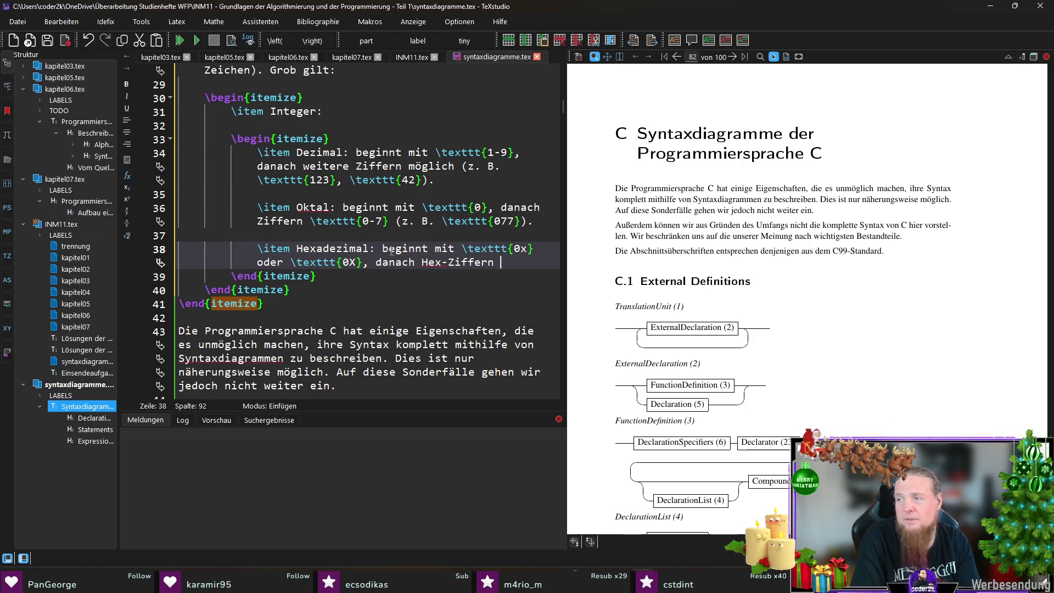
text((z. B.)
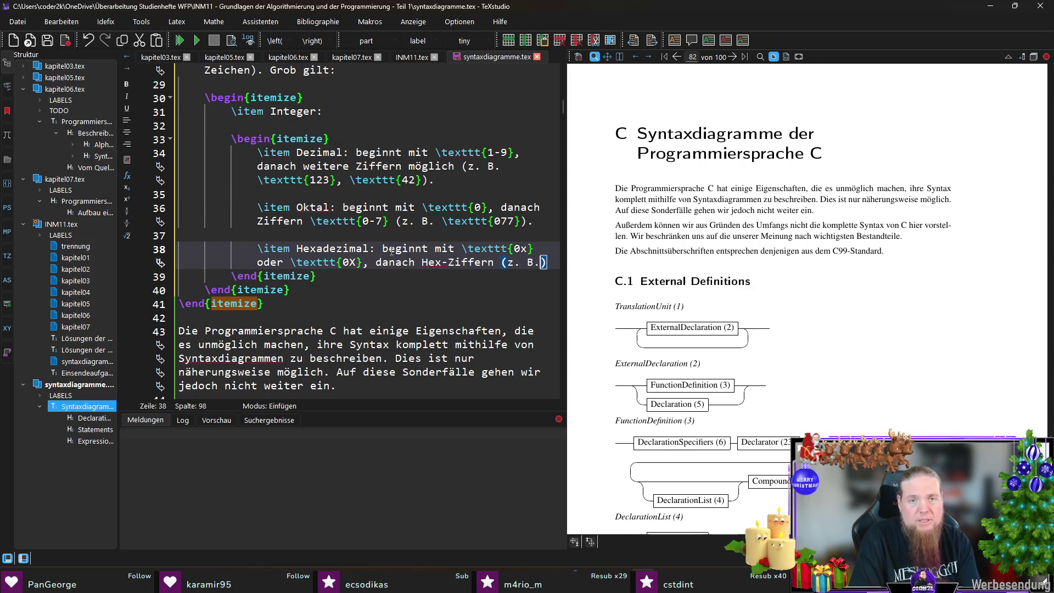
text( 	exttt{)
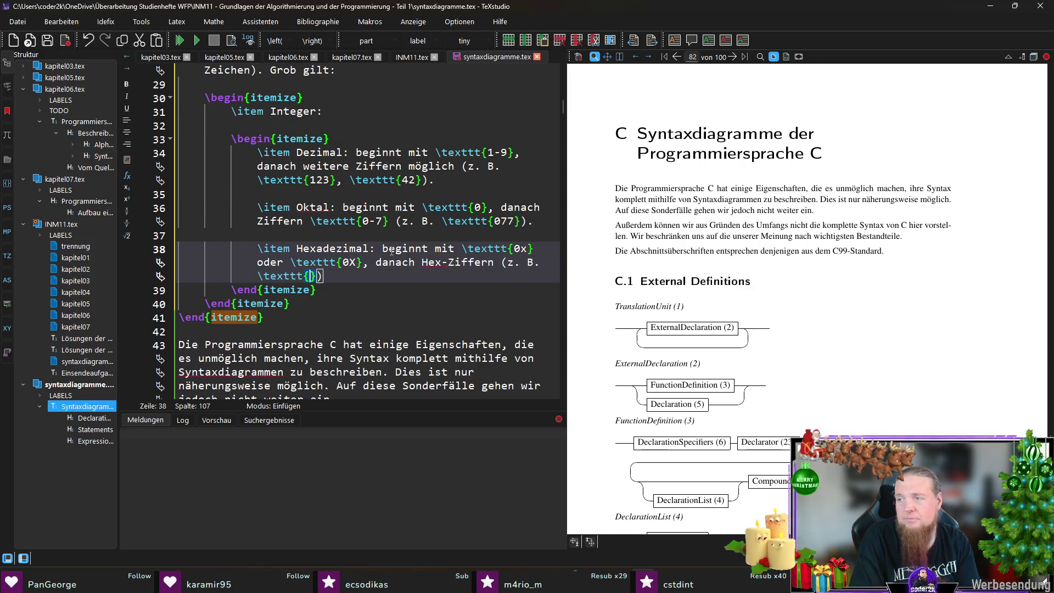
text(0xFF},)
text( 	exttt{=X)
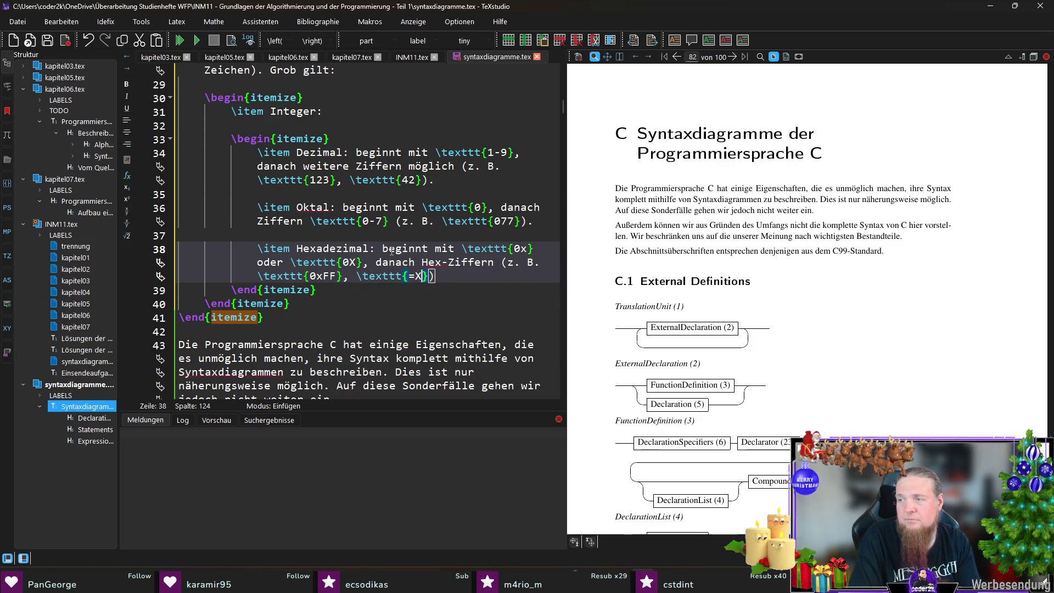
key(BackSpace)
key(BackSpace)
text(0X)
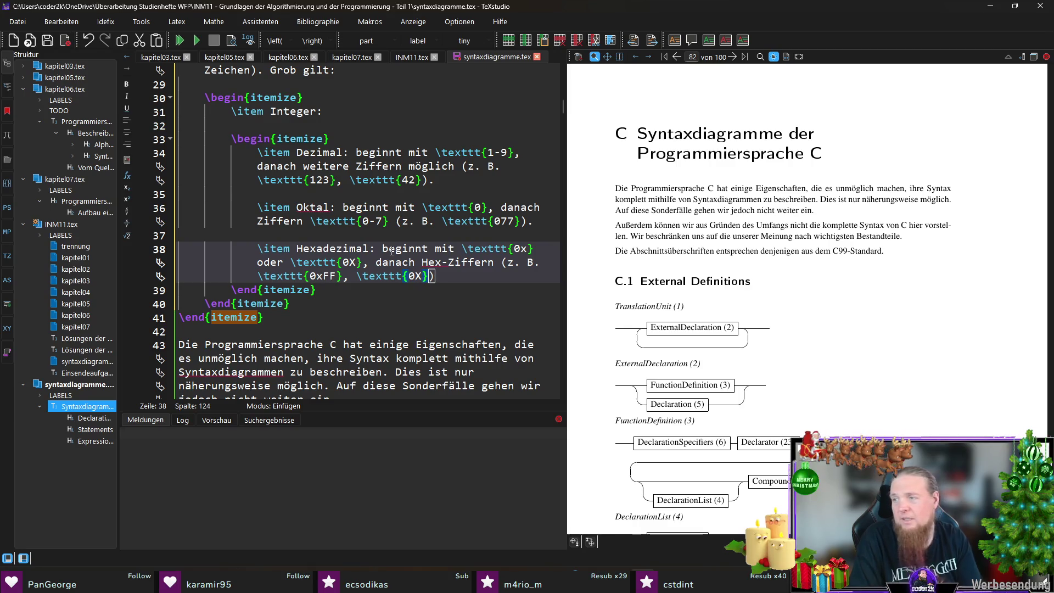
text(10}))
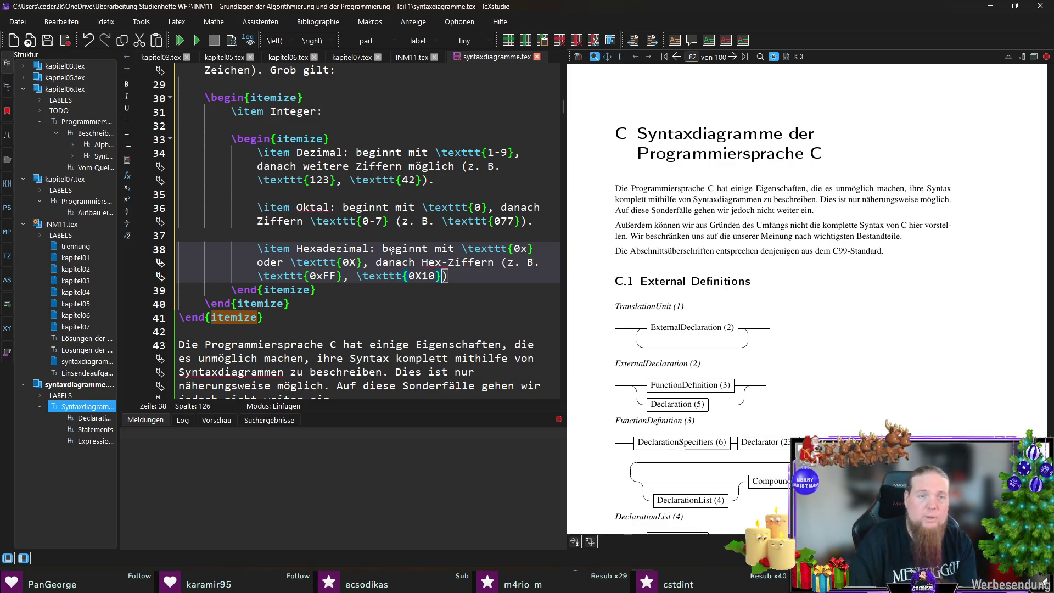
text(.)
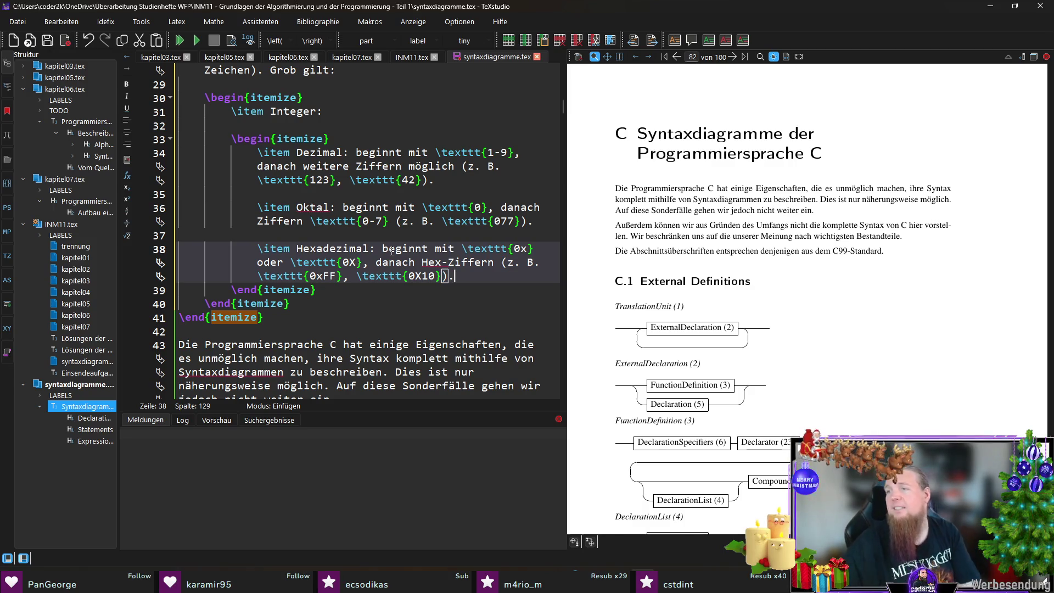
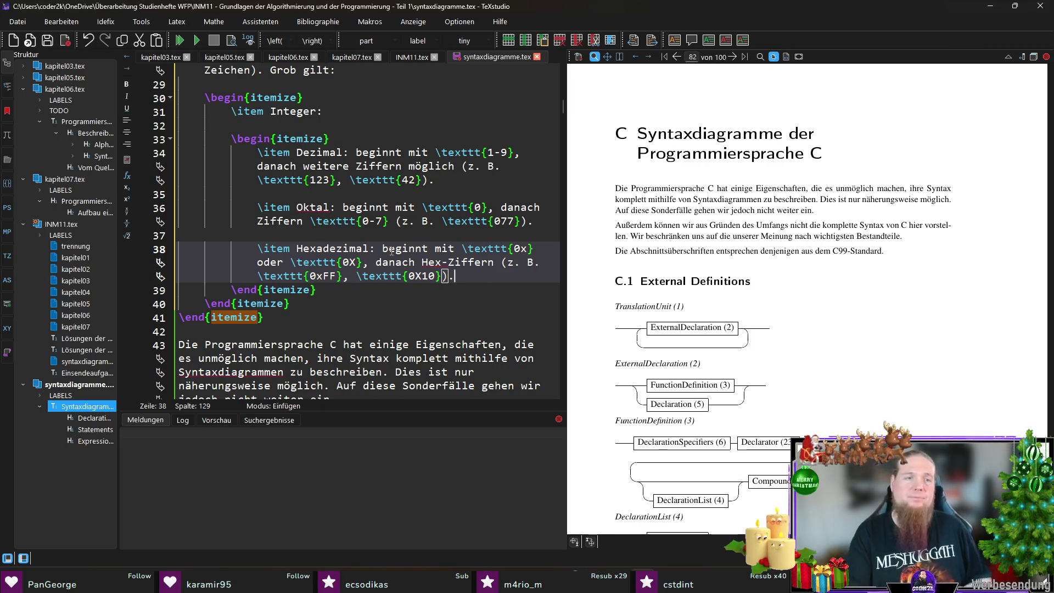
After the Hexadezimal entry, add an item on suffixes \texttt{u/U}, \texttt{l/L}, \texttt{ll/LL}, UL, ULL, then save.
key(Return)
key(Return)
text(\item Optional können Suffixe folgen)
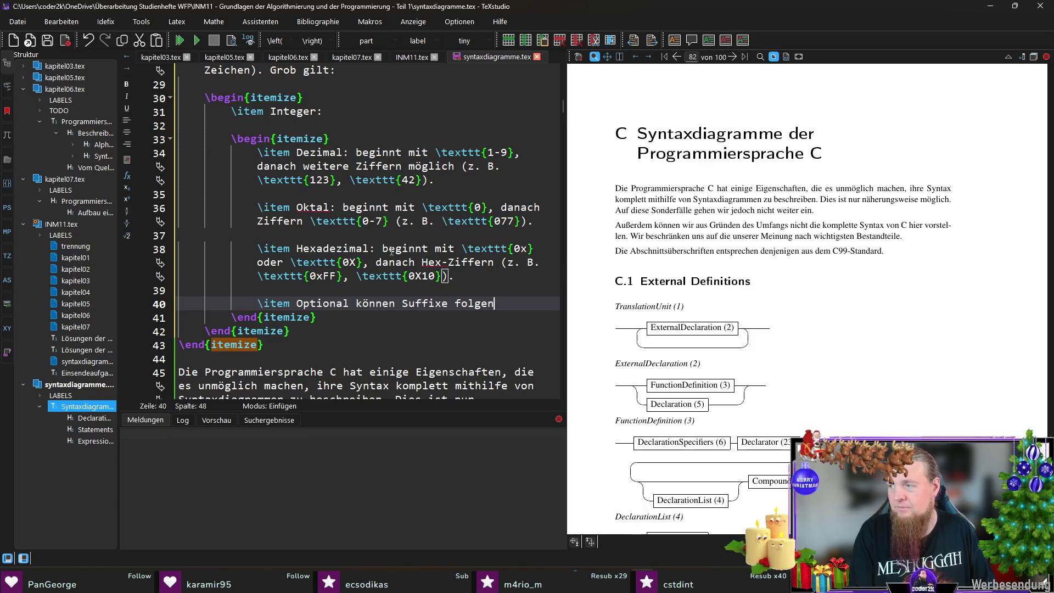
text(, die den Typ b)
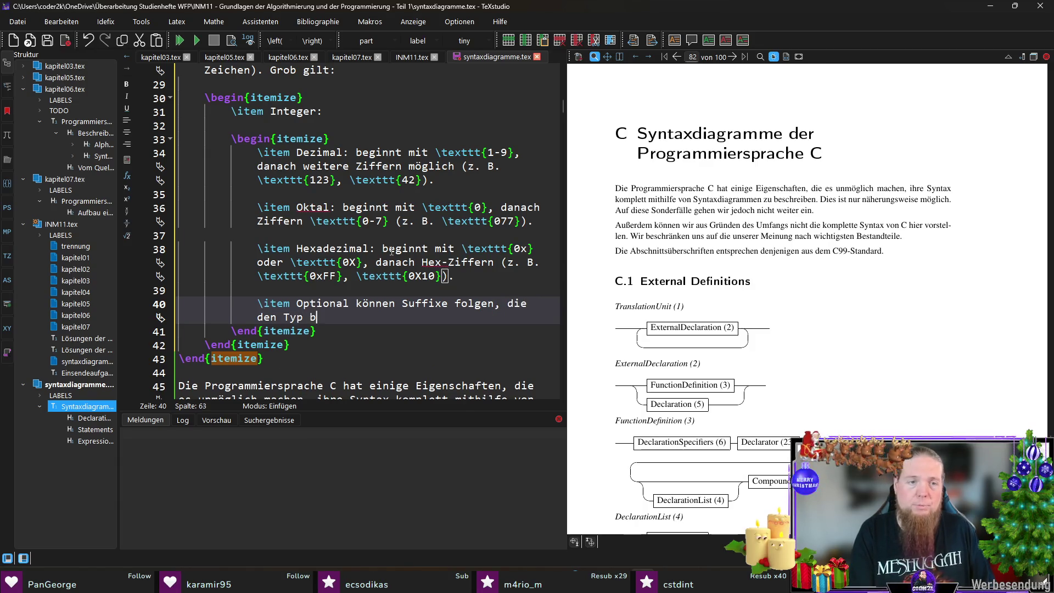
text(eeinflussen (	exttt{)
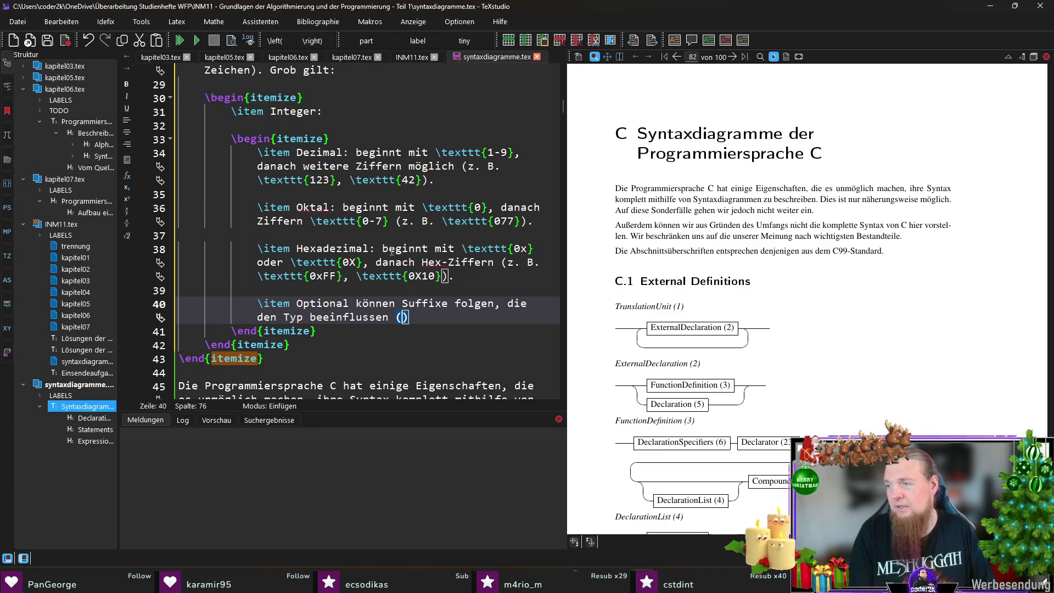
text(u/U}, \)
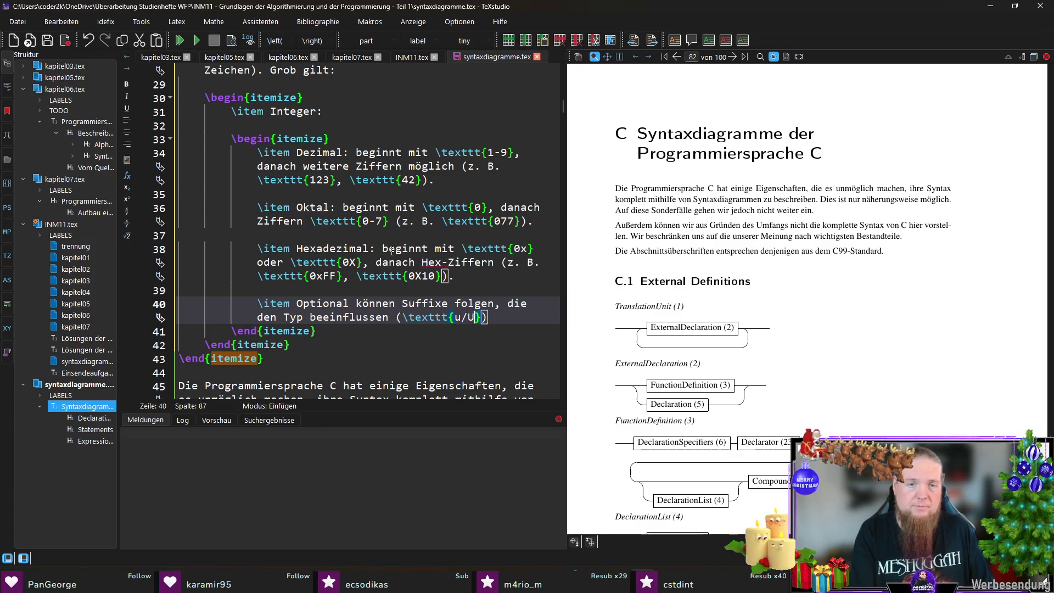
text(texttt{)
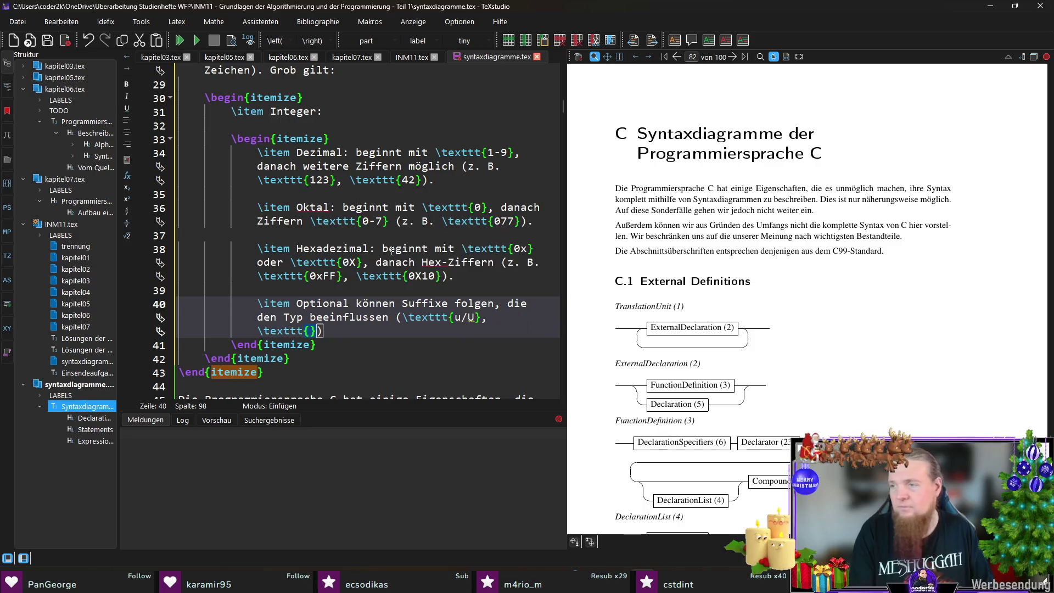
text(l/L})
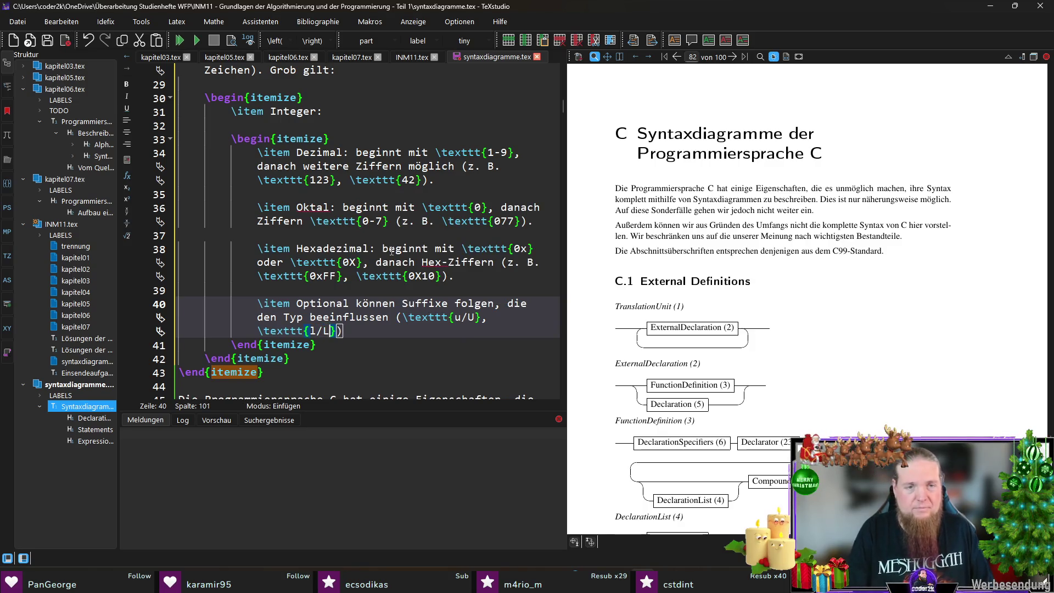
text(, 	exttt{l)
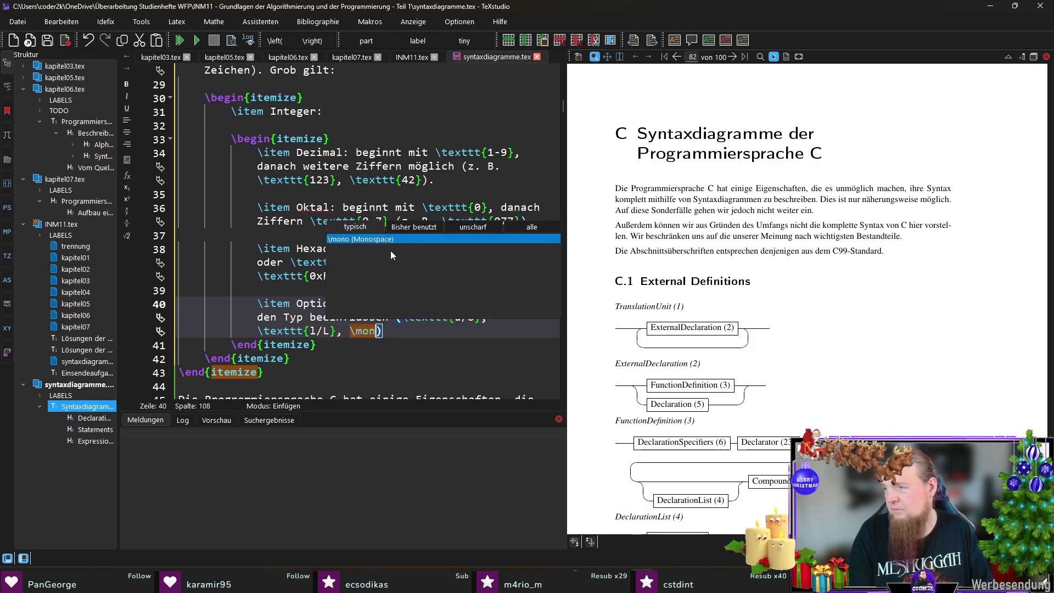
text(l/LL)
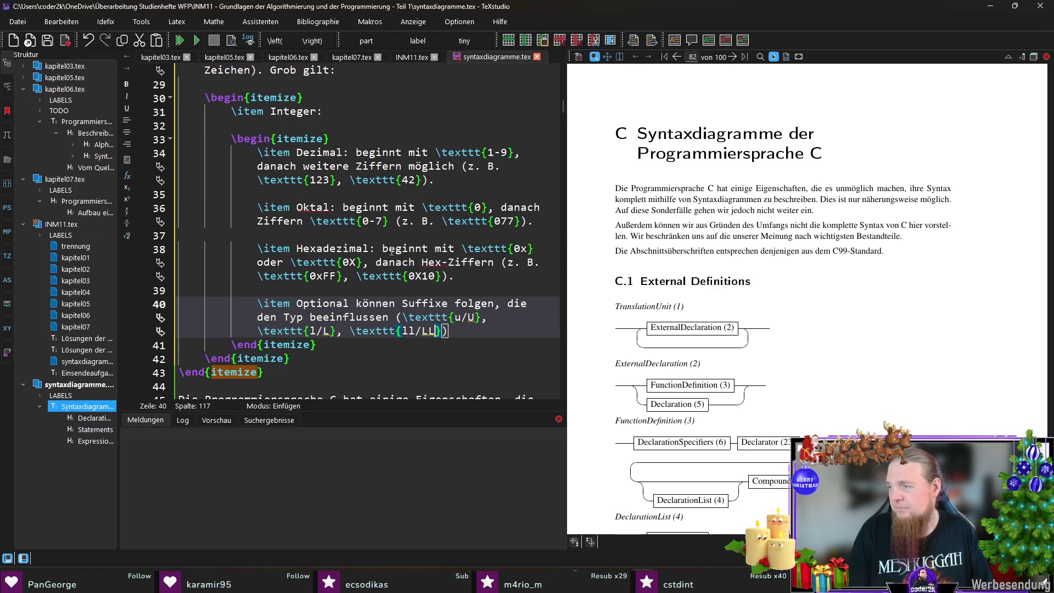
text(})
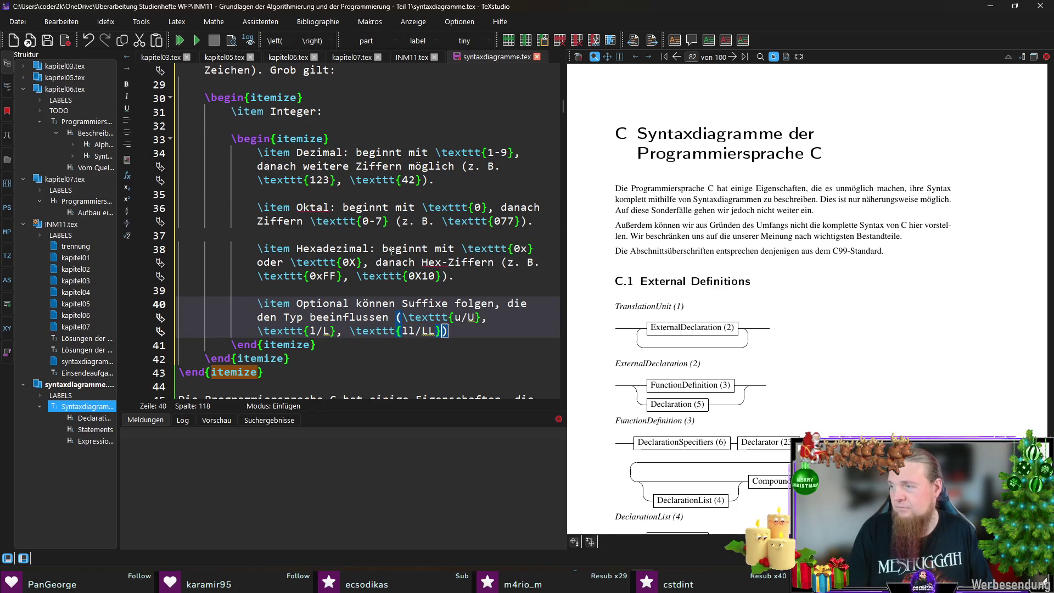
key(Up)
text(grob)
key(Down)
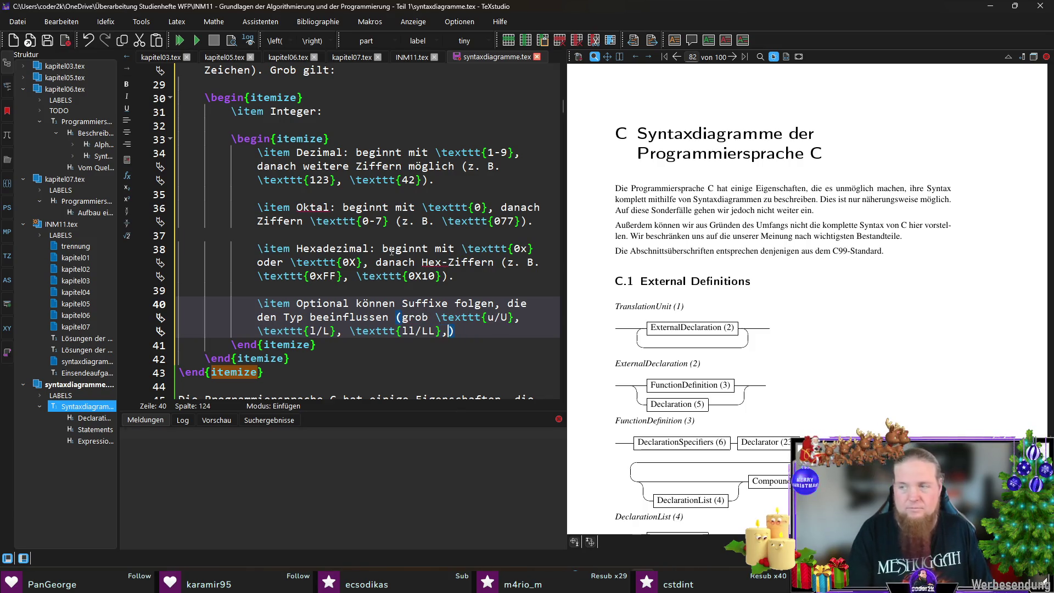
text(Kombinationen)
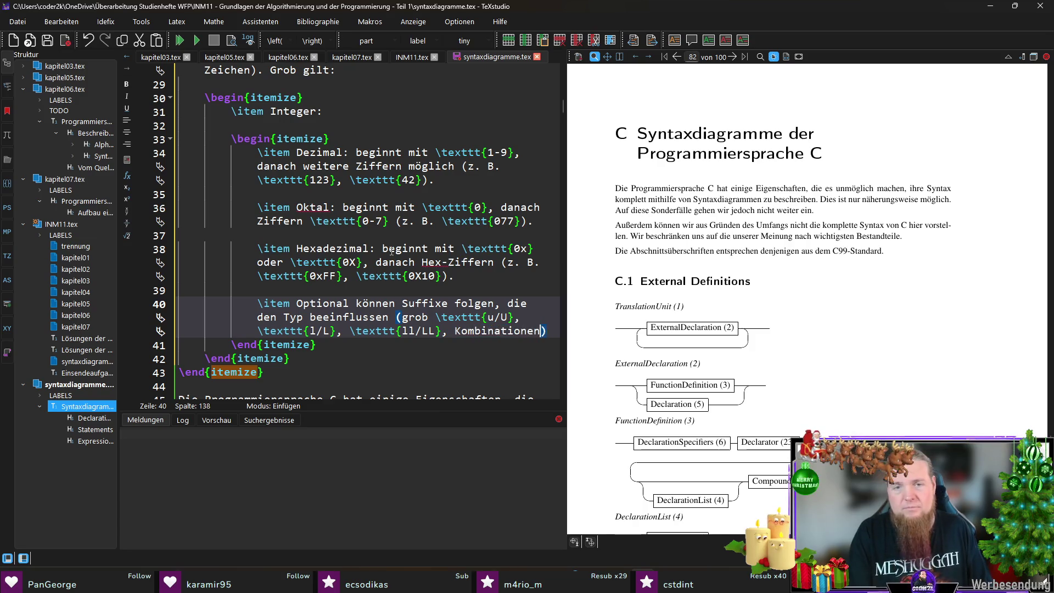
text( wie 	exttt{U)
text(L)
text(}, 	exttt{)
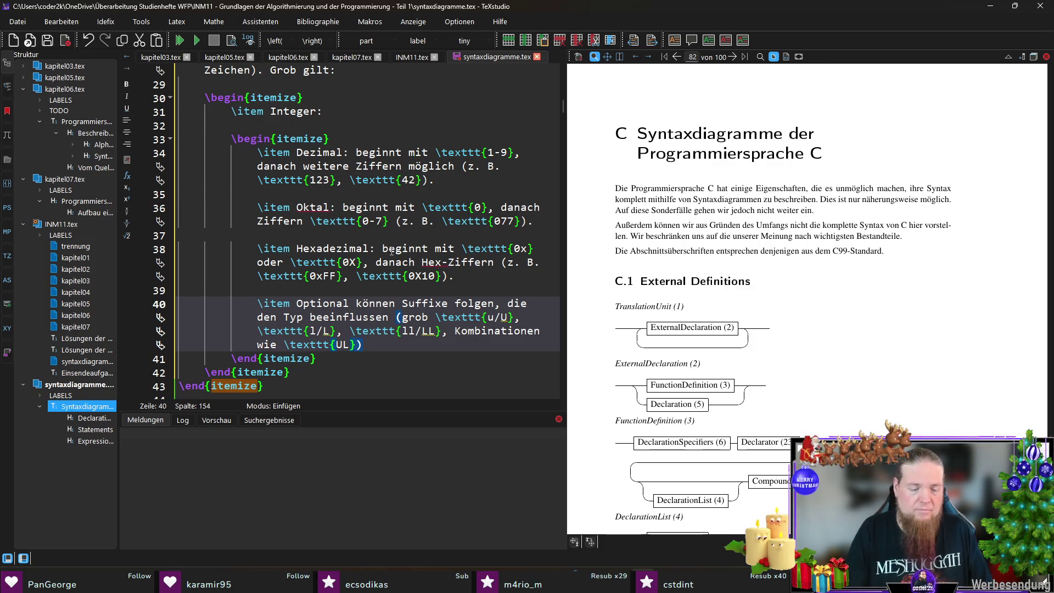
text(ULL)
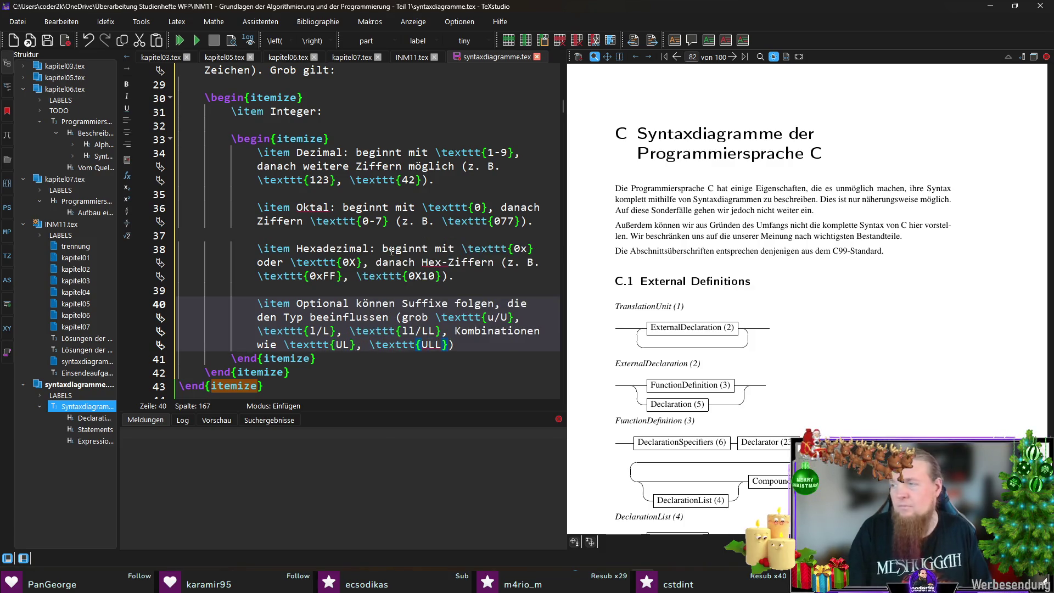
text(}).)
key(ctrl+s)
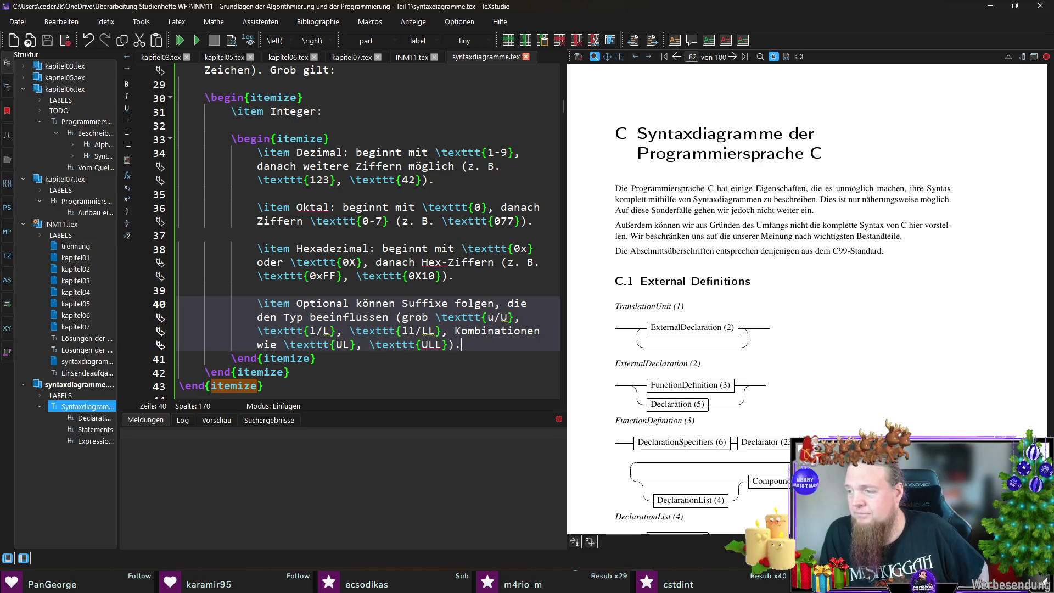
click(345, 362)
Add a 'Float:' item with a nested itemize whose Dezimal-Float entry gives examples 3.14 and 1e3.
key(Return)
key(Return)
text(\item )
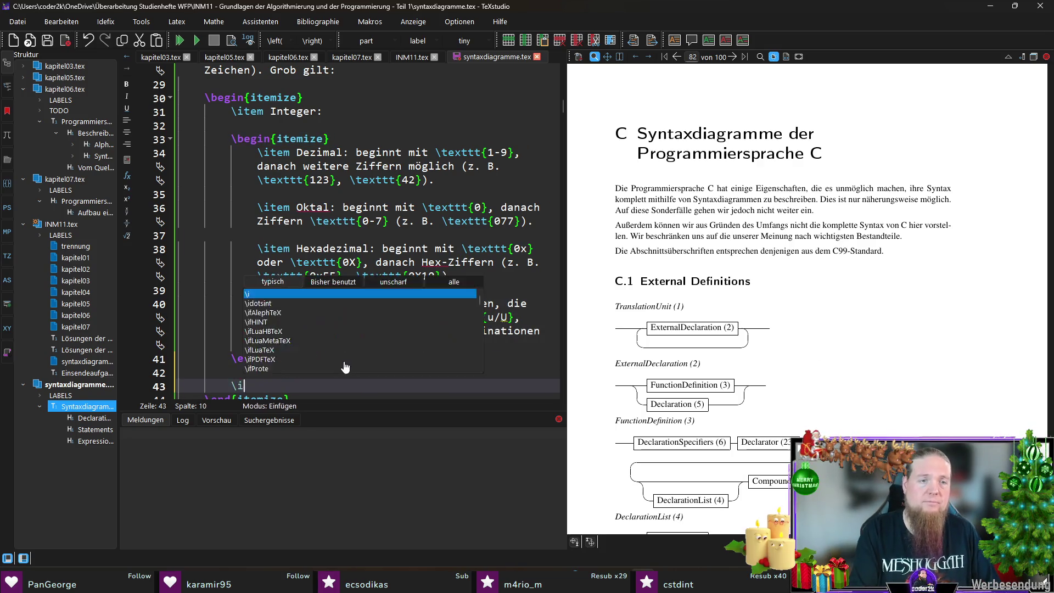
text(Float:)
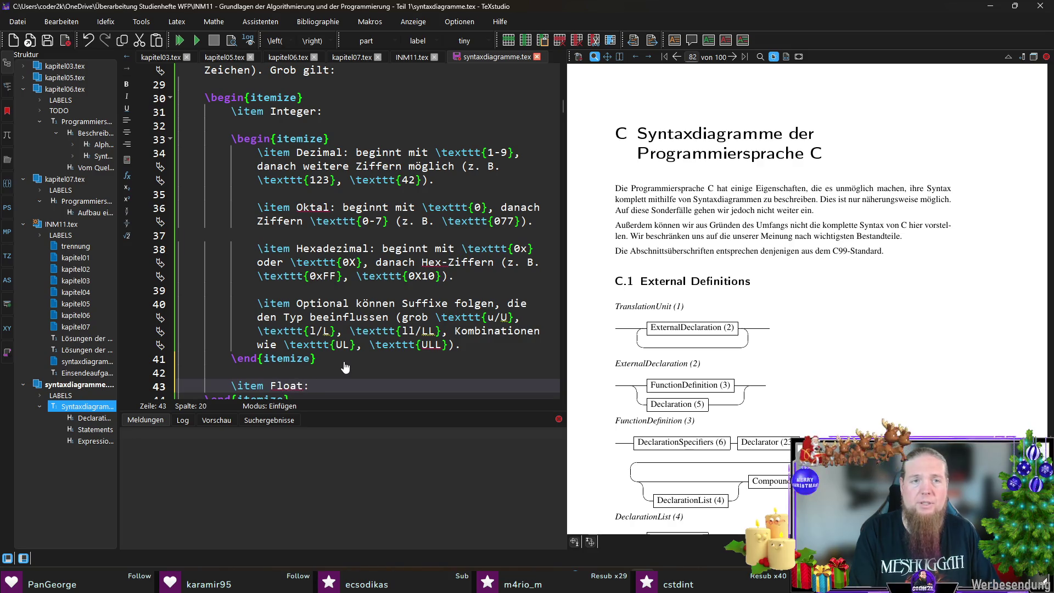
key(Return)
key(Return)
text(egin{ite)
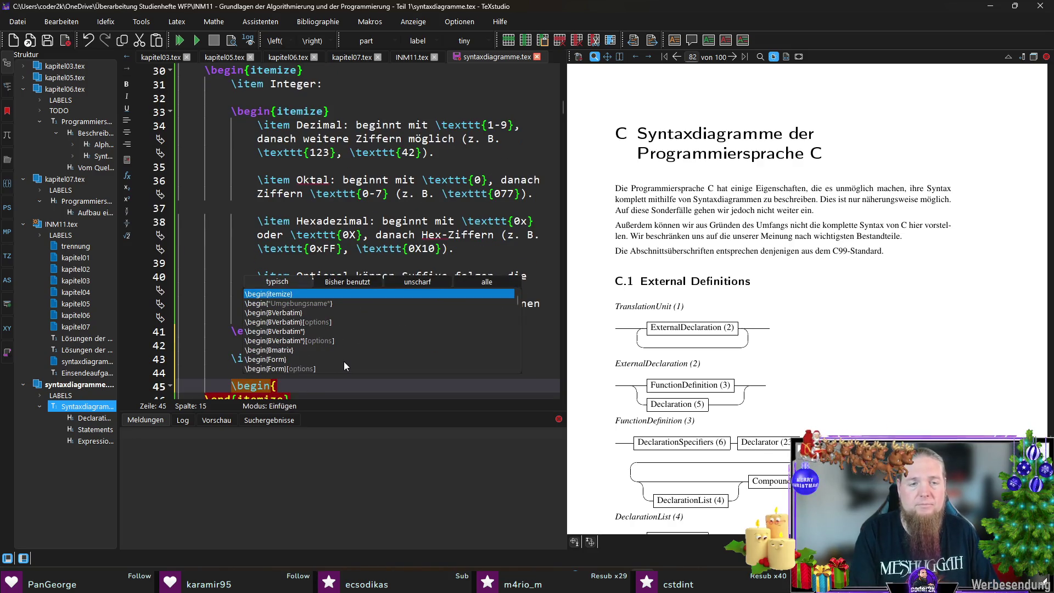
key(Return)
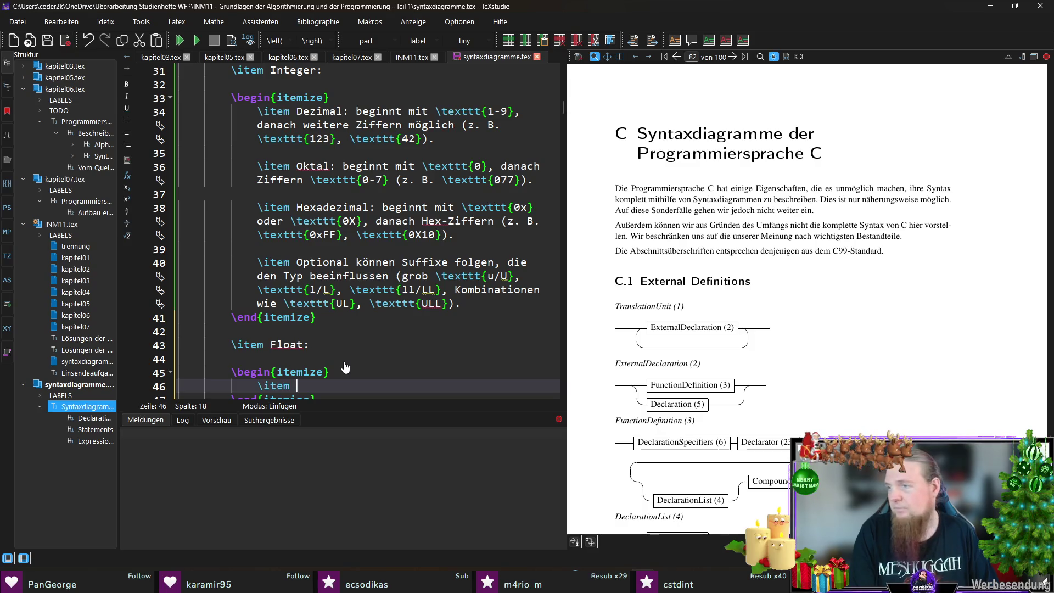
text(Dez)
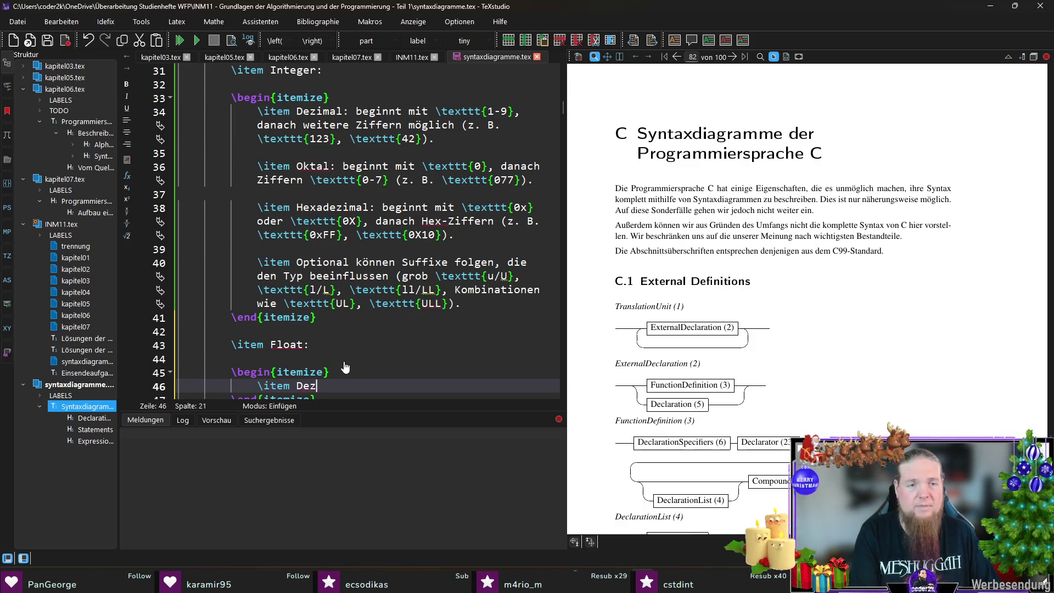
text(imal-Float:)
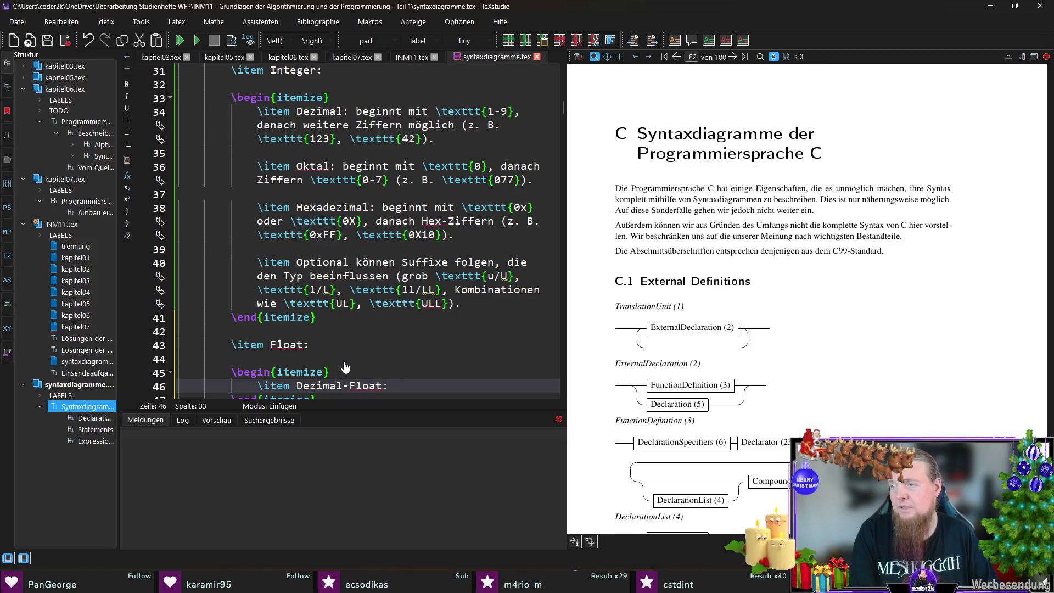
text( Ziffern mi)
text(t \texttt{.)
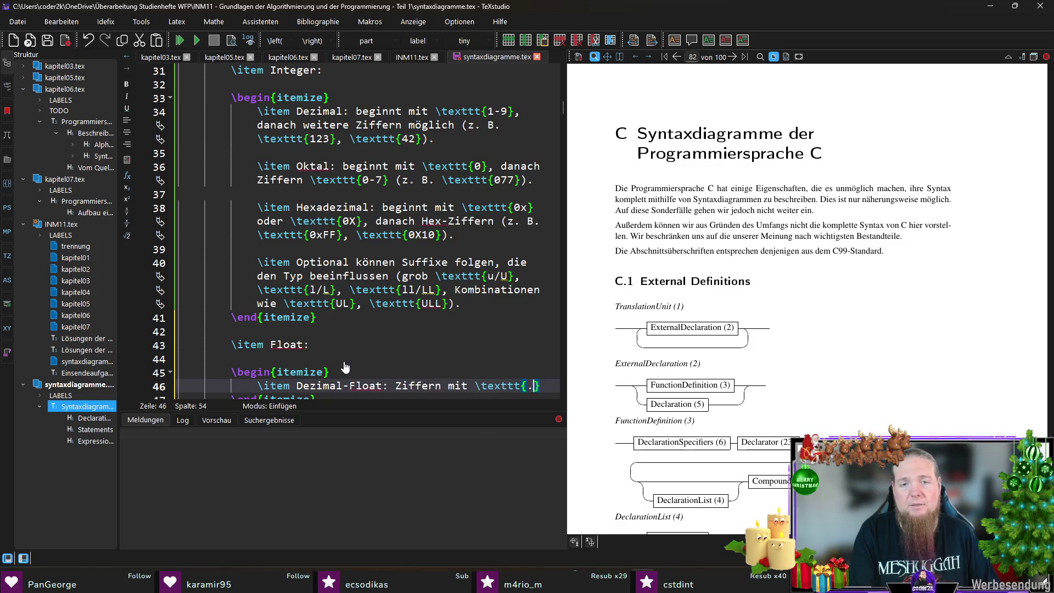
text( und/oder)
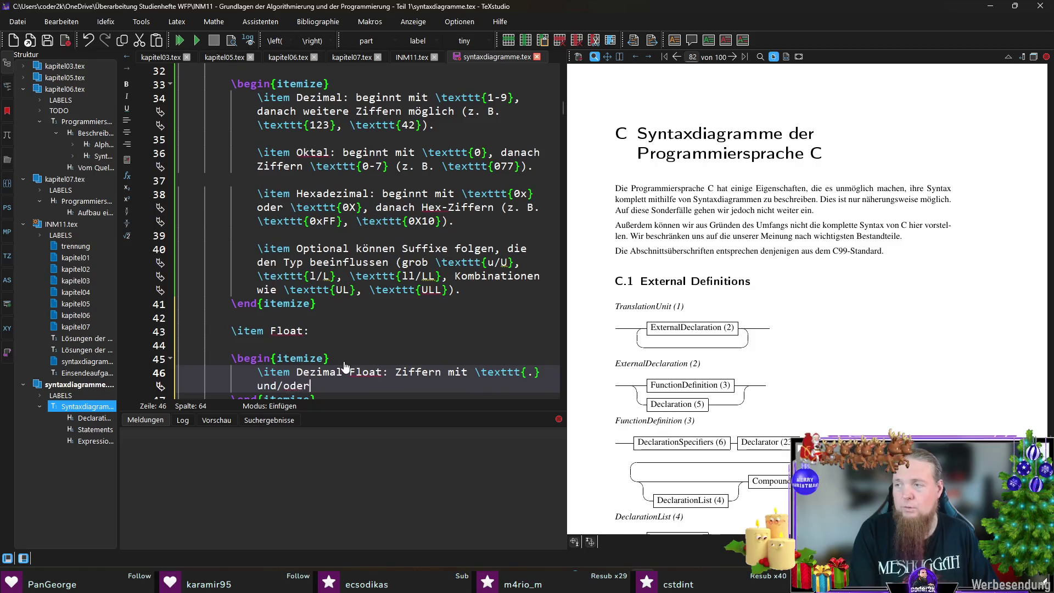
text( Exponenteil \)
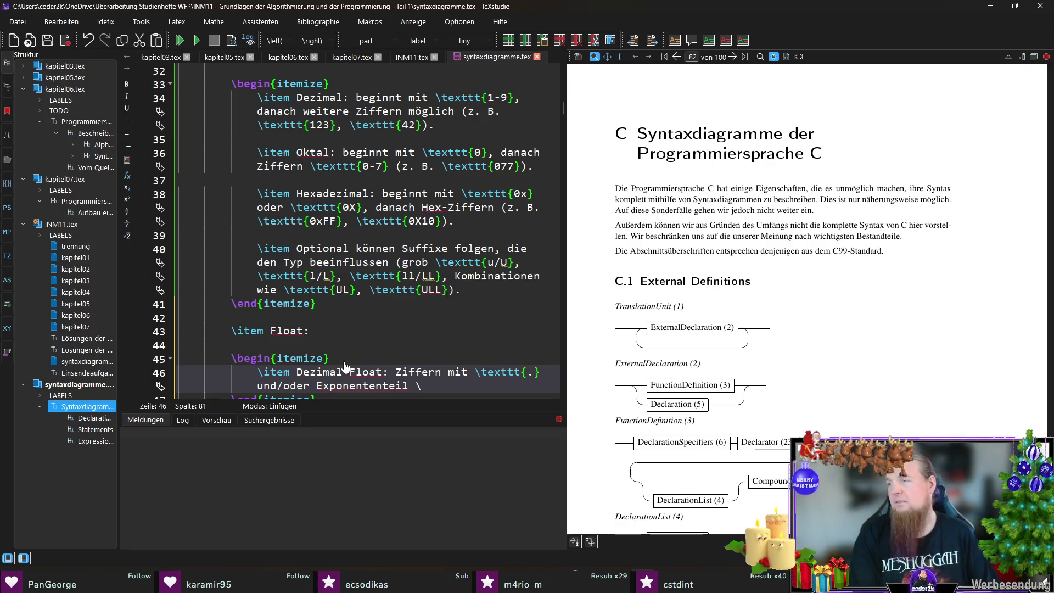
text(texttt{e}/)
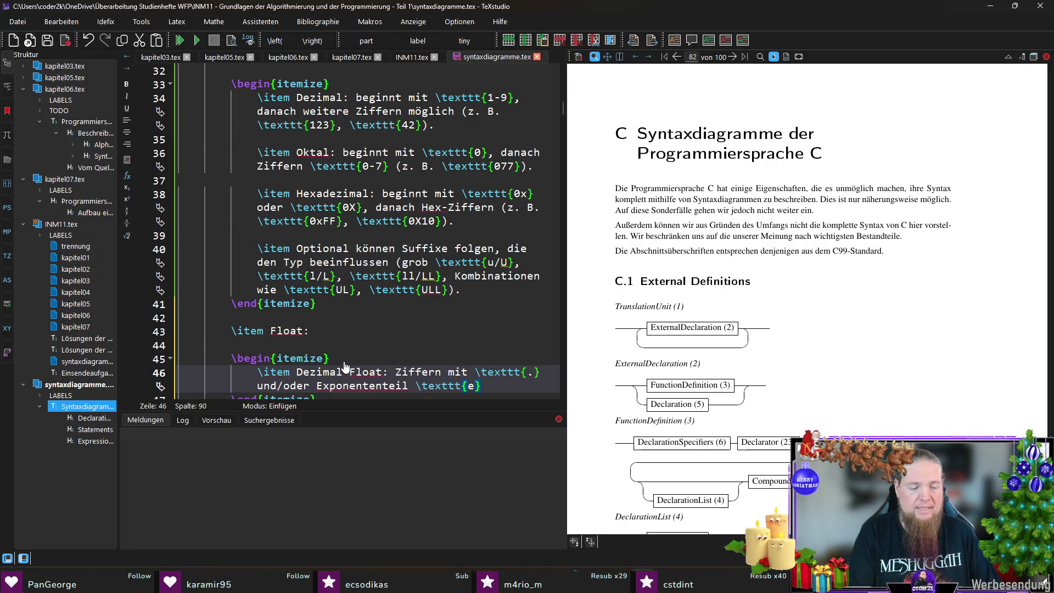
text(	exttt{E})
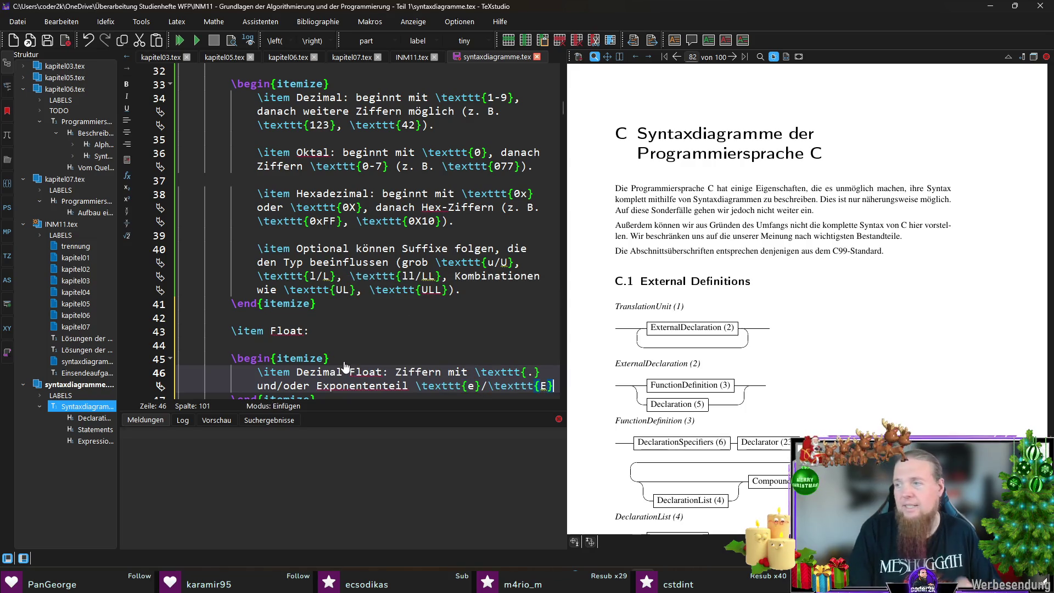
text(, z.)
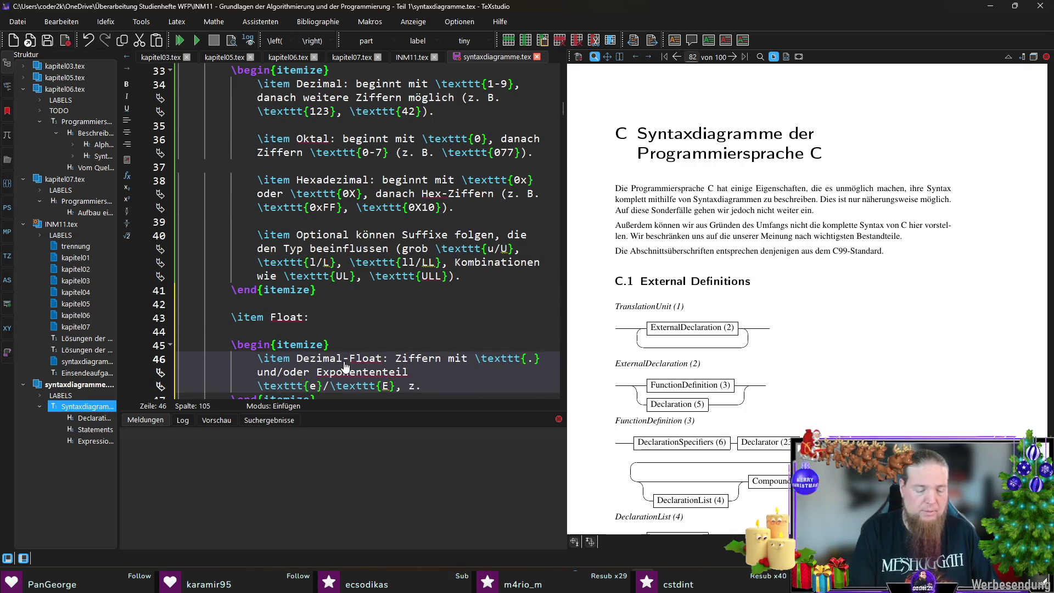
text( B. )
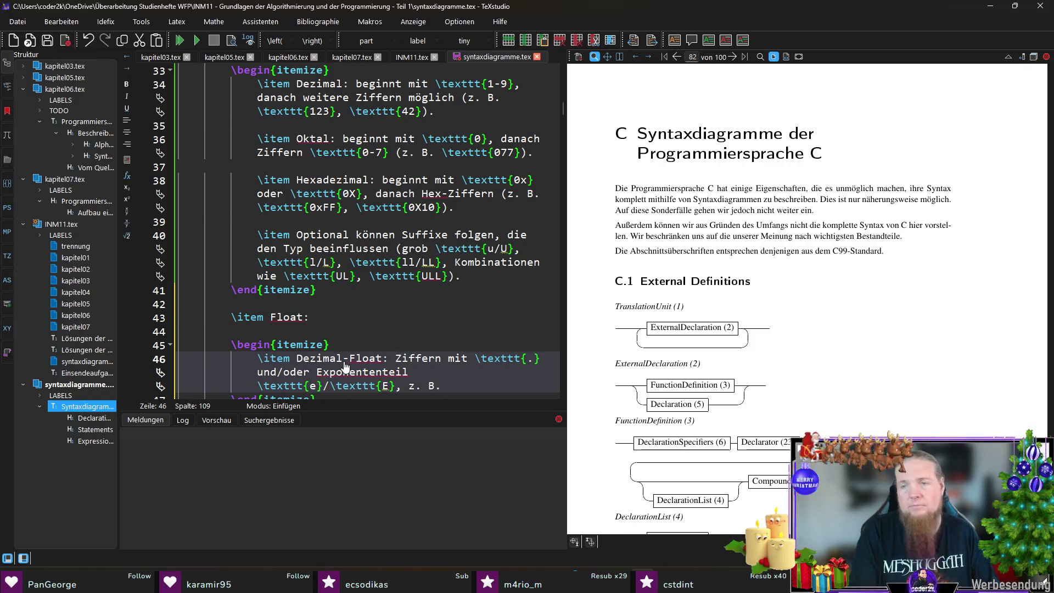
text(	exttt{3.14)
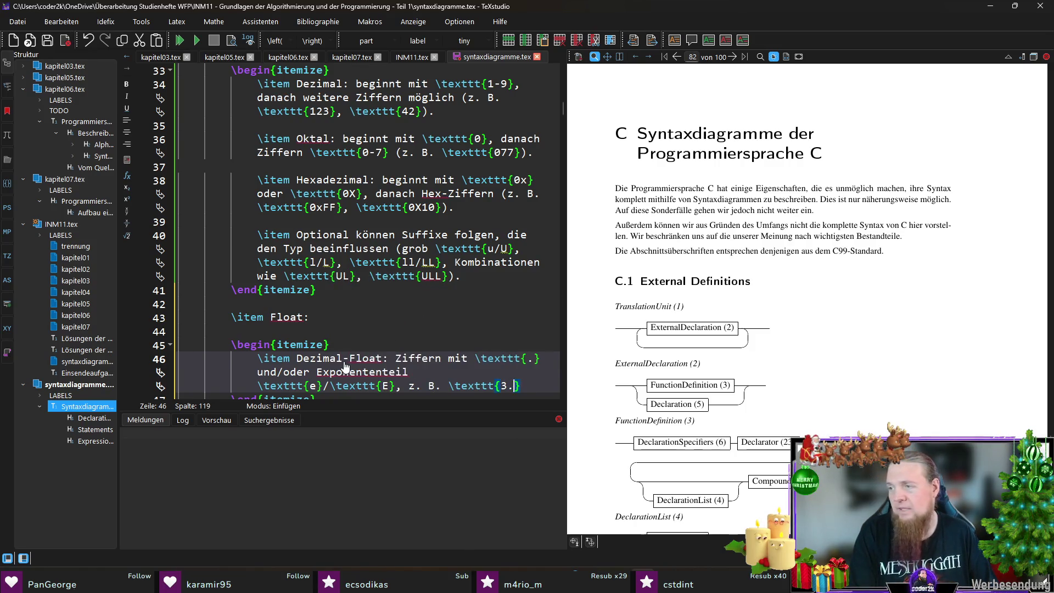
text(}, 	exttt{)
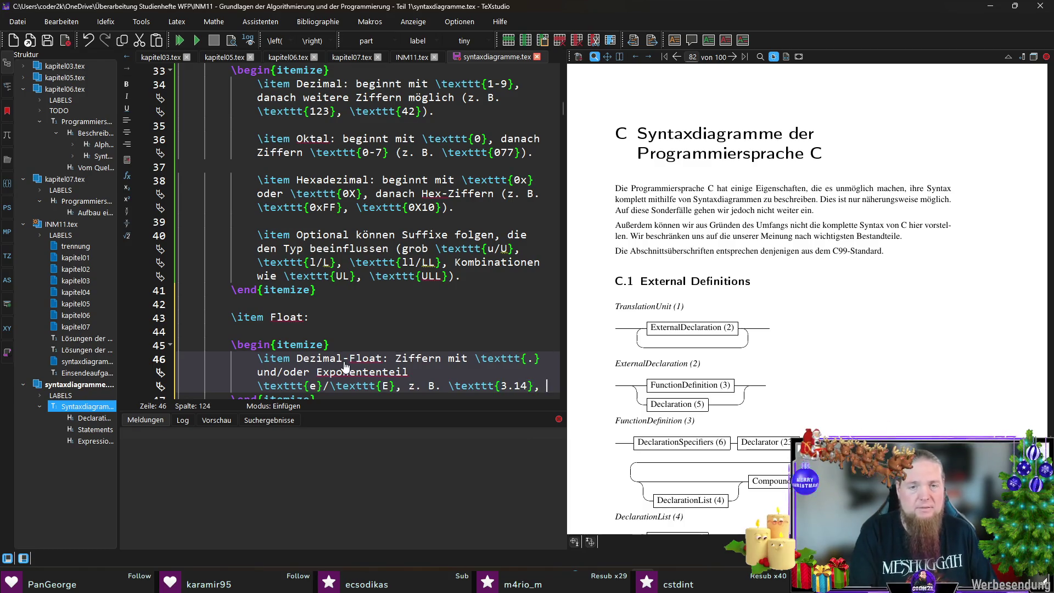
text(1e)
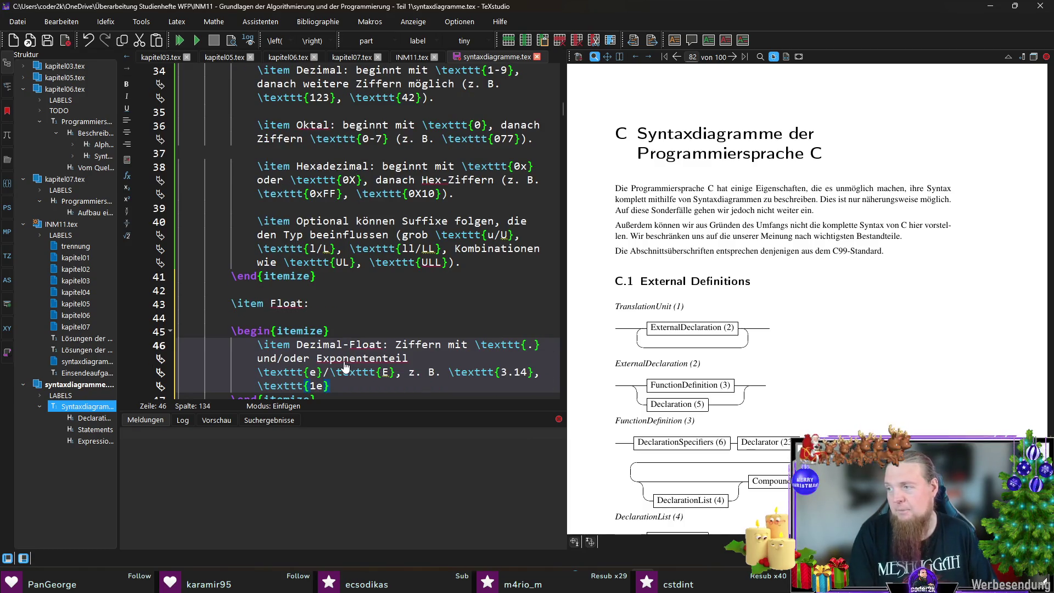
text(3})
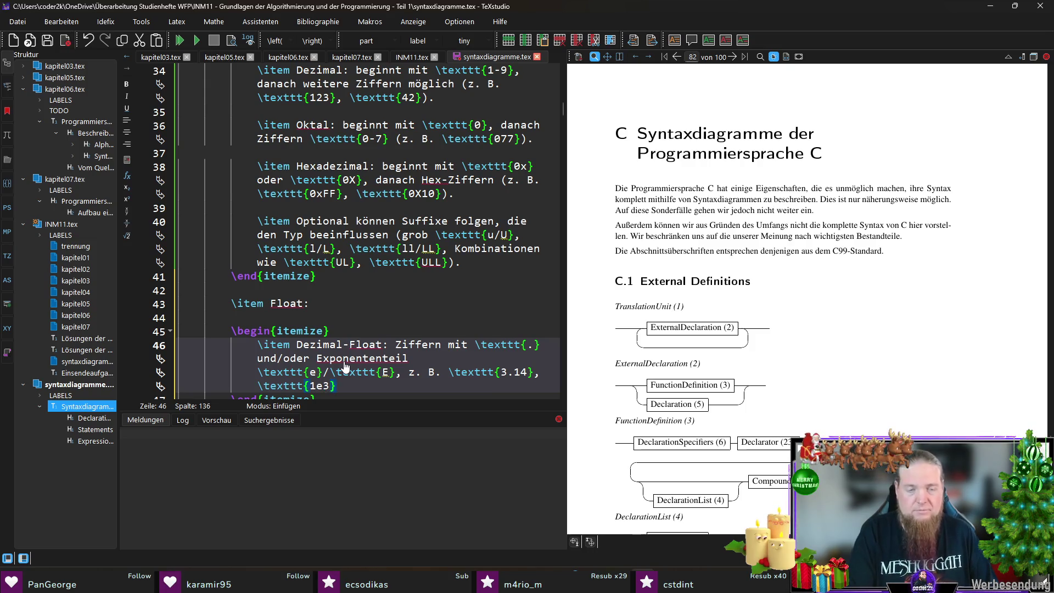
text(, \texttt{)
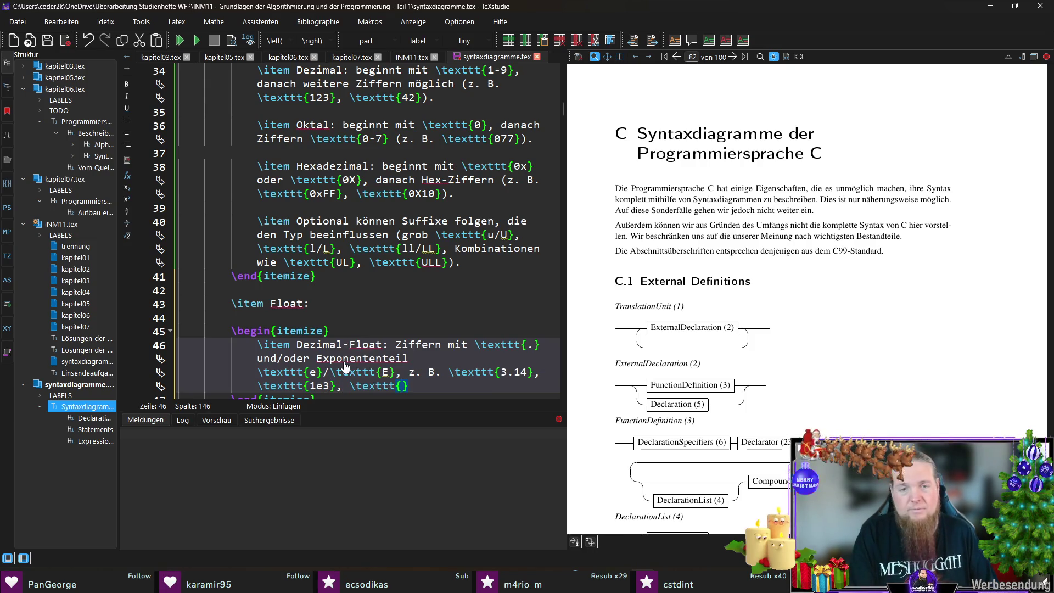
text(2.)
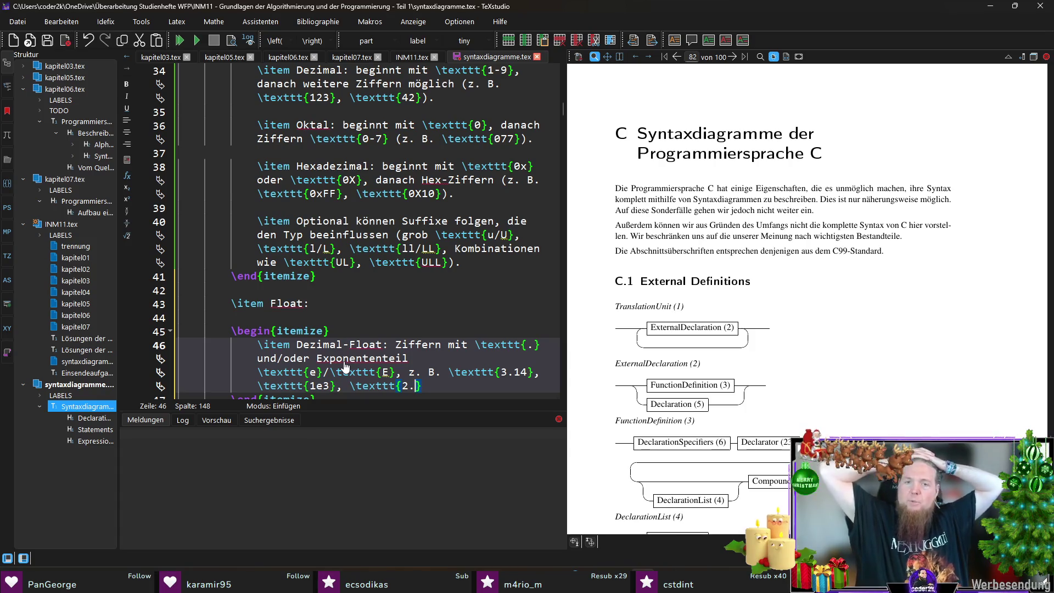
Delete the unfinished extra example so the Dezimal-Float entry ends after \texttt{1e3}.
key(BackSpace)
key(BackSpace)
key(BackSpace)
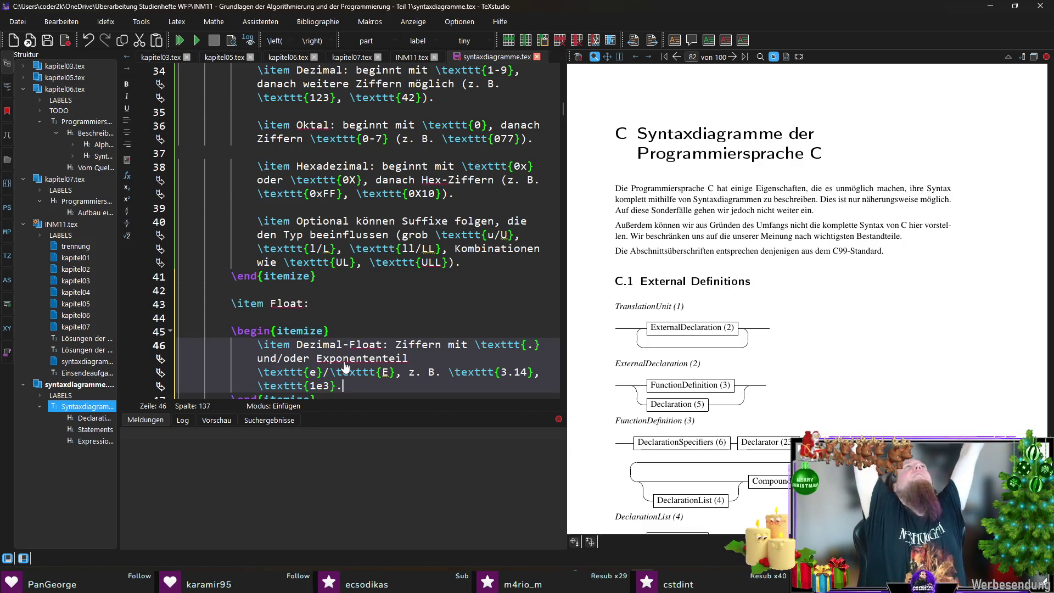
scroll(332, 241, down, 4)
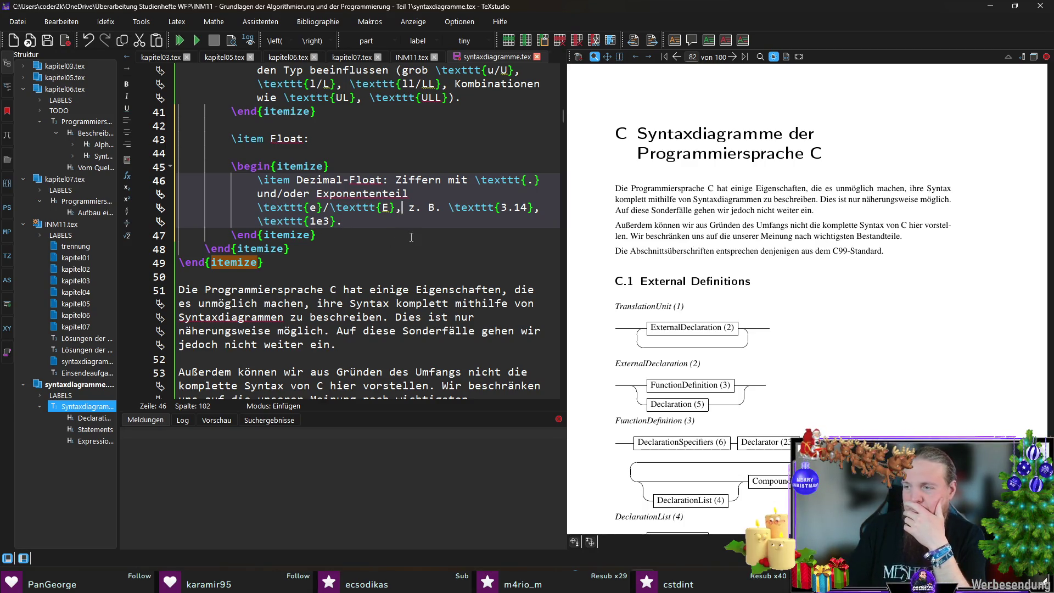
key(End)
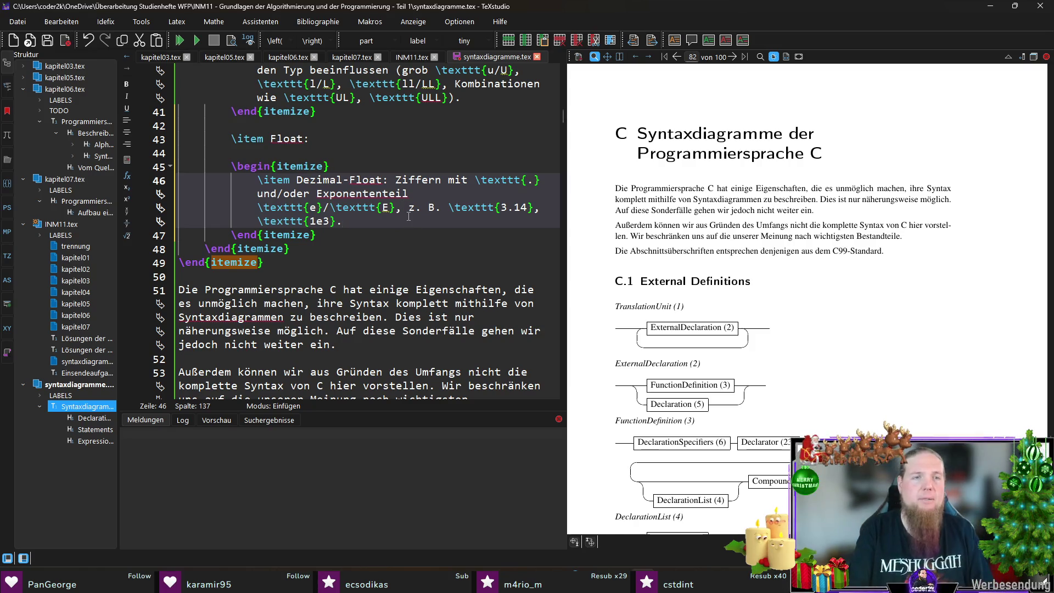
Start the item 'Optionales Suffix \texttt{f/F} oder \texttt{l/L} (für float…' with monospaced suffixes.
key(Return)
key(Return)
text(\item Optionales Suffix \)
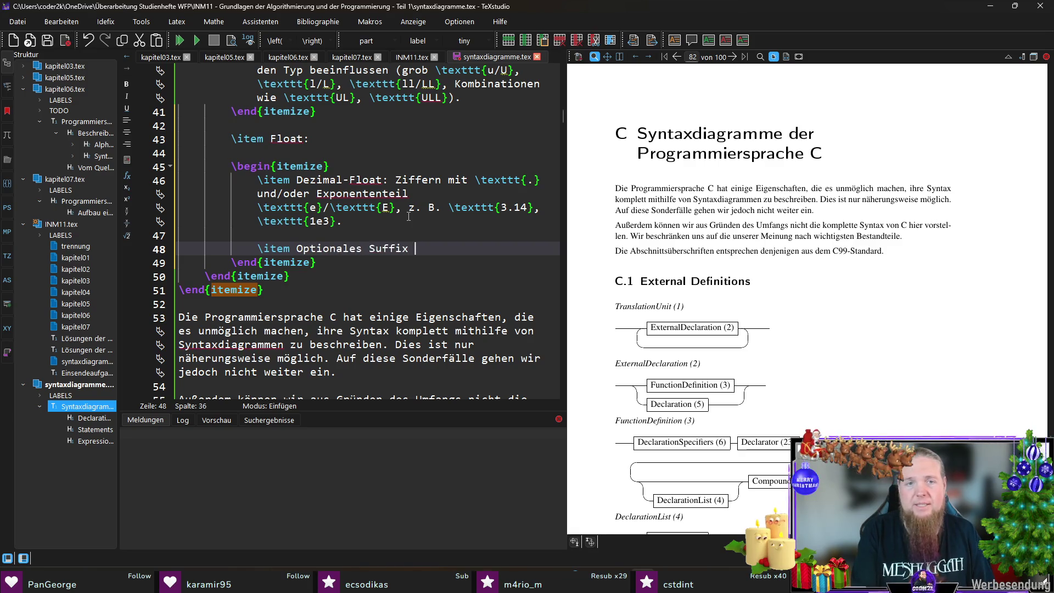
text(texttt)
key(Return)
text(f/F)
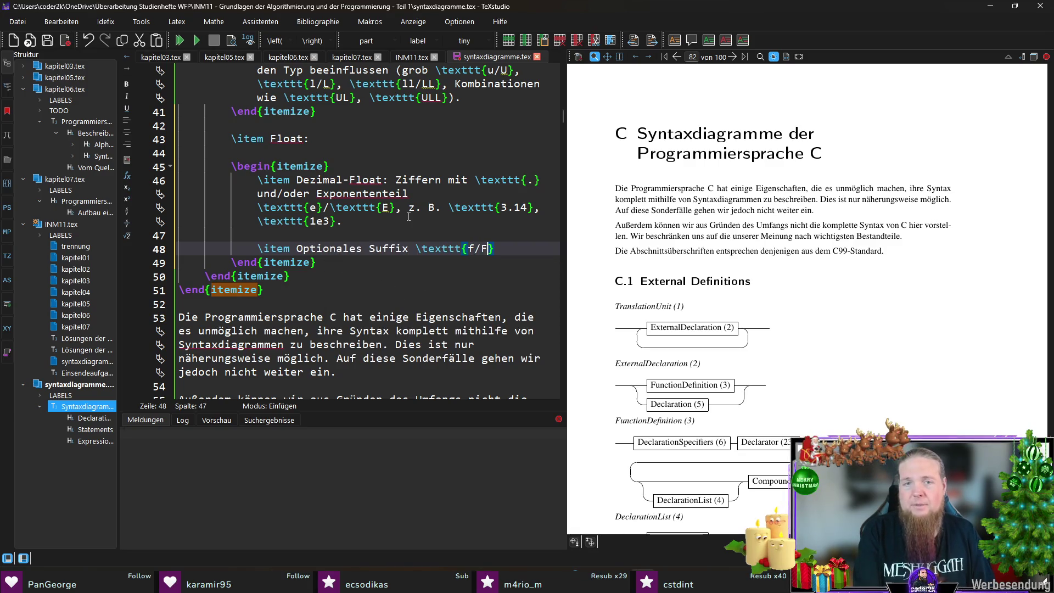
text(oder 	exttt)
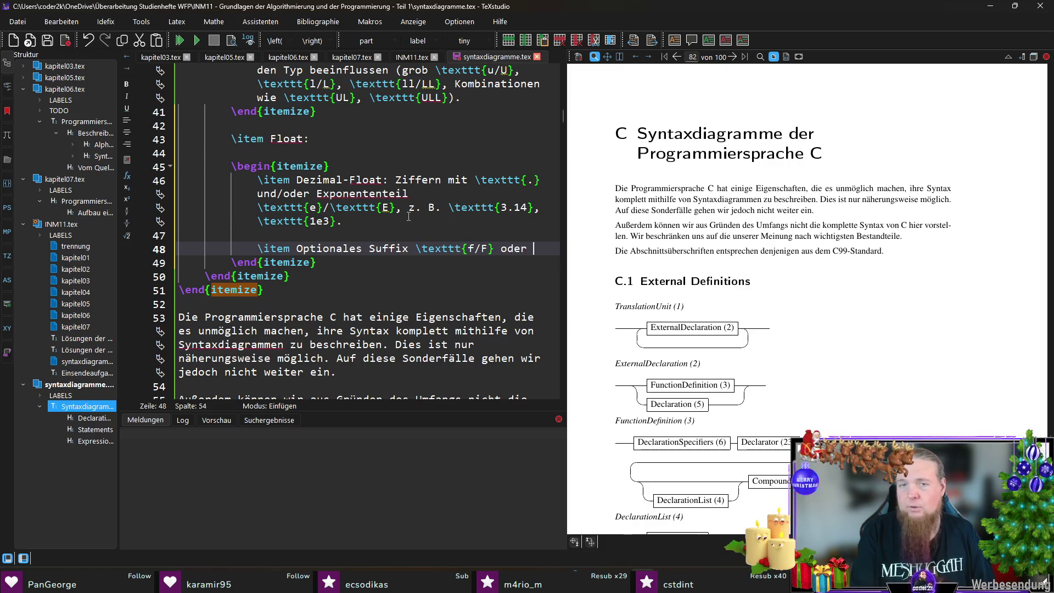
key(Return)
text(l/L})
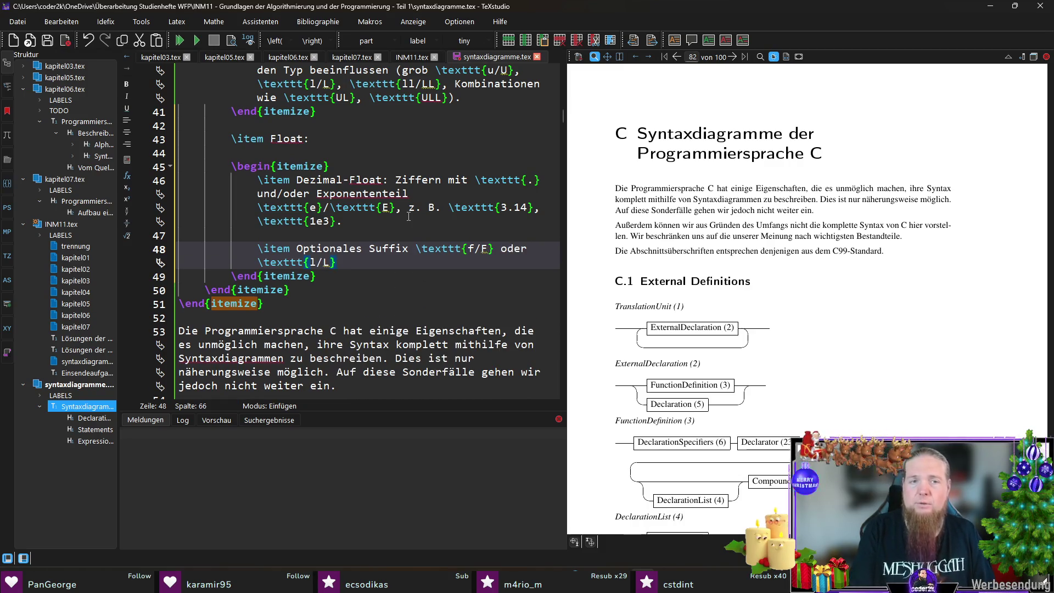
text( (für l)
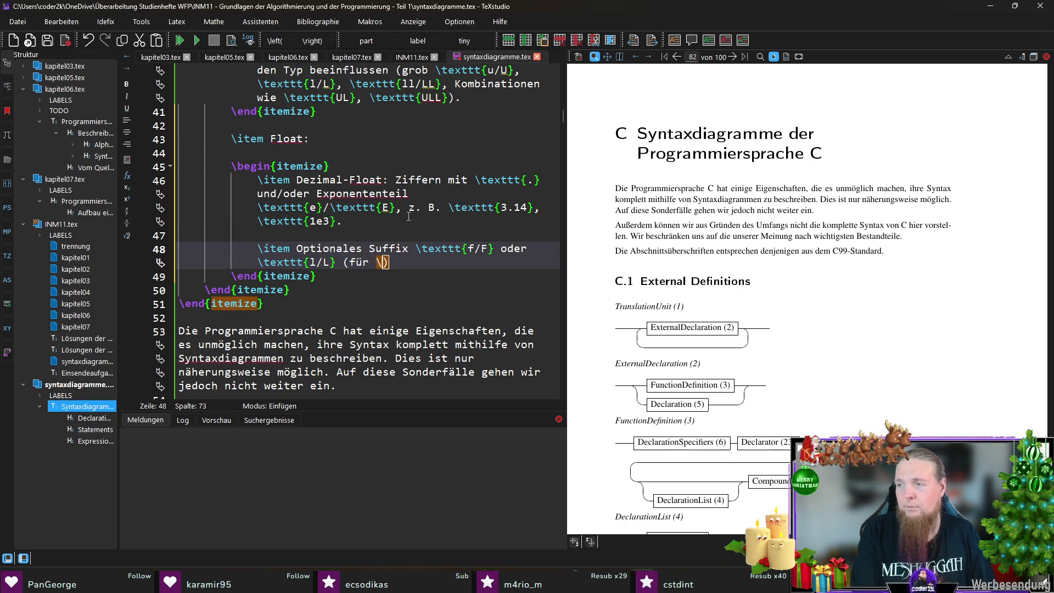
key(BackSpace)
key(BackSpace)
text(tex)
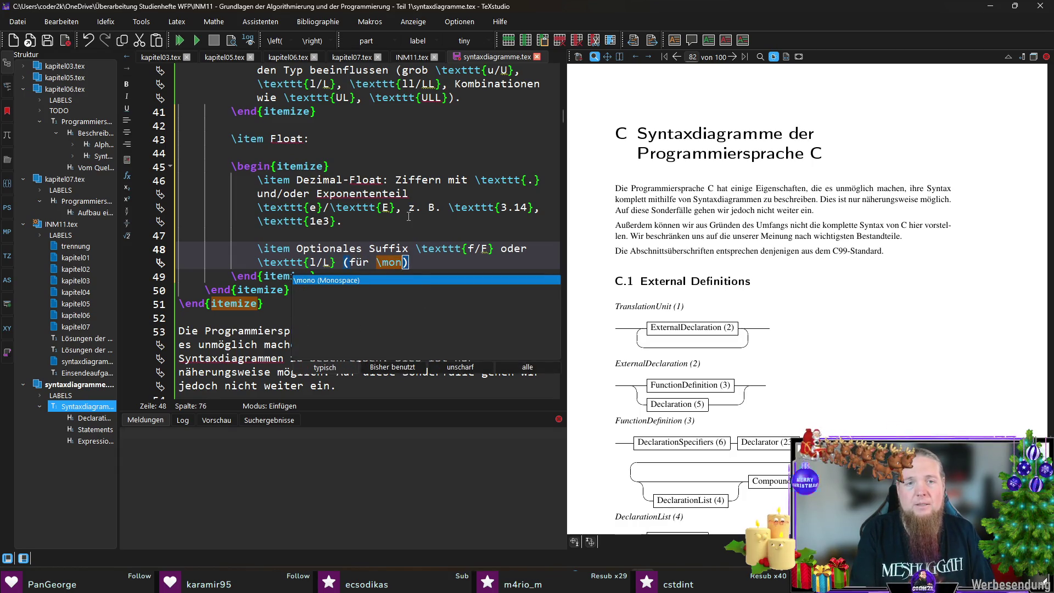
key(Return)
text(float})
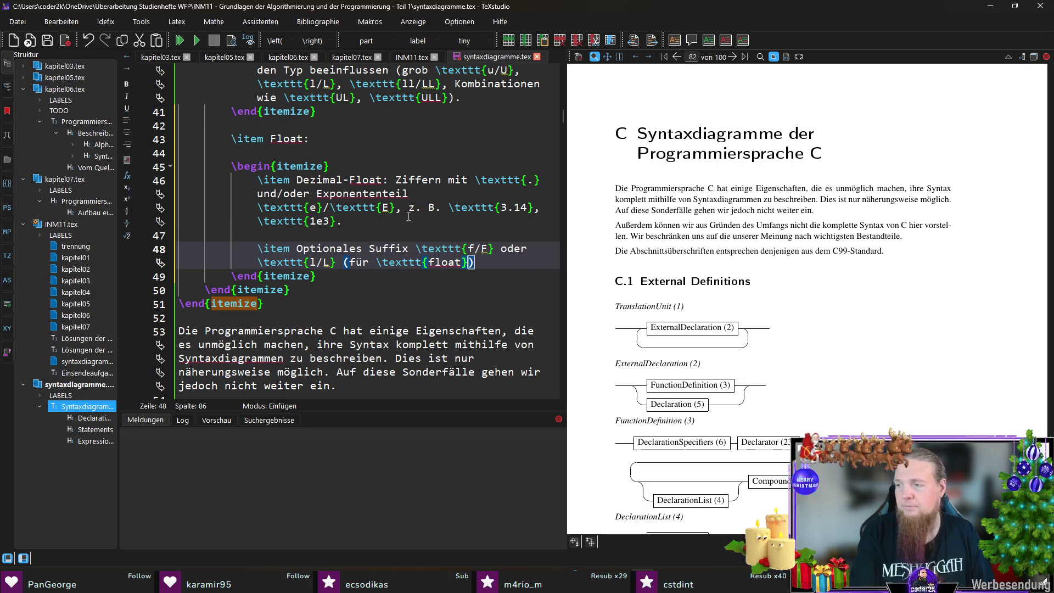
Write float and long double as \mintinline{cpp} code in the suffix item, then save.
key(BackSpace)
key(BackSpace)
key(BackSpace)
text(\min)
key(Return)
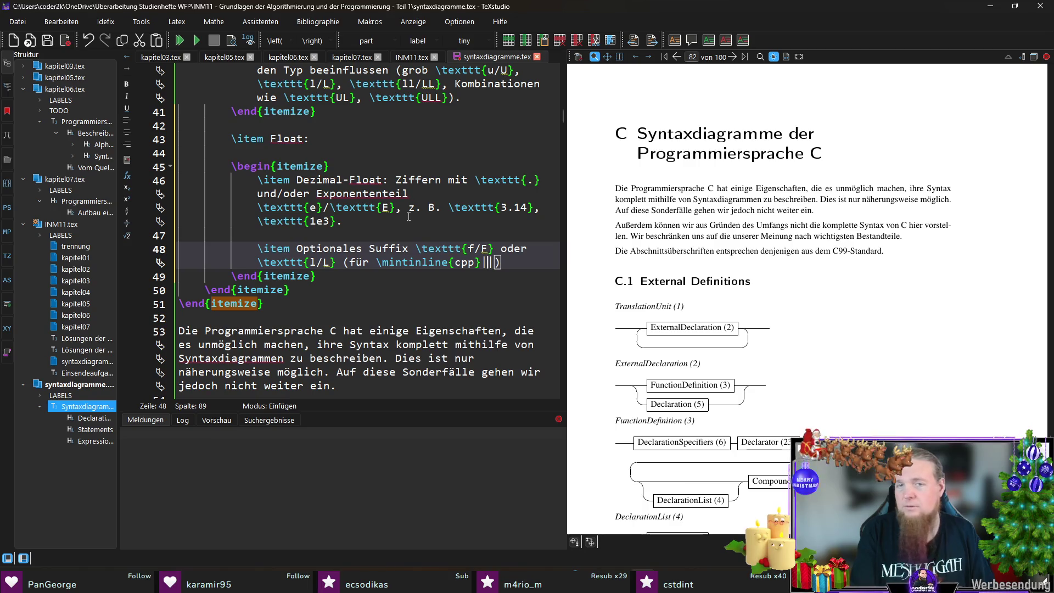
text(float| bzw. )
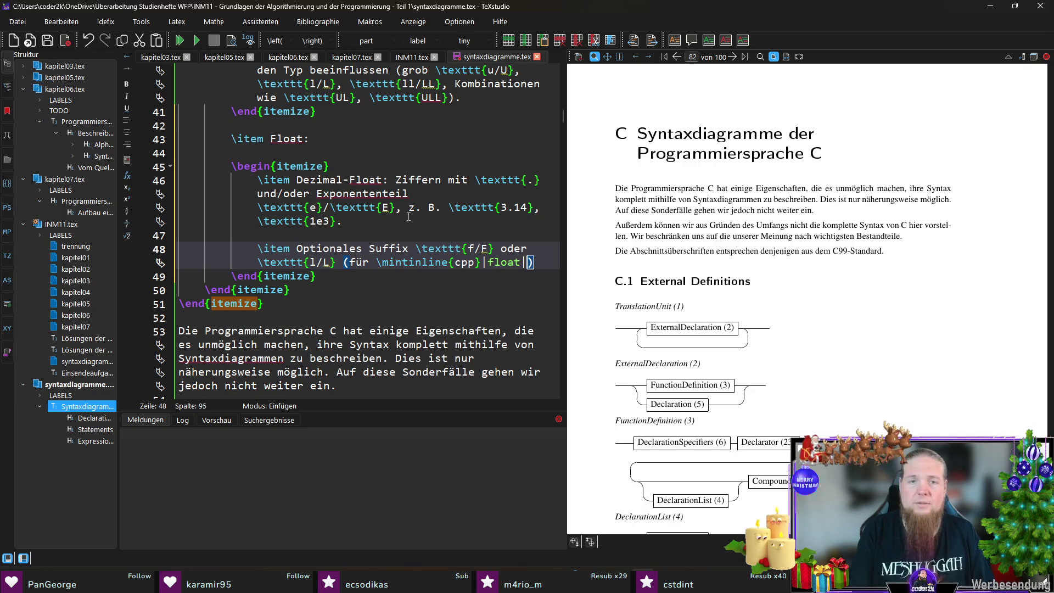
text(\min)
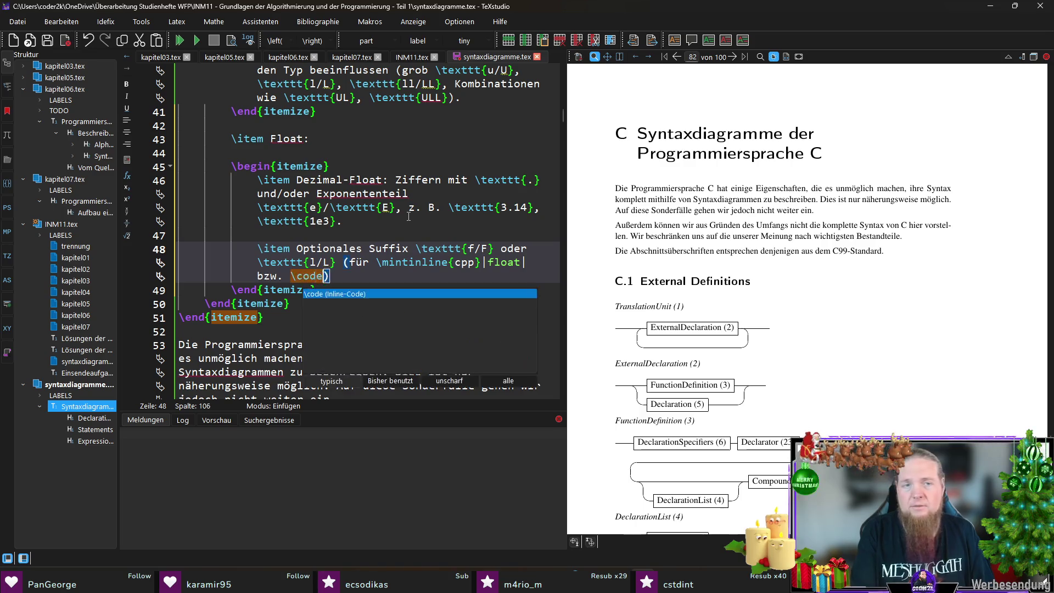
key(Return)
text(long double|)
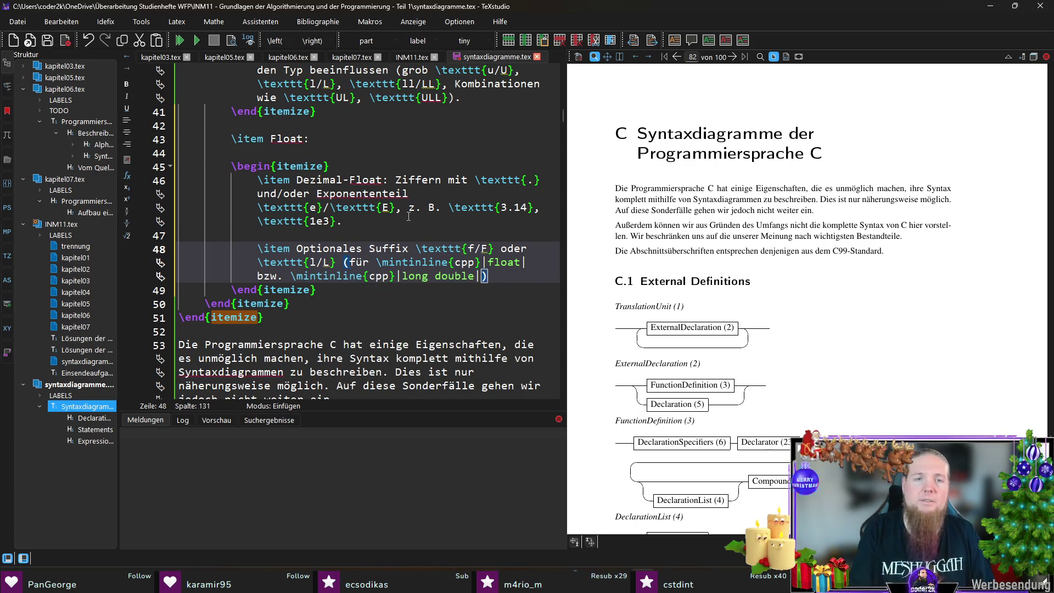
key(ctrl+s)
text(.)
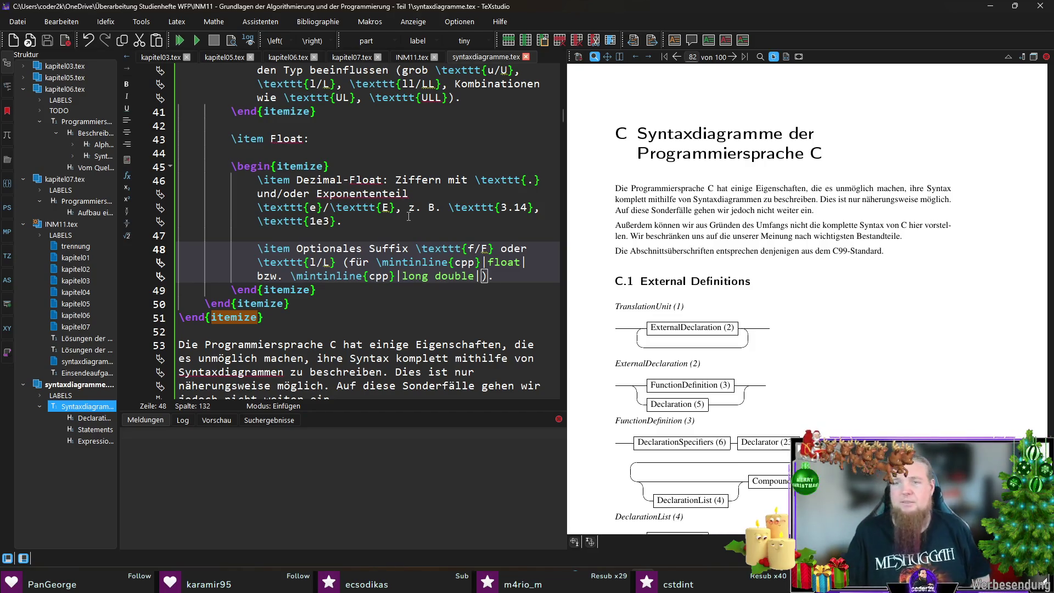
Add a new '\item Character-Constant:' below the Float list.
key(Down)
key(Return)
key(Return)
text(\)
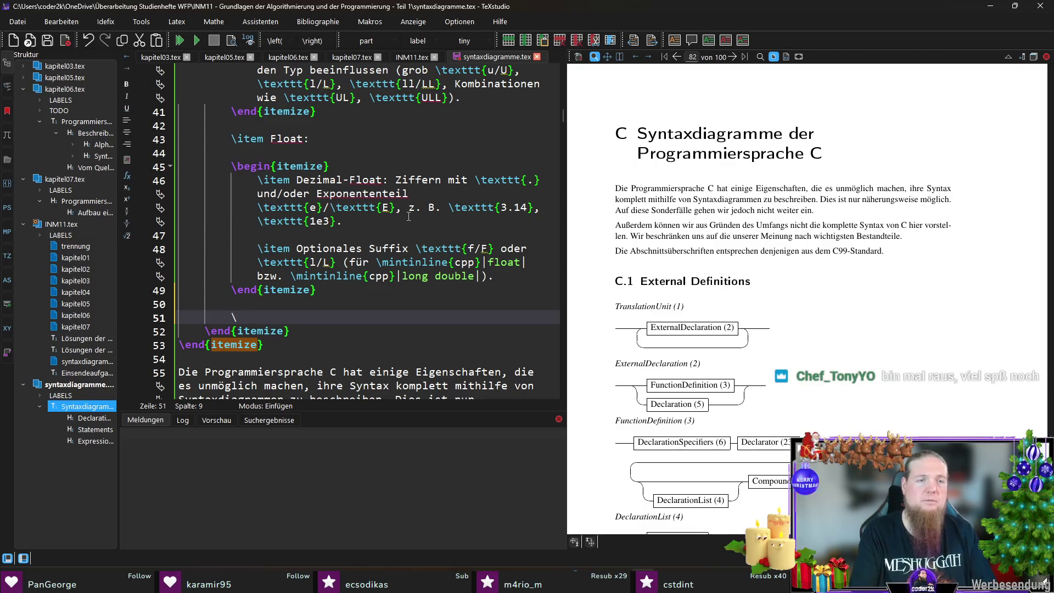
text(item Character-Constant:)
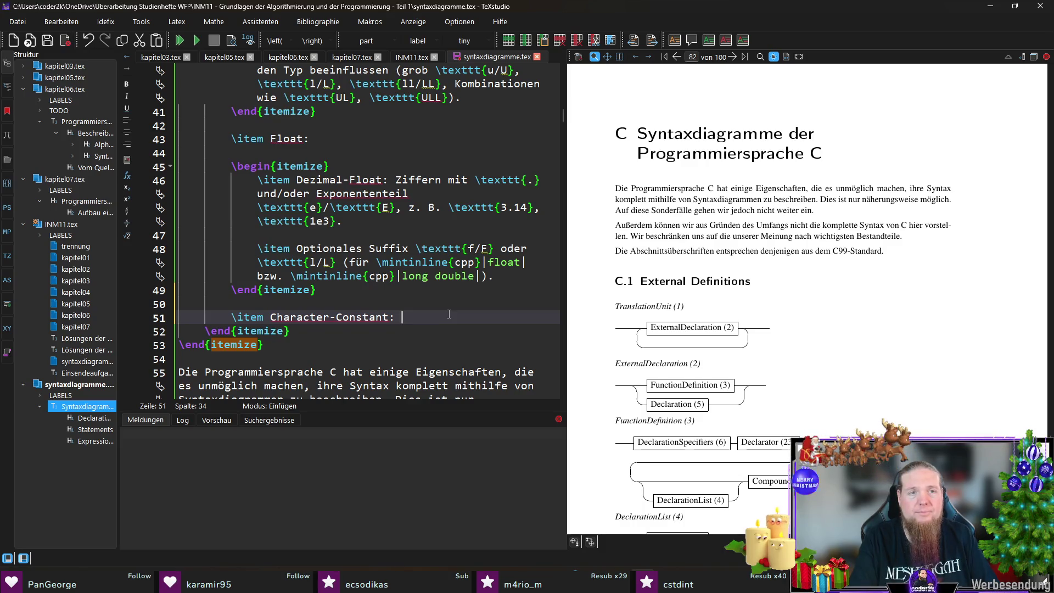
Give Character-Constant a nested list item 'Steht in einfachen Anführungszeichen' with examples 'a' and '\n'.
key(Return)
key(Return)
text(\\begin{begin{)
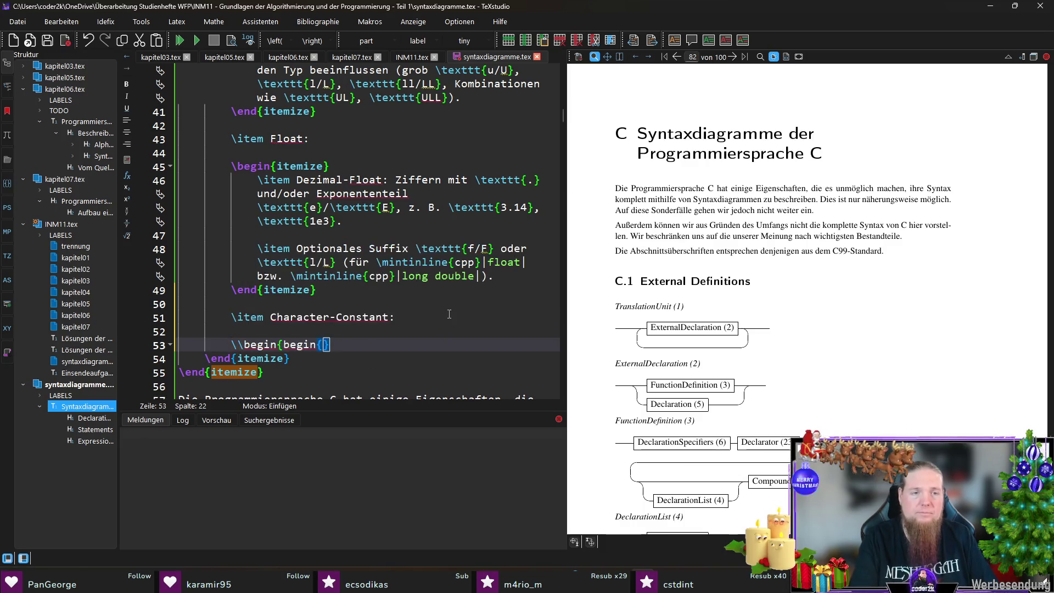
key(BackSpace)
key(BackSpace)
key(BackSpace)
text(\item)
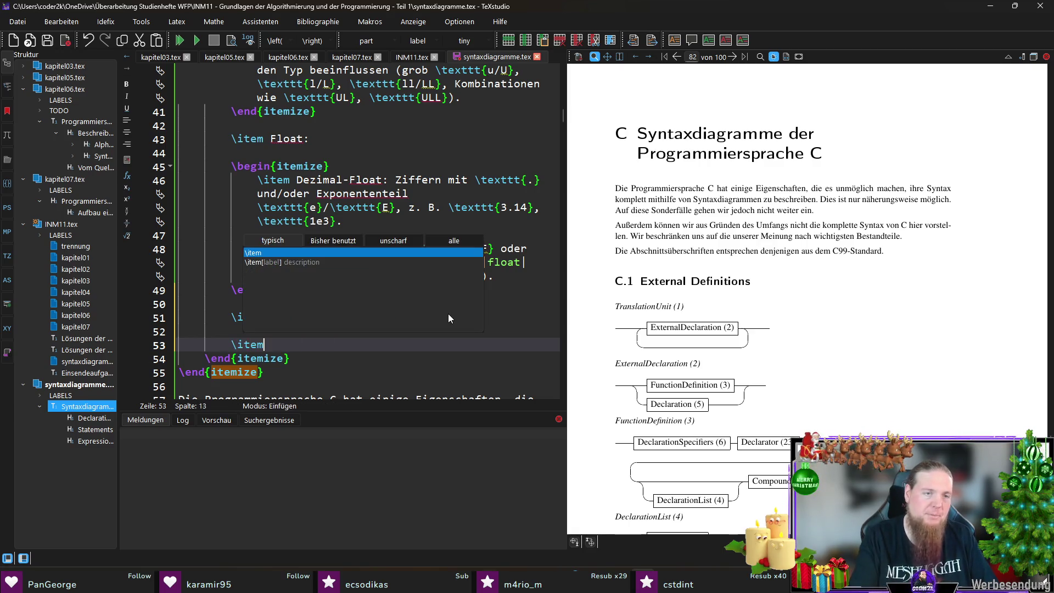
key(BackSpace)
key(BackSpace)
key(BackSpace)
text(begin{ite)
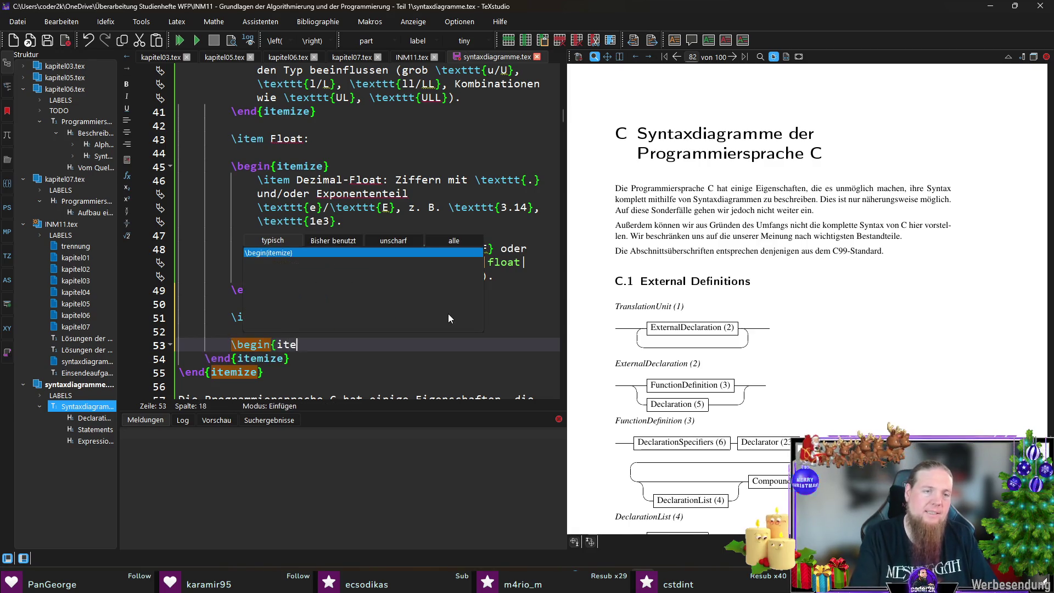
key(Return)
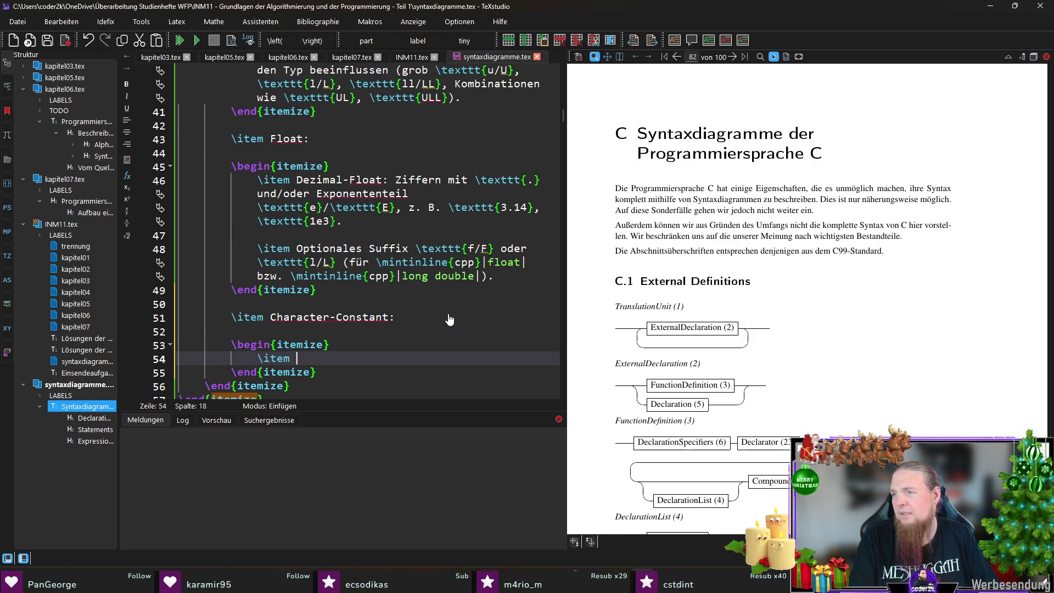
text(Steht in einfa)
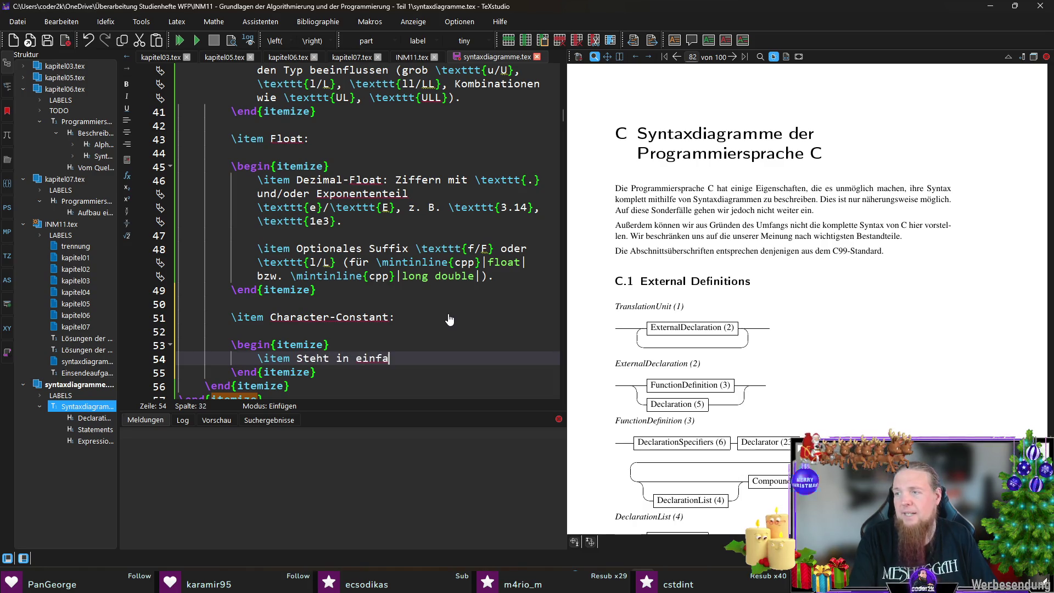
text(chen Anführungszeichen )
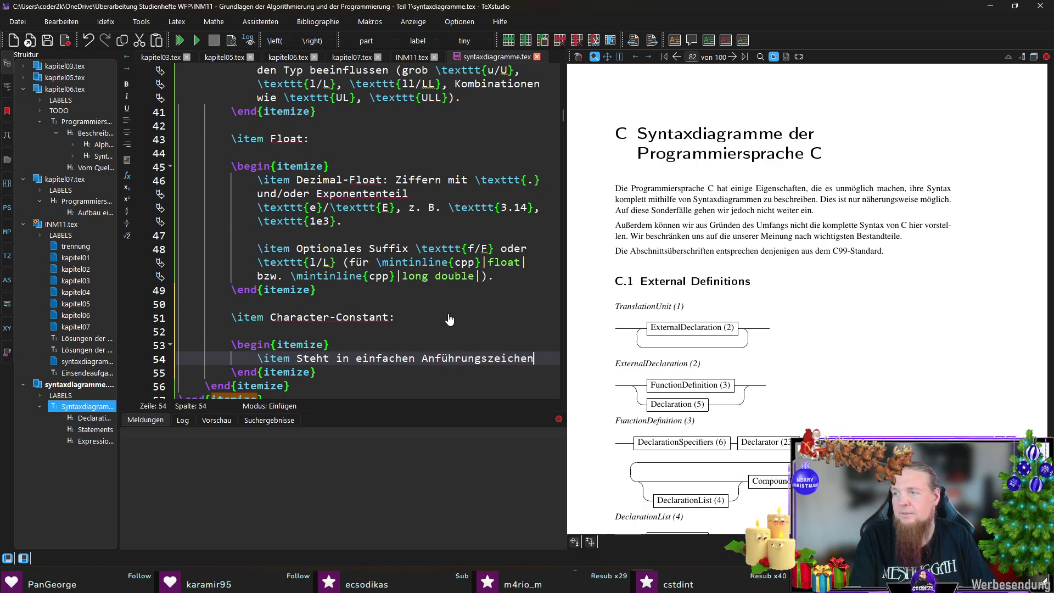
text(: \m)
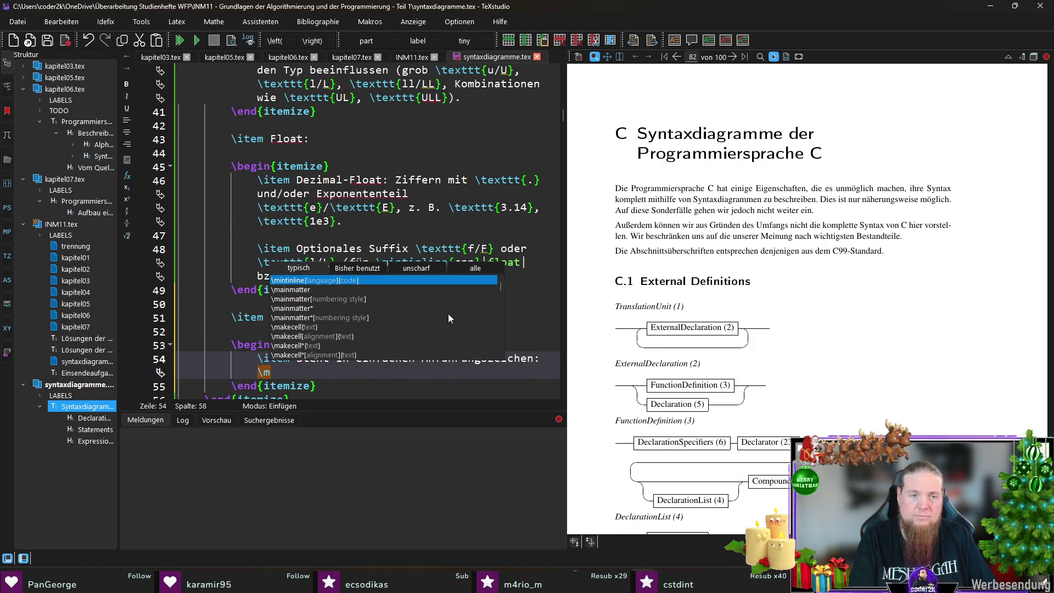
text(intinline{cpp}|)
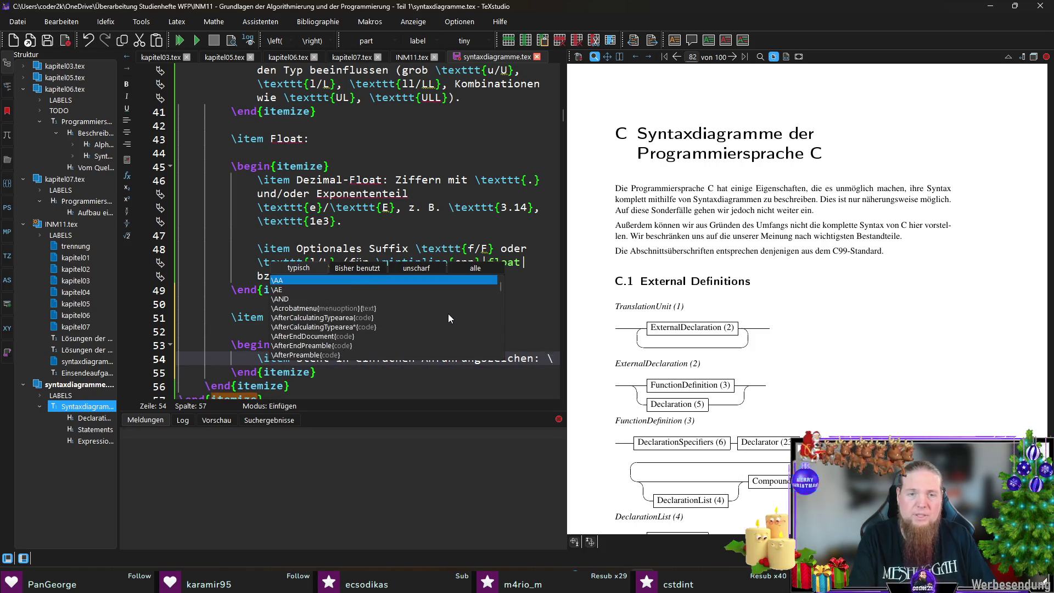
text('a'|)
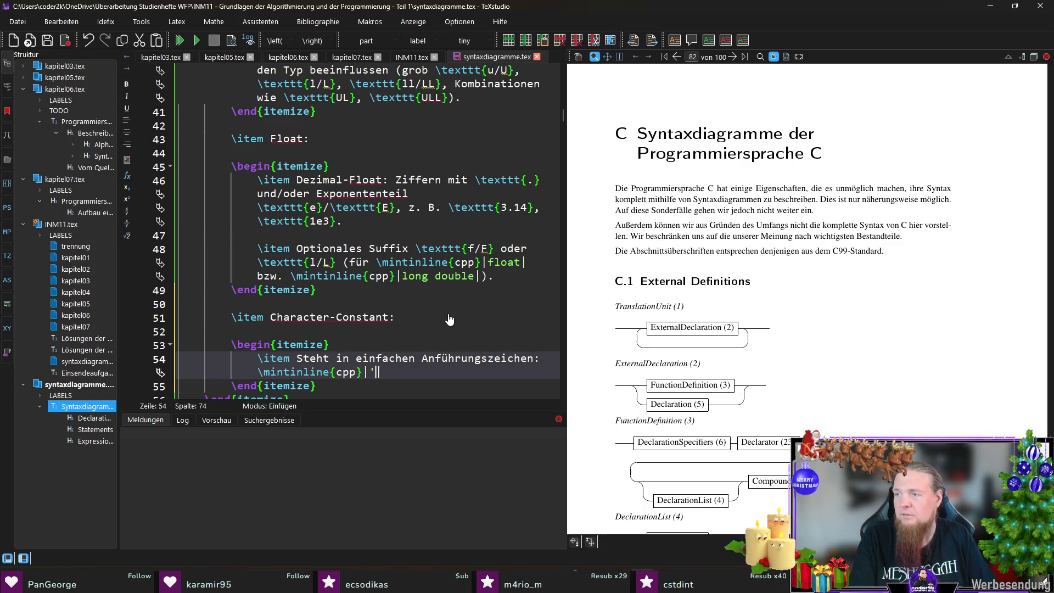
text(, \mintinline{cpp}|'\n)
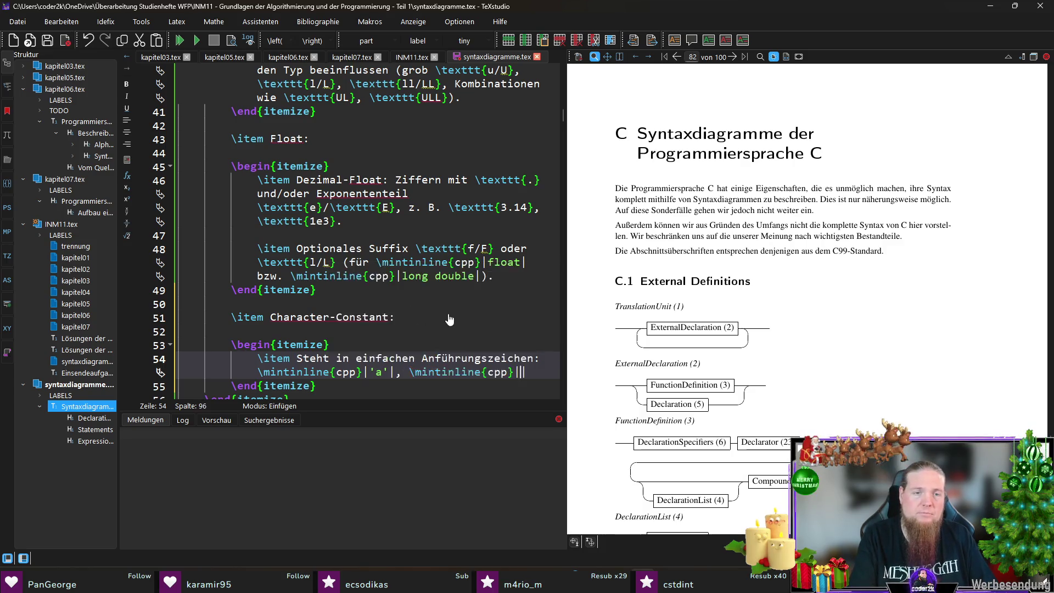
text('|)
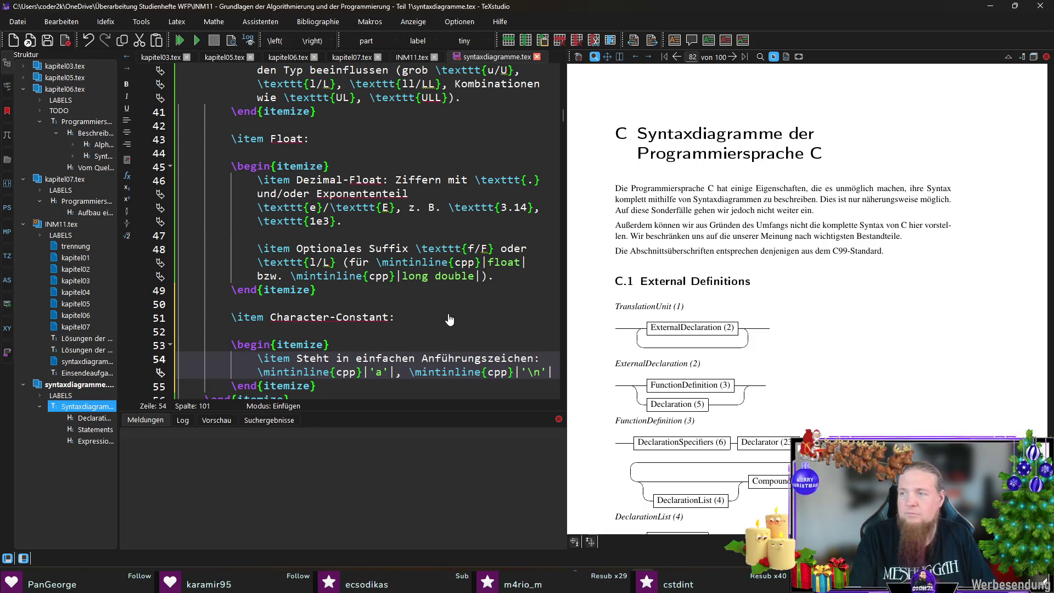
text(, \mintinline{cpp}|'|)
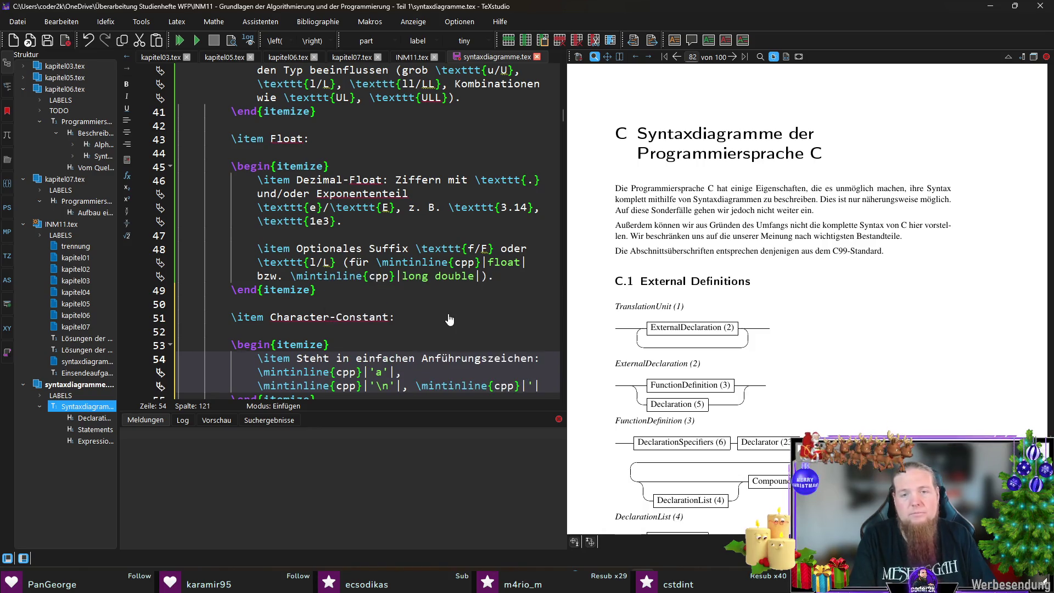
text(\x)
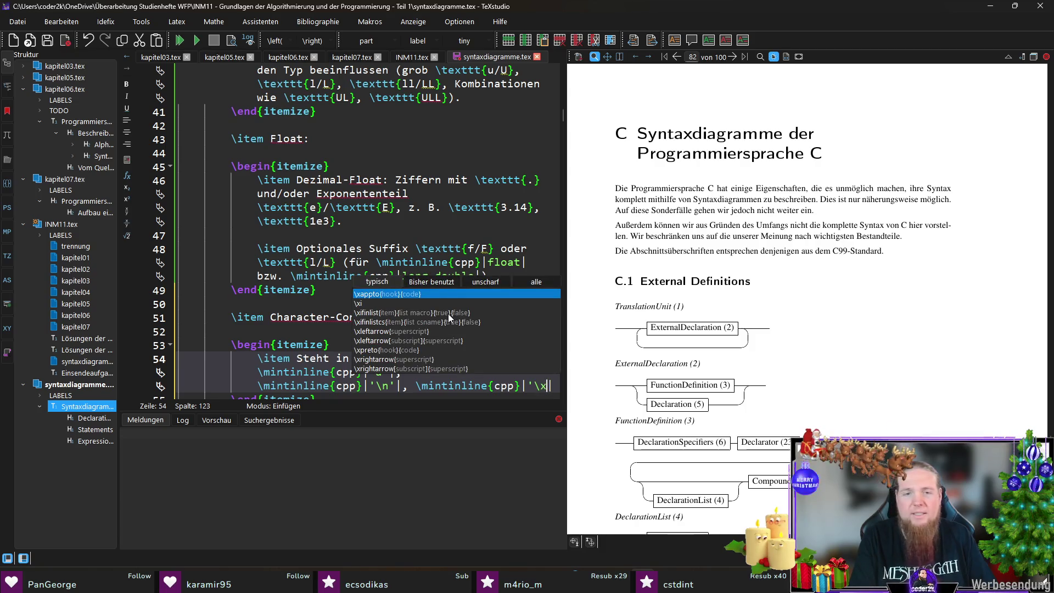
key(BackSpace)
key(BackSpace)
key(BackSpace)
key(BackSpace)
key(BackSpace)
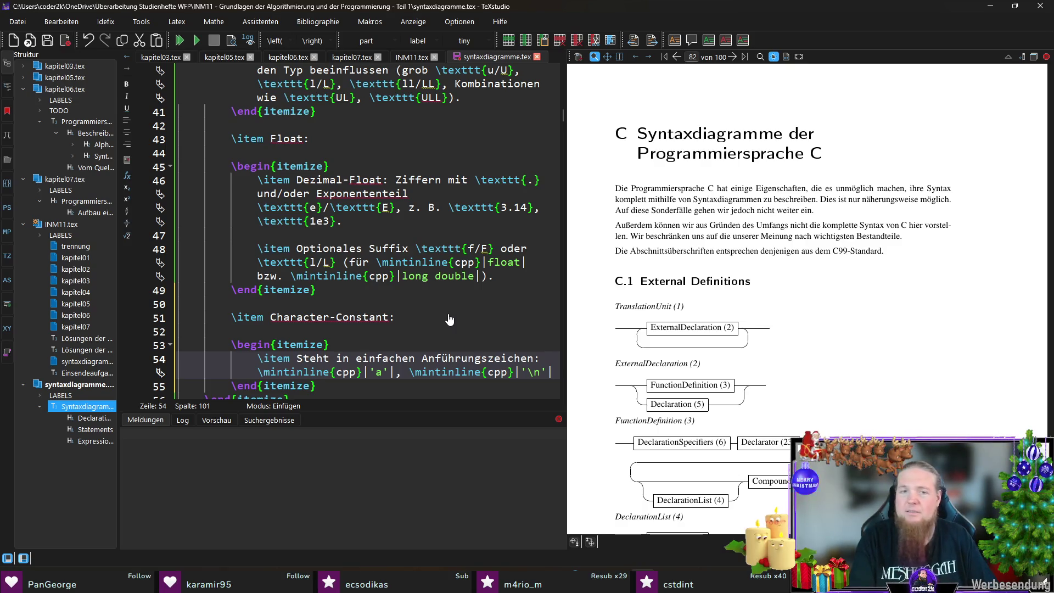
key(Return)
key(Return)
Begin the item 'Innen sind „normale“ Zeichen außer \texttt{'}, \texttt{\\}'.
text(\item Innen sind )
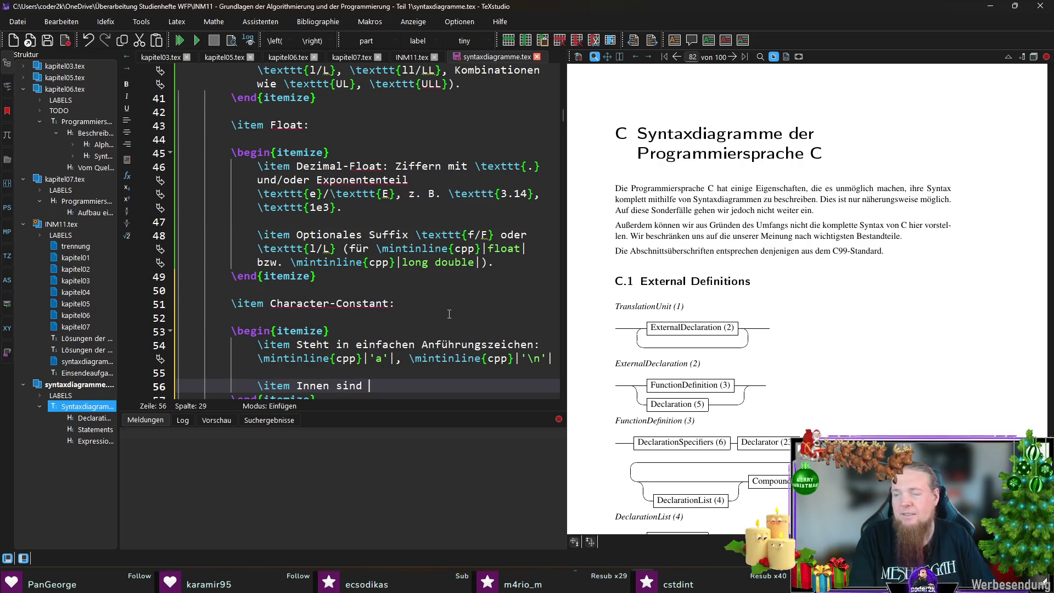
text(„normale)
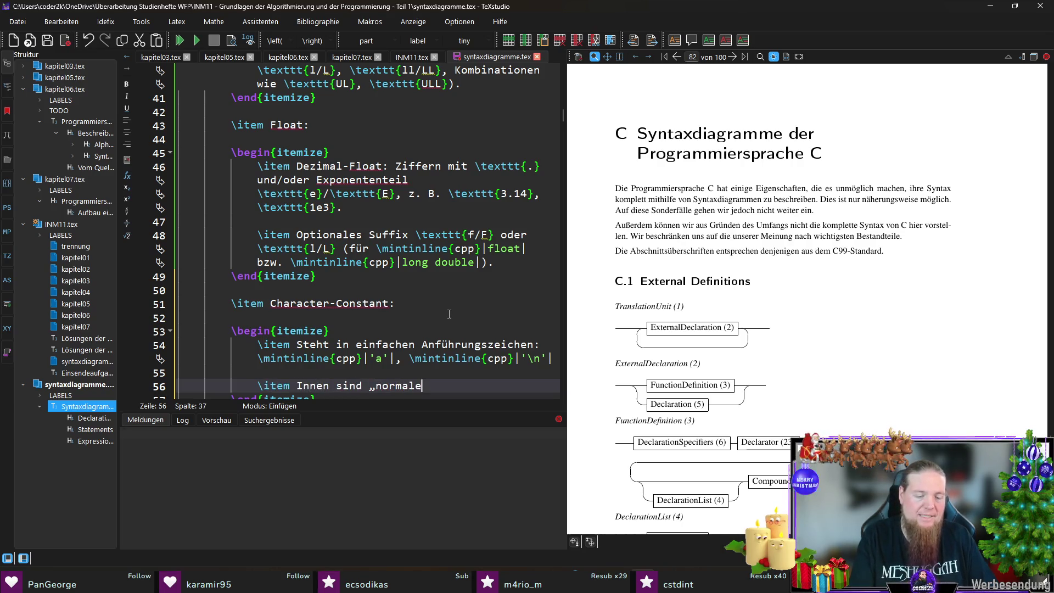
text( Zeichen)
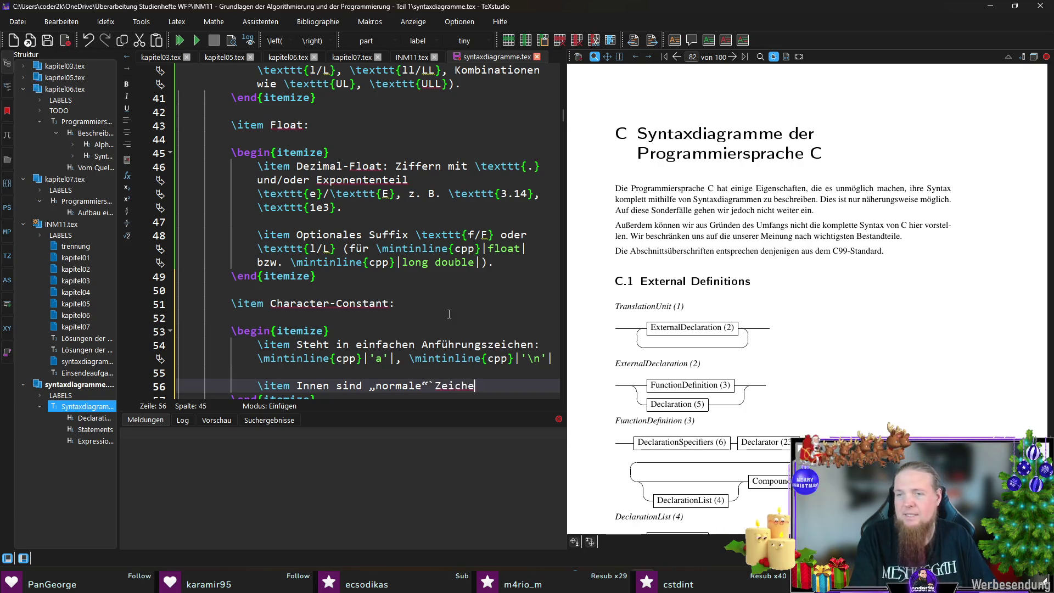
key(ctrl+Left)
key(BackSpace)
text(`)
key(BackSpace)
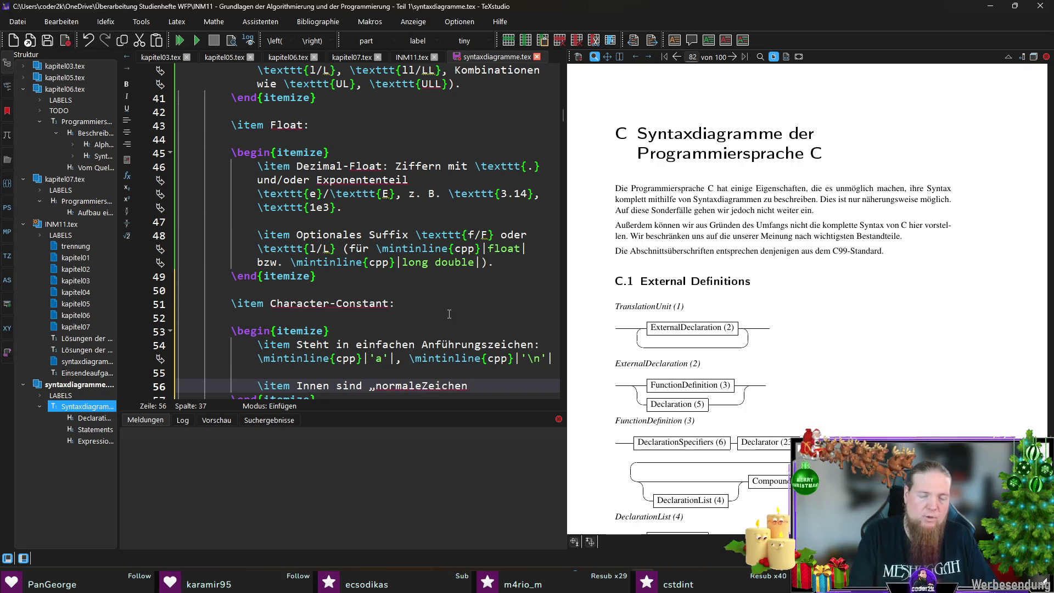
text(außer)
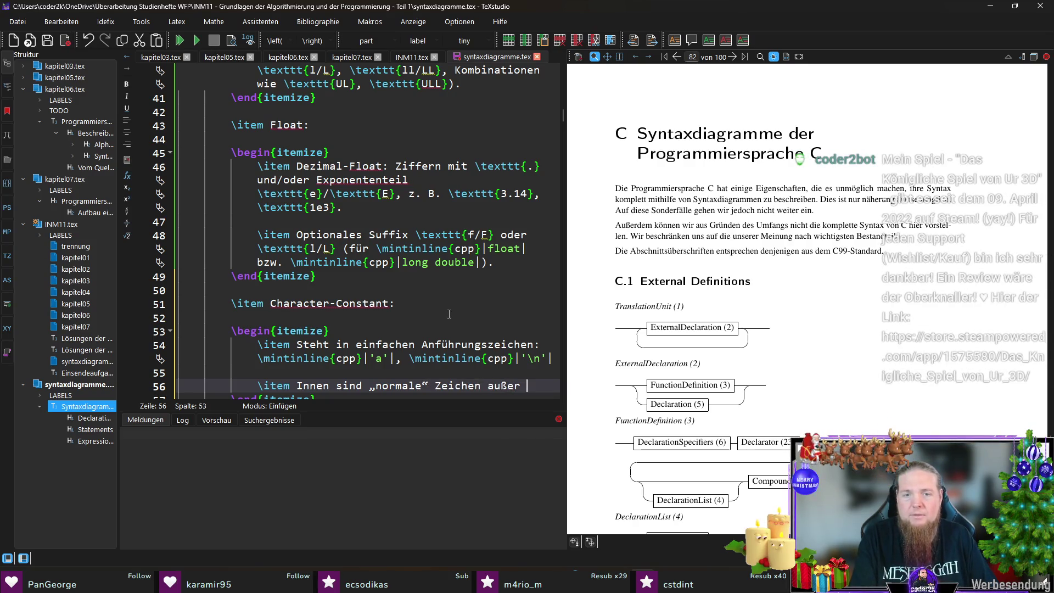
text(	exttt)
key(Return)
text('})
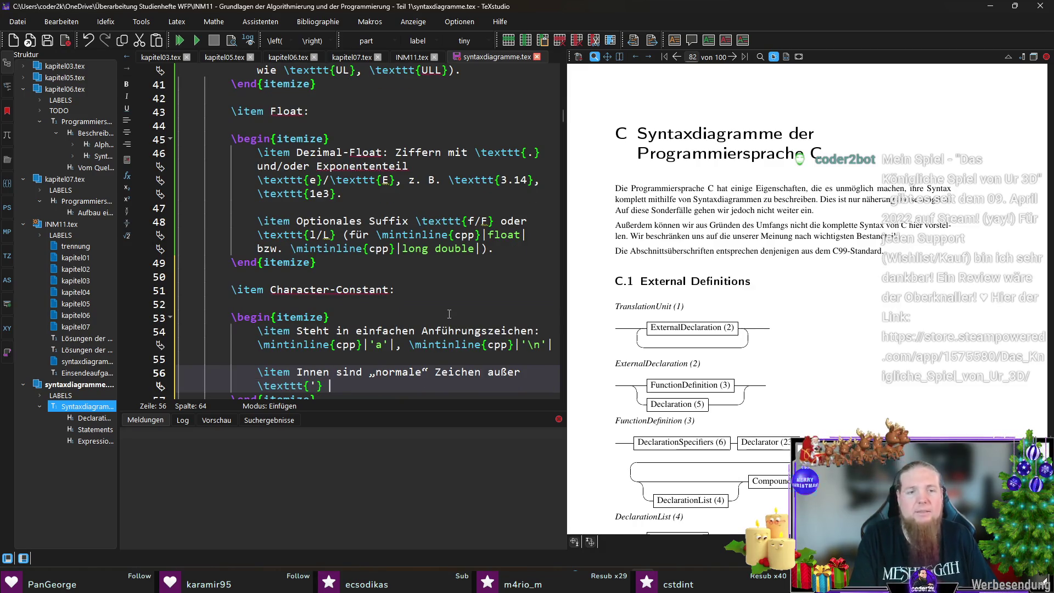
text(, \mon)
key(BackSpace)
key(BackSpace)
key(BackSpace)
text(texttt{\})
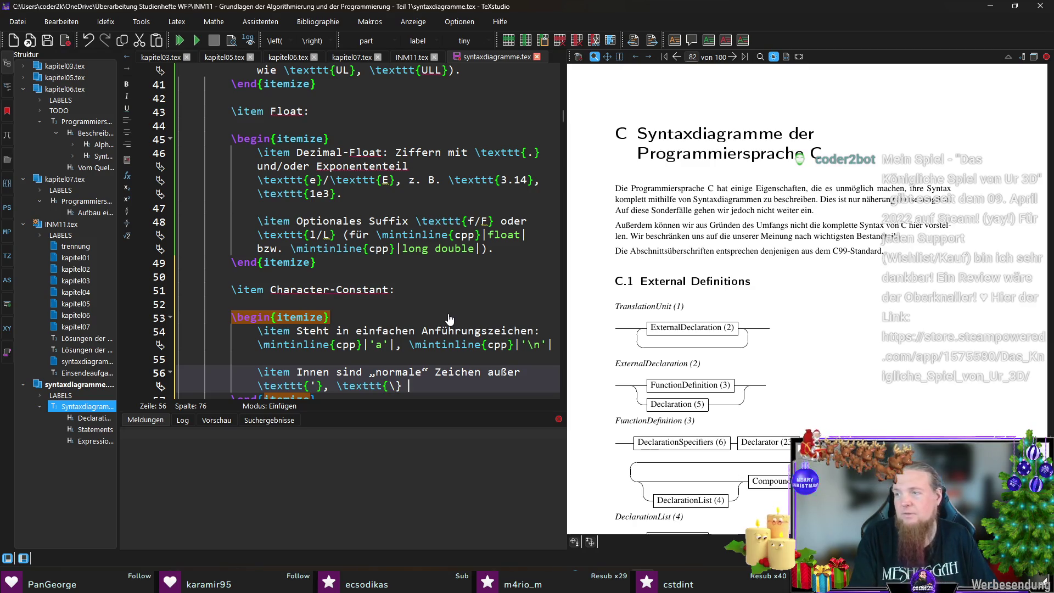
Complete it as '(außer ', \, Zeilenumbruch) oder Escape-Sequenzen erlaubt.'.
key(Up)
key(End)
text(()
key(End)
text(, Zeileb)
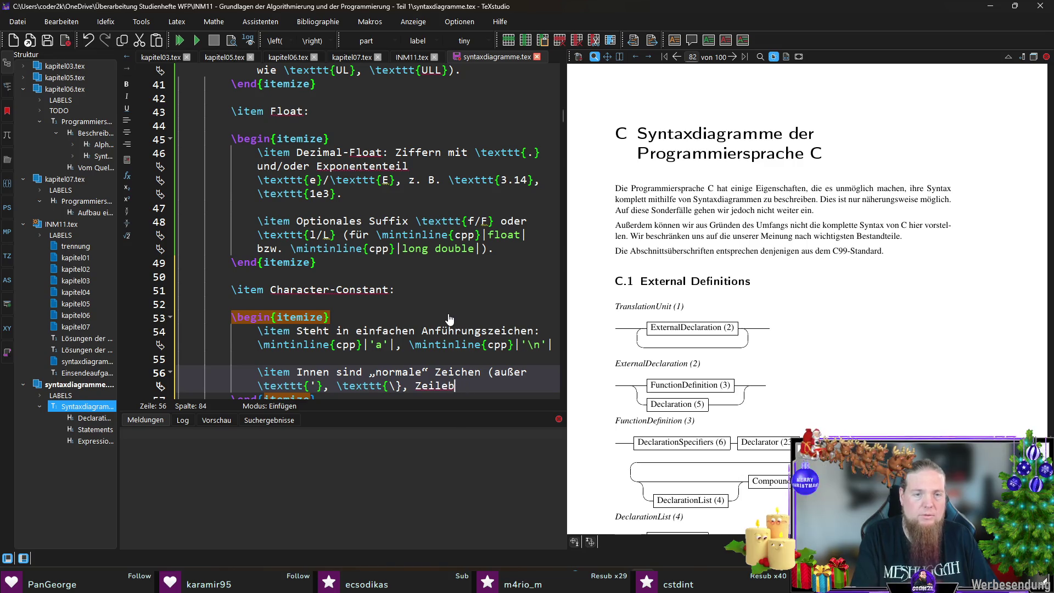
text(umbrucj)
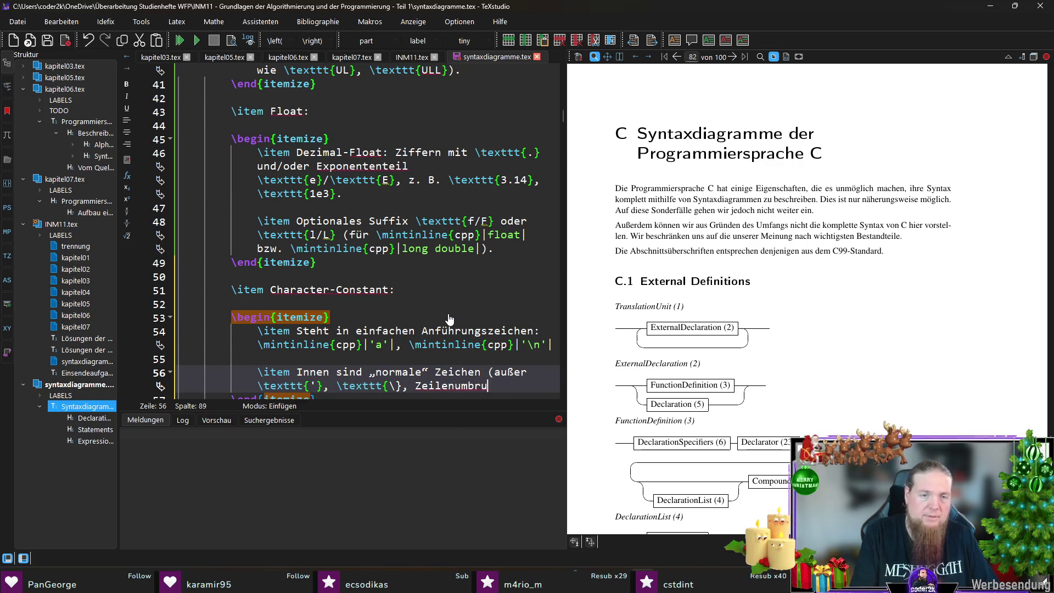
key(BackSpace)
key(Left)
key(Left)
key(Left)
text(\)
key(End)
text(h)
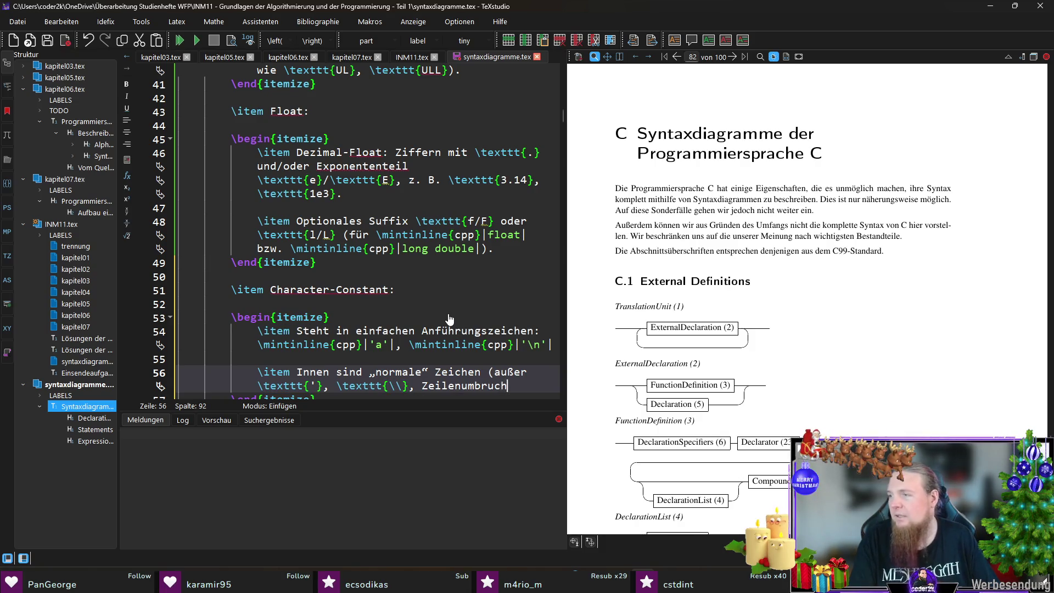
text() oder Escape)
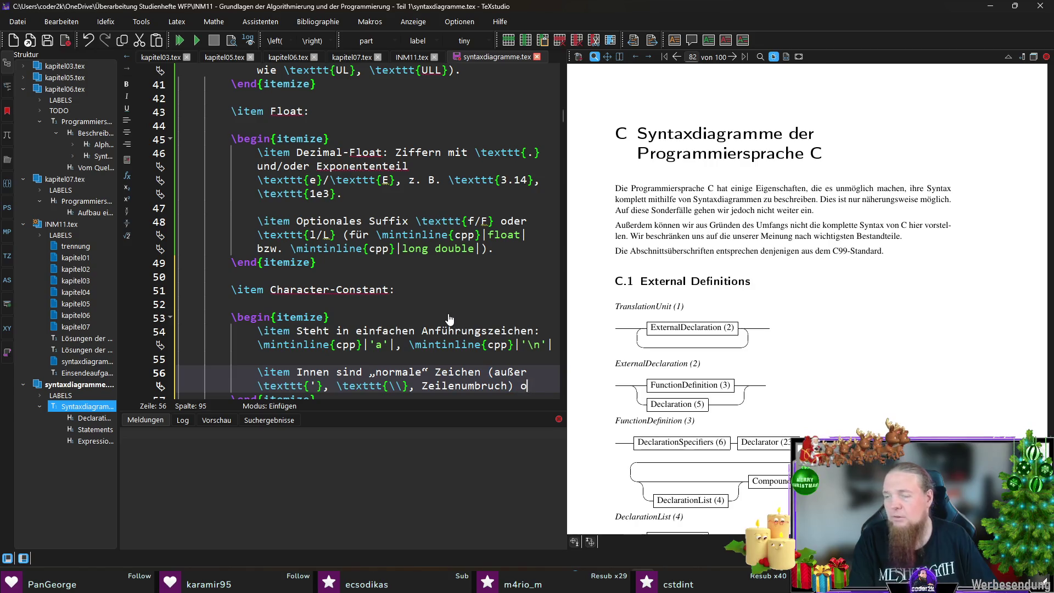
text(uenzen erlaubt)
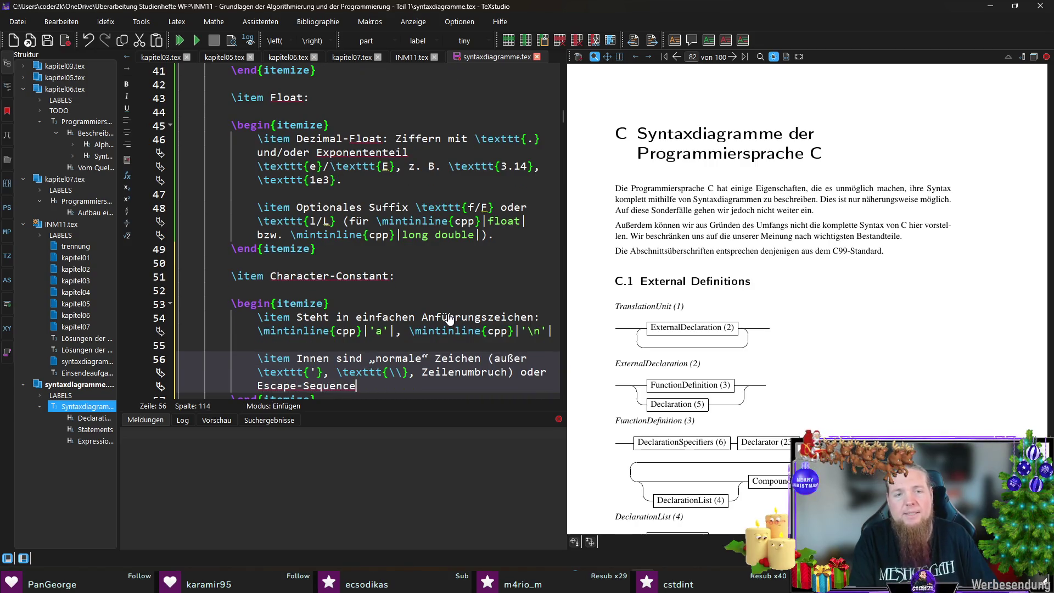
text(.)
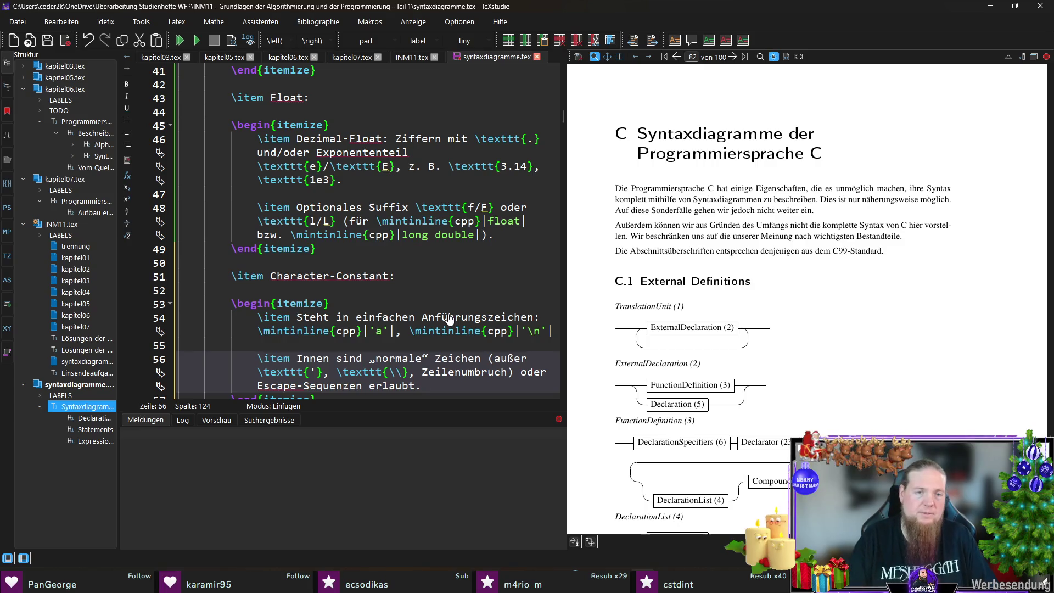
key(Down)
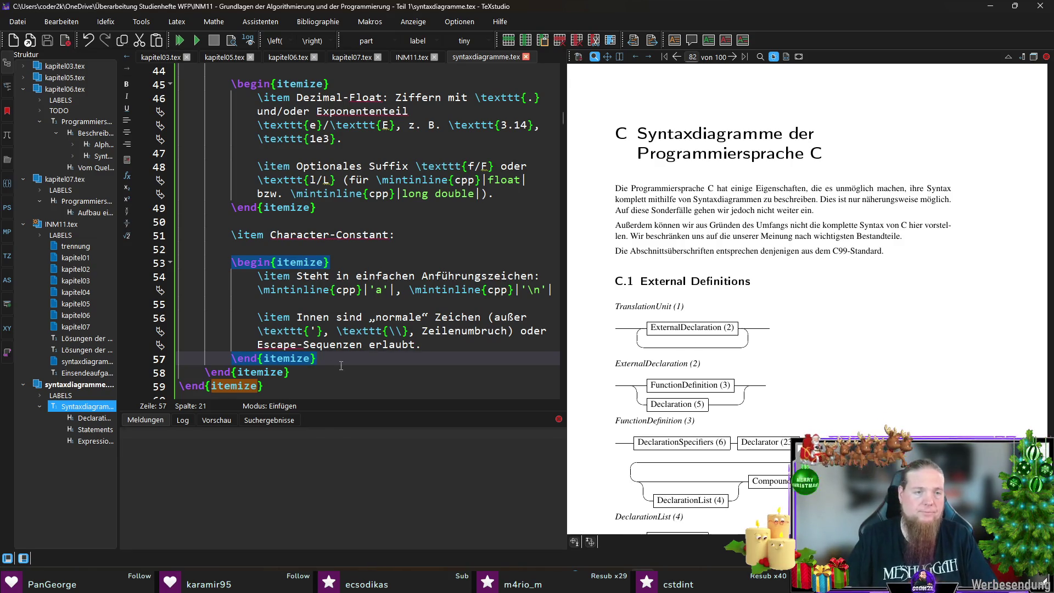
Open a new line after the outer list's closing for the next token item.
key(Down)
scroll(224, 289, up, 8)
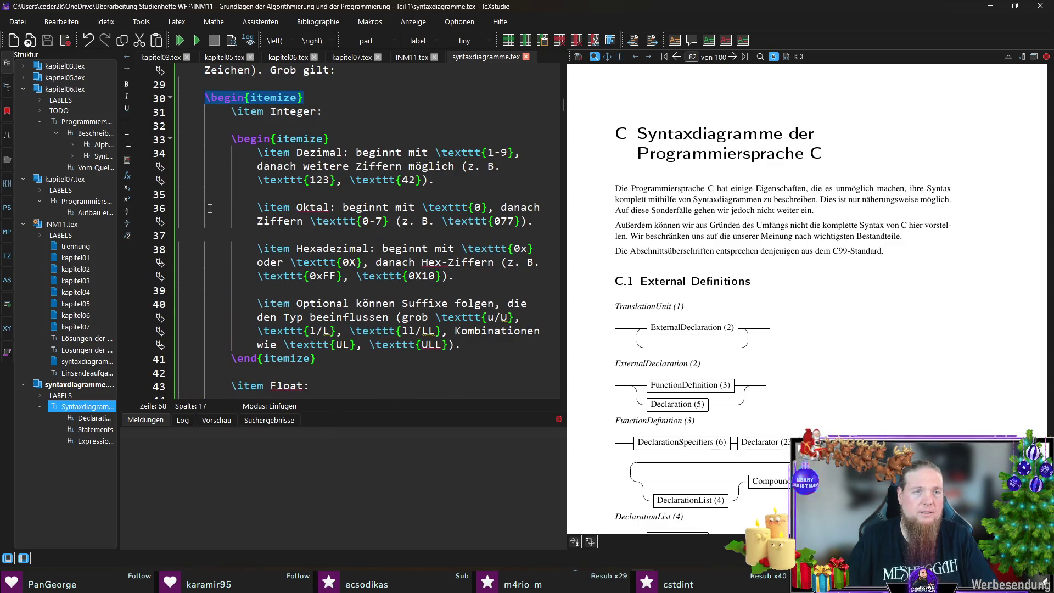
scroll(246, 148, up, 3)
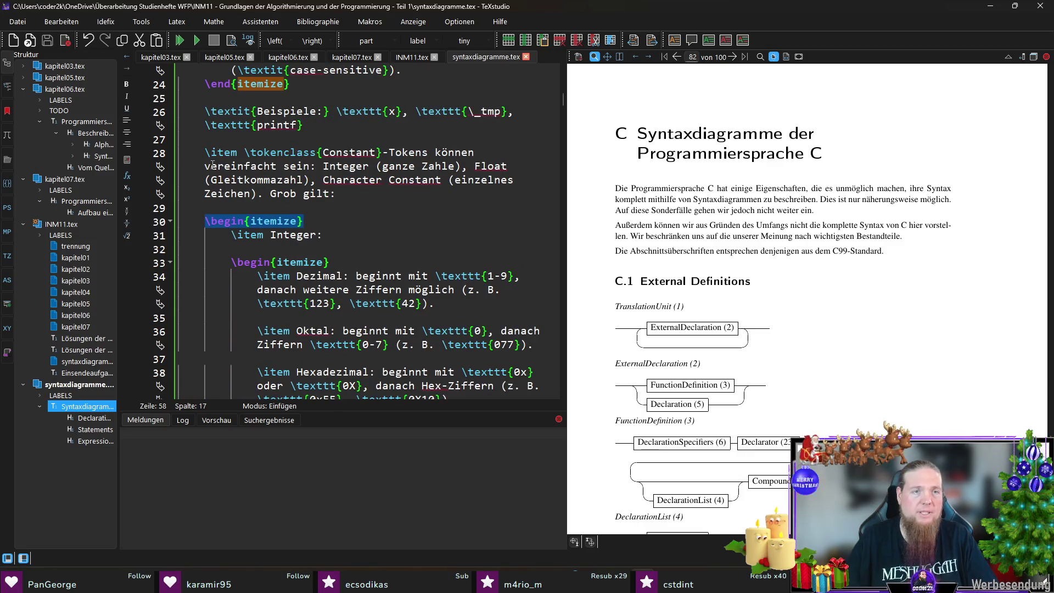
scroll(205, 251, down, 12)
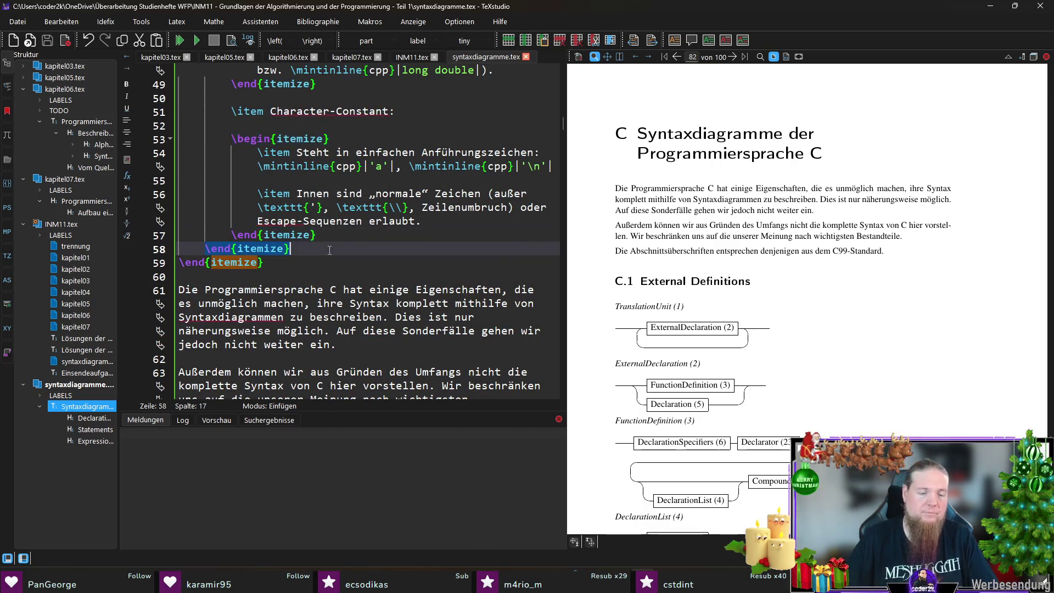
key(Return)
key(Return)
Add an item: '\tok{StringLiteral}-Token sind von doppelten Anführungszeichen (\texttt{"}) umschlossen'.
text(\iute)
key(BackSpace)
key(BackSpace)
key(BackSpace)
text(tem 	ok)
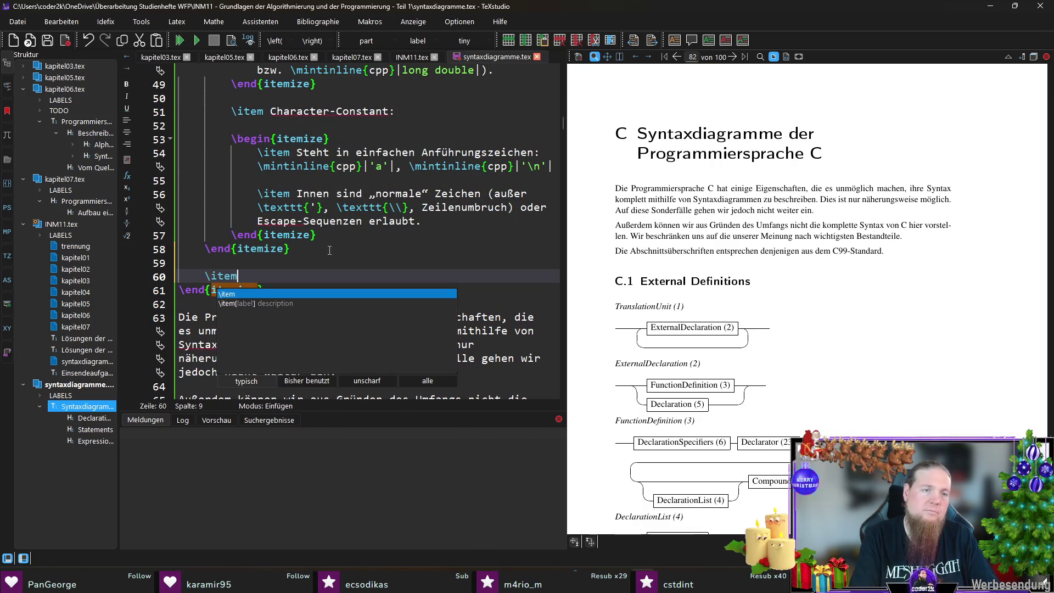
key(Return)
text(StringLitera)
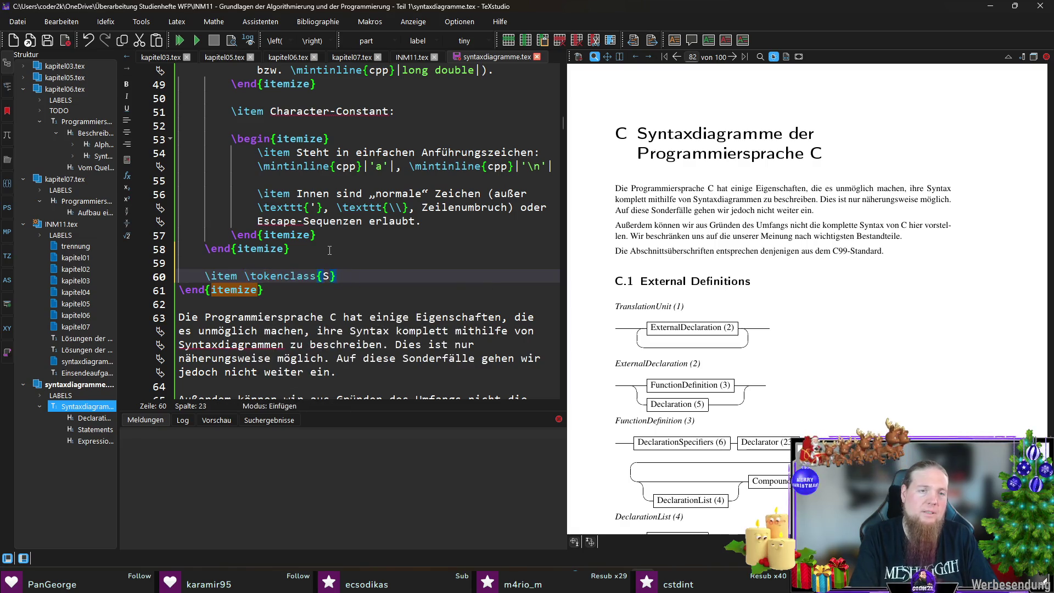
text(l}-Token)
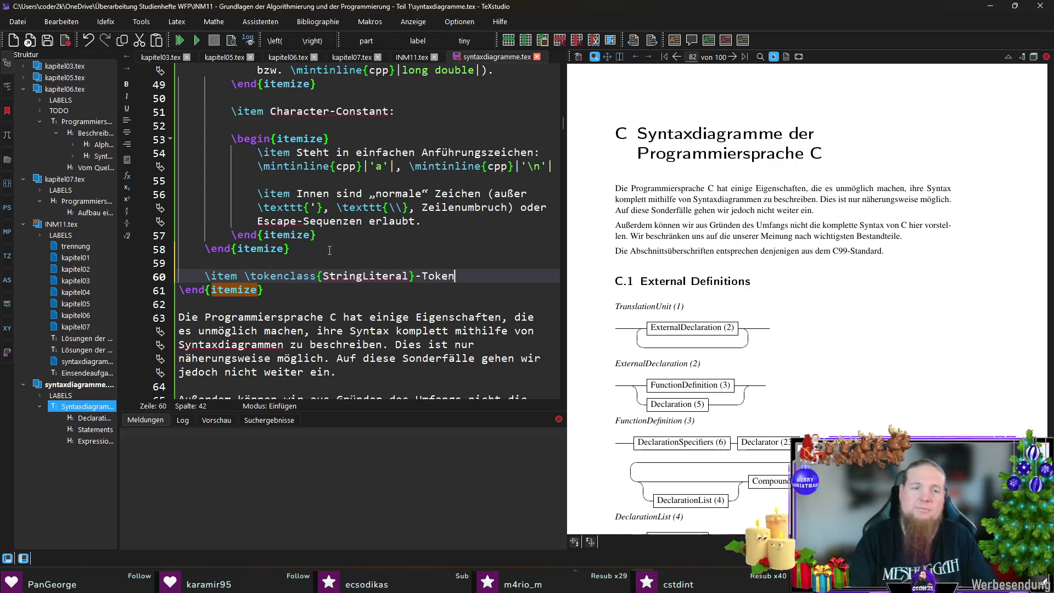
text( sind von)
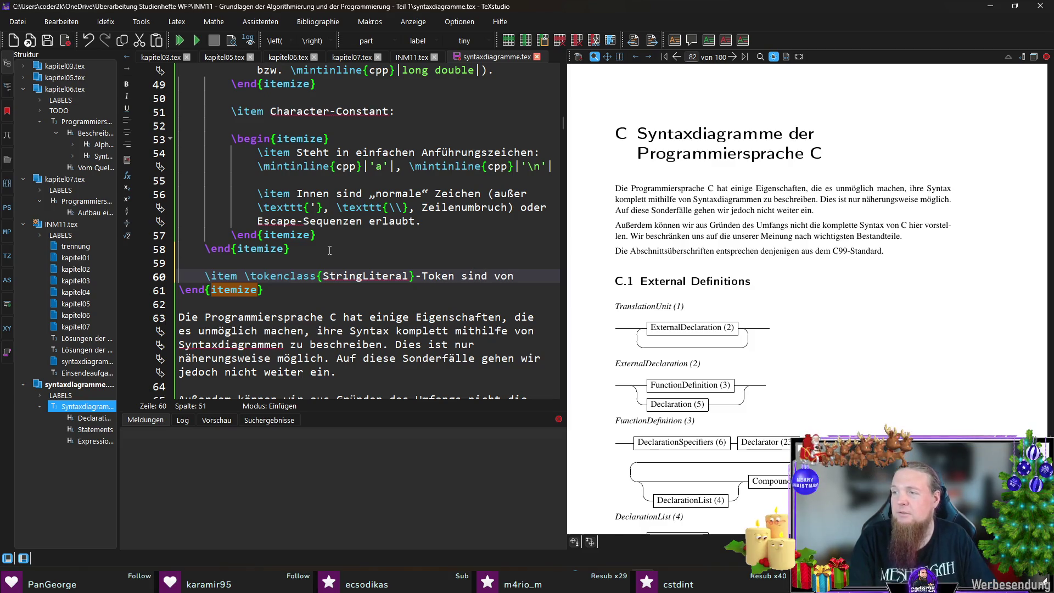
text( doppelten Anführungszeichen ()
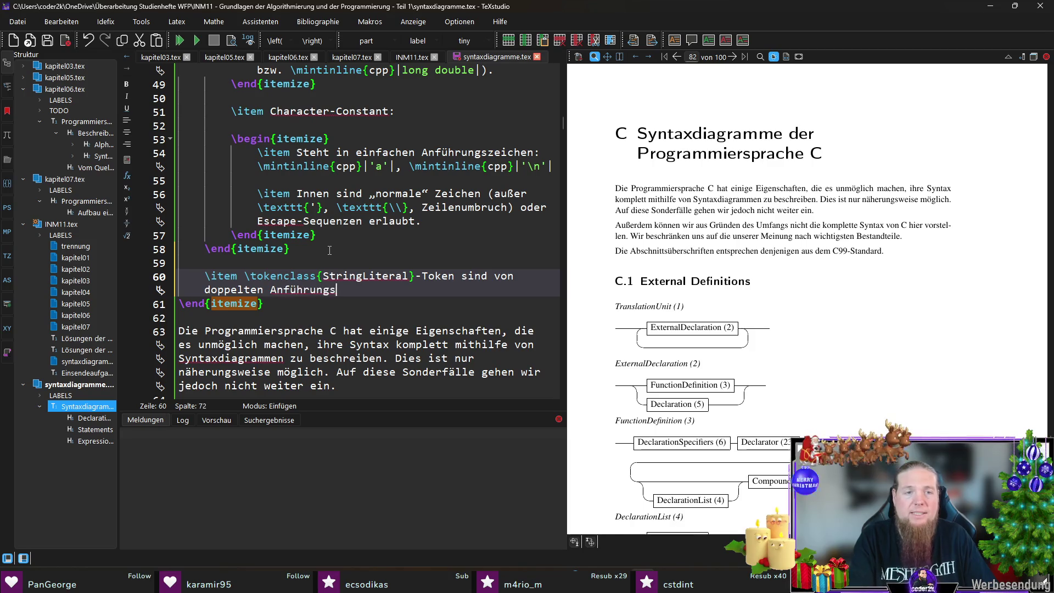
text(	exttt{")
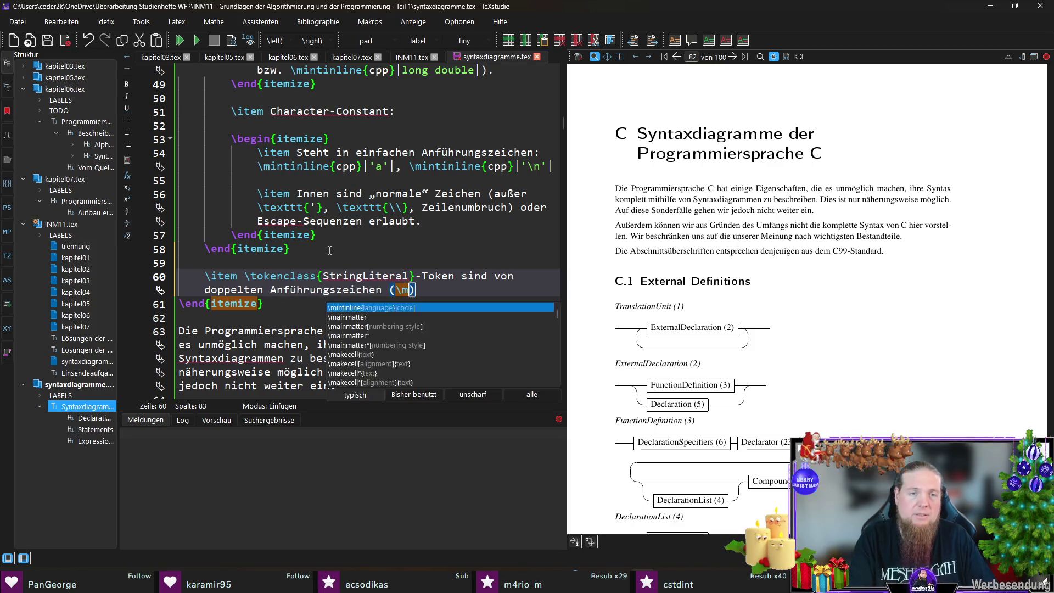
text(}) umsch)
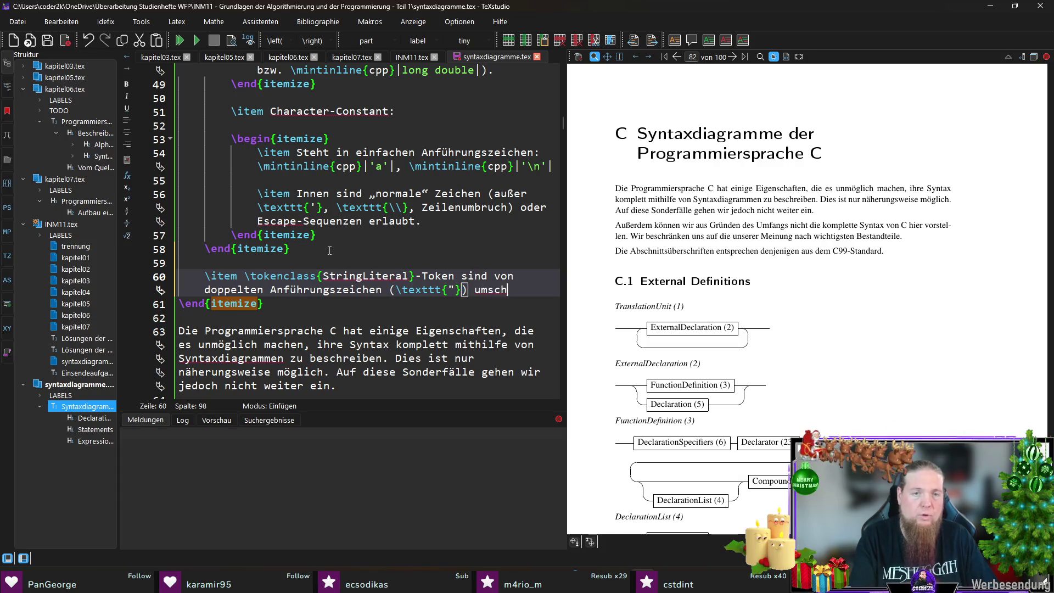
text(loss Es gilt:)
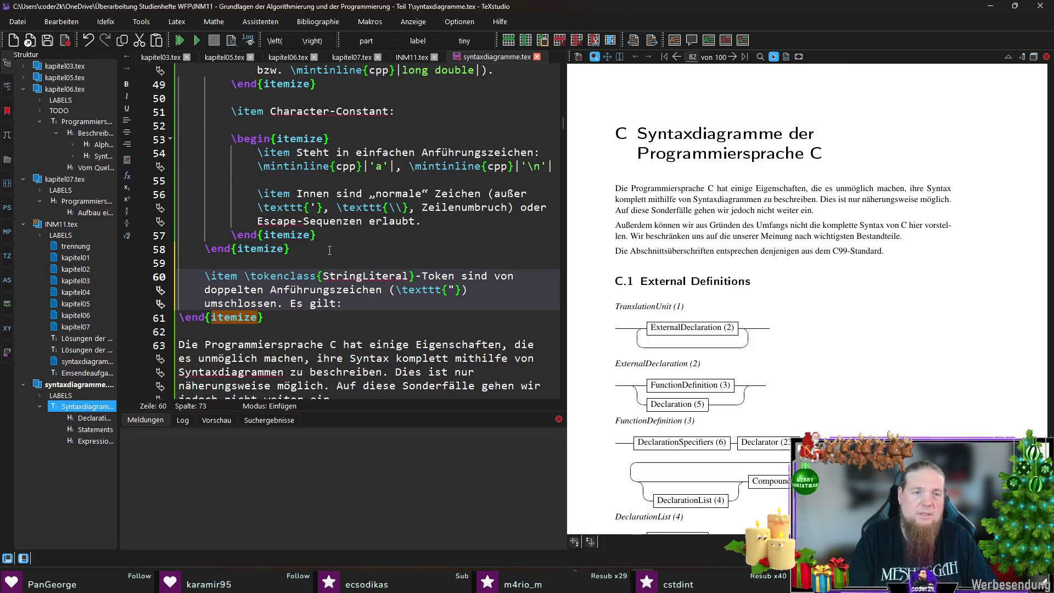
Replace 'Es gilt' with 'Innen befindet sich eine Folge von Zeichen (außer ", \ oder Zeilenumbrüchen)…'.
key(Return)
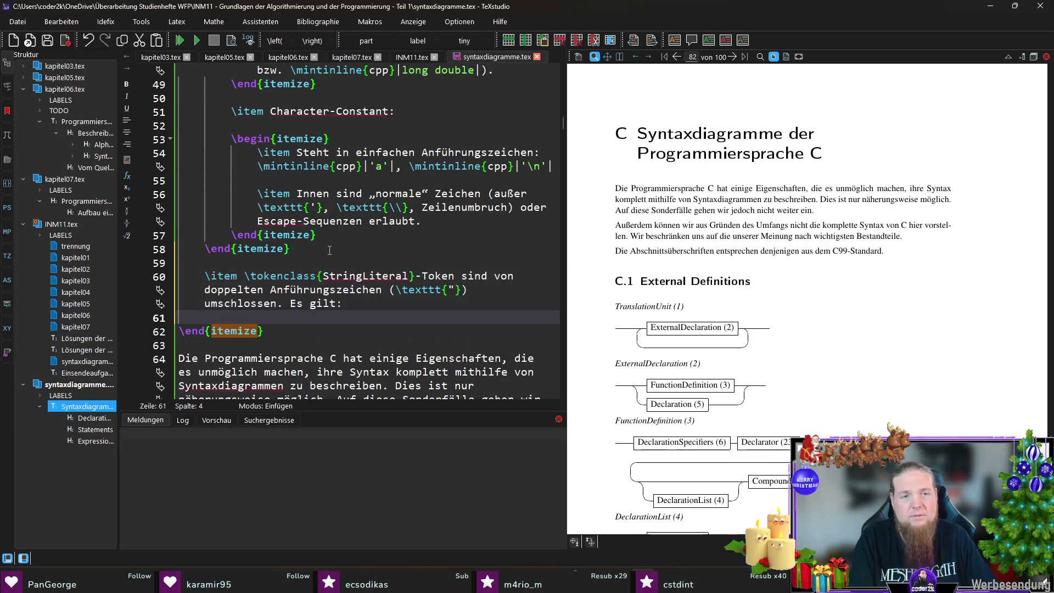
key(BackSpace)
key(BackSpace)
key(BackSpace)
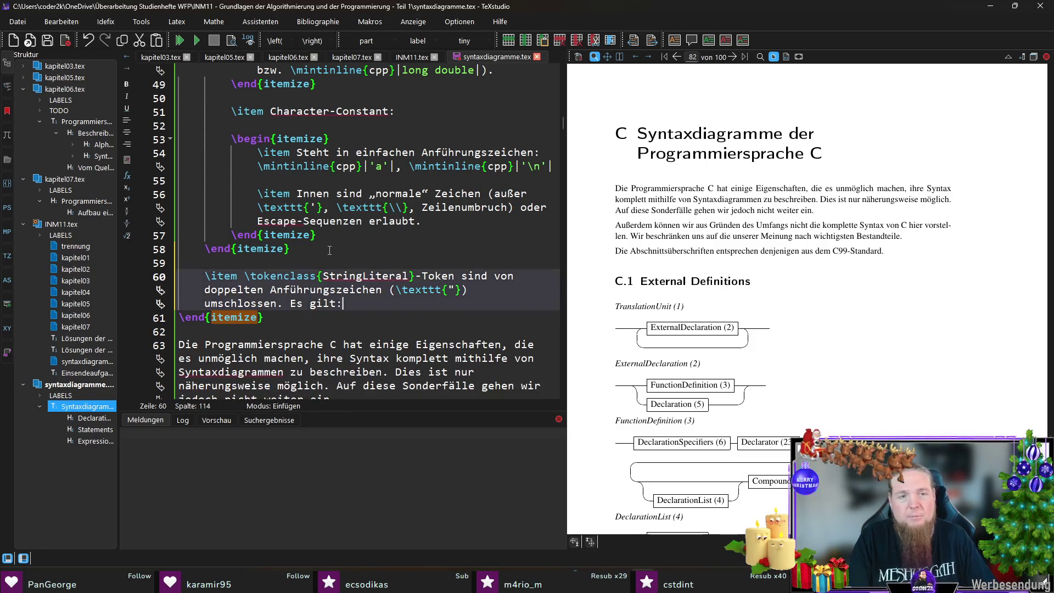
text(Innen befinden sich)
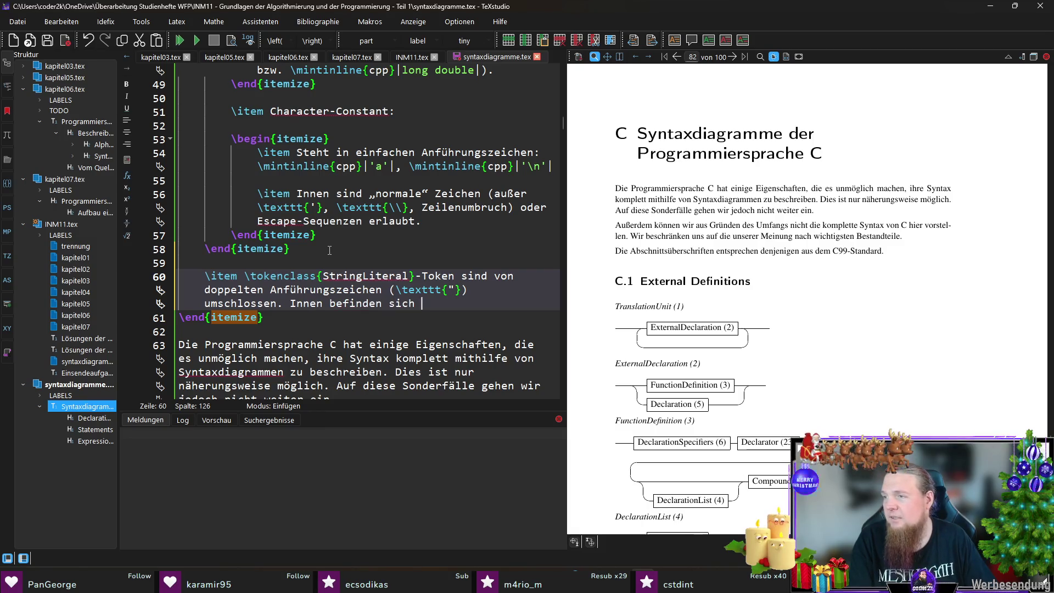
key(BackSpace)
key(BackSpace)
key(BackSpace)
text(t sich eine fo)
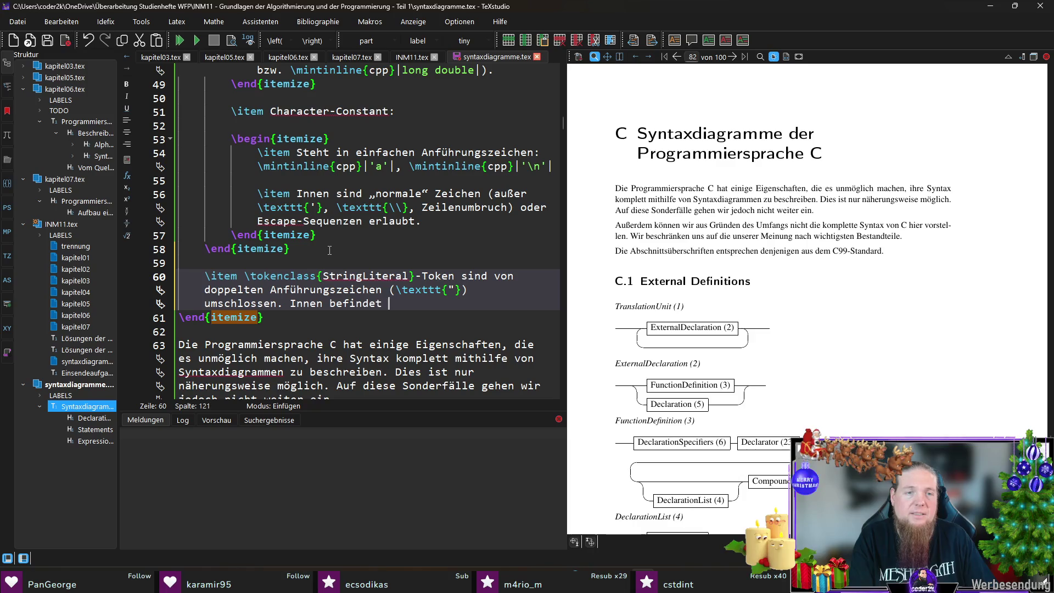
key(BackSpace)
key(BackSpace)
text(Folge v)
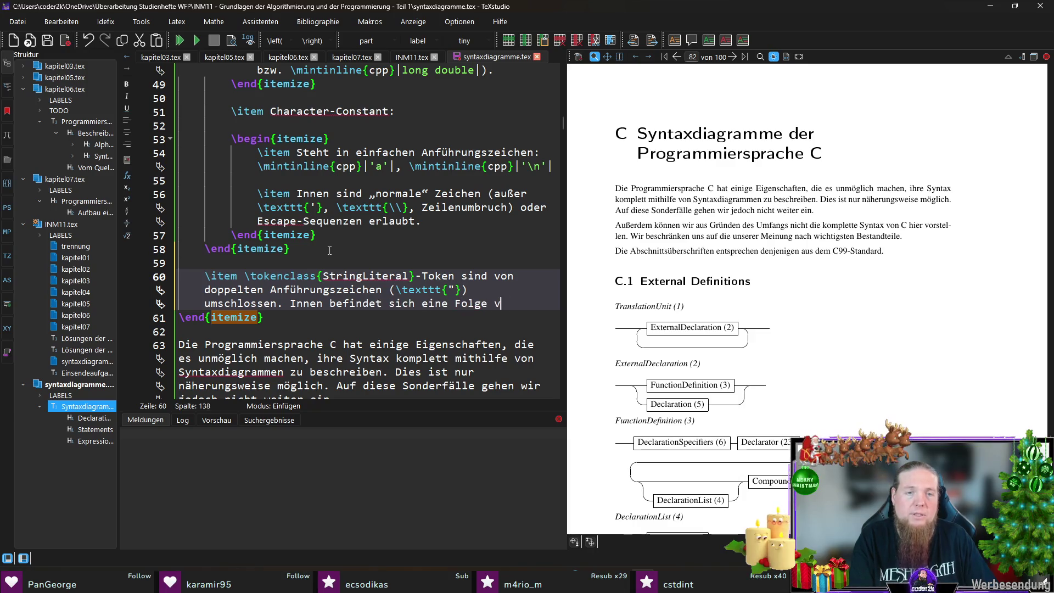
text(on Zeichen (außer 	exttt{)
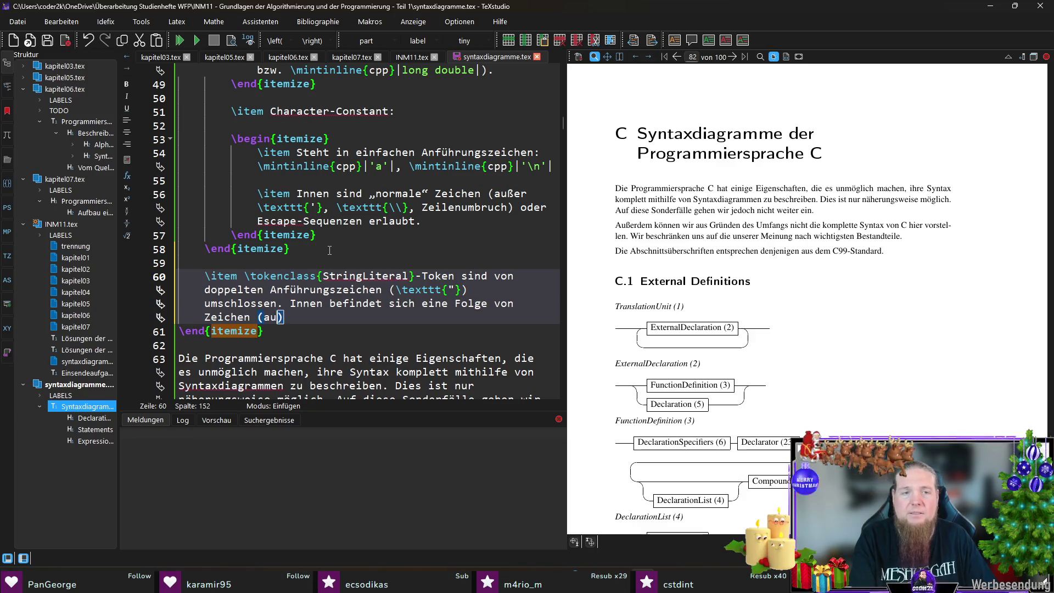
text("})
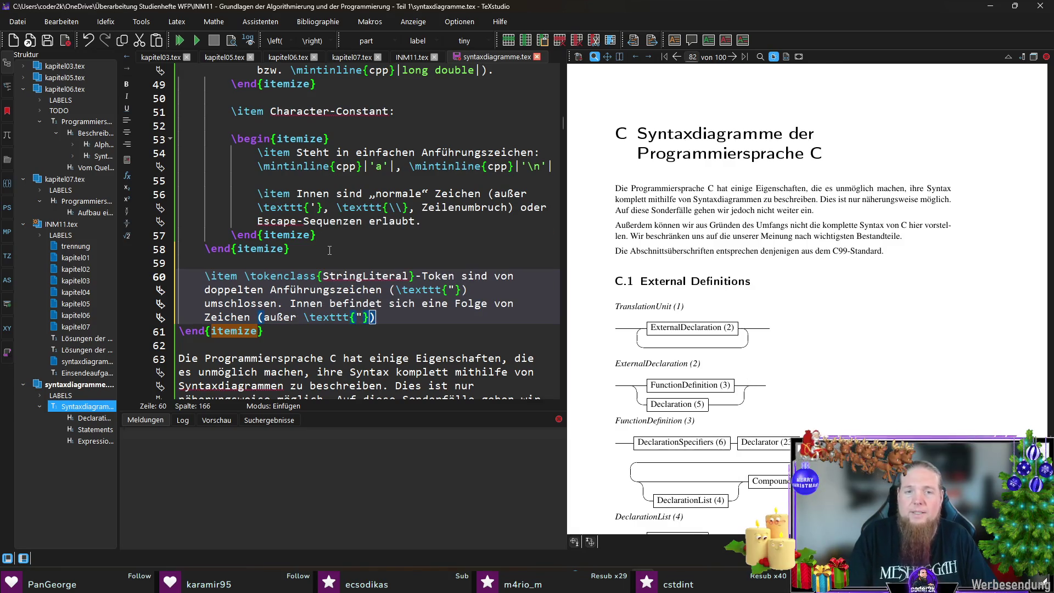
text(, 	exttt{\)
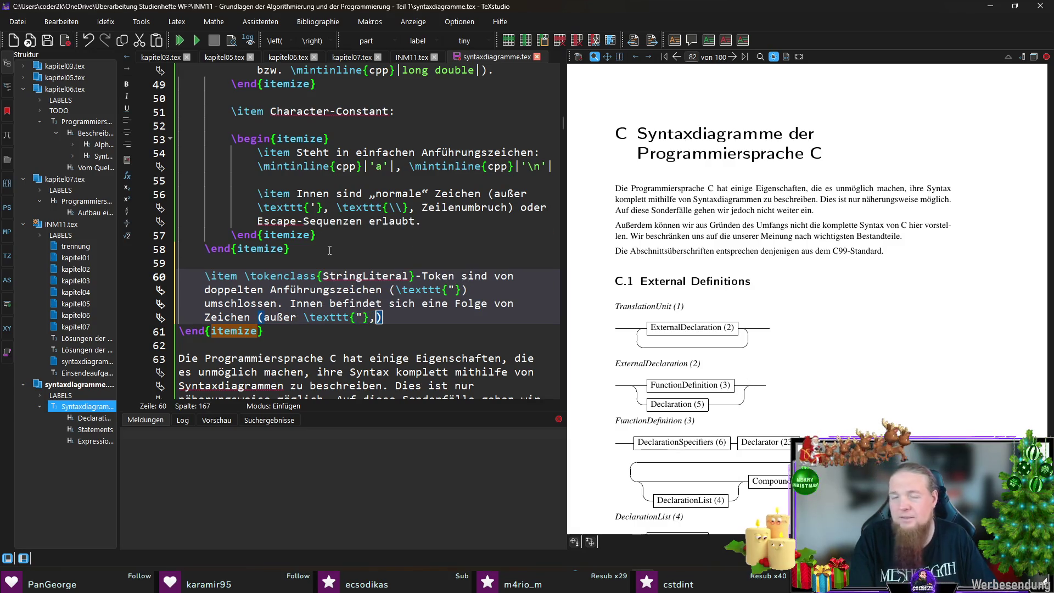
text(\})
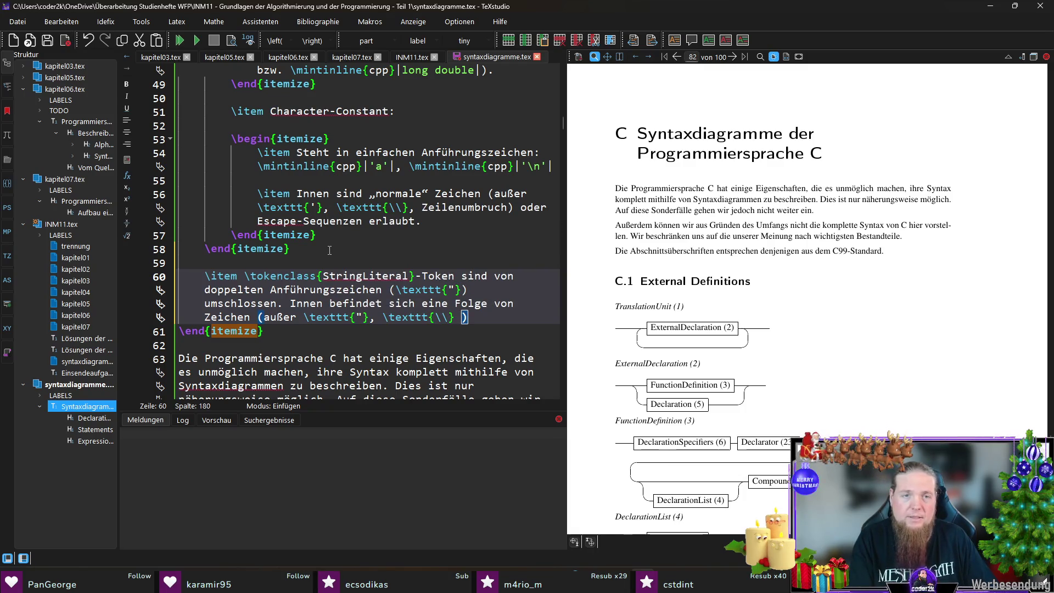
text( oder Zeilenumbr)
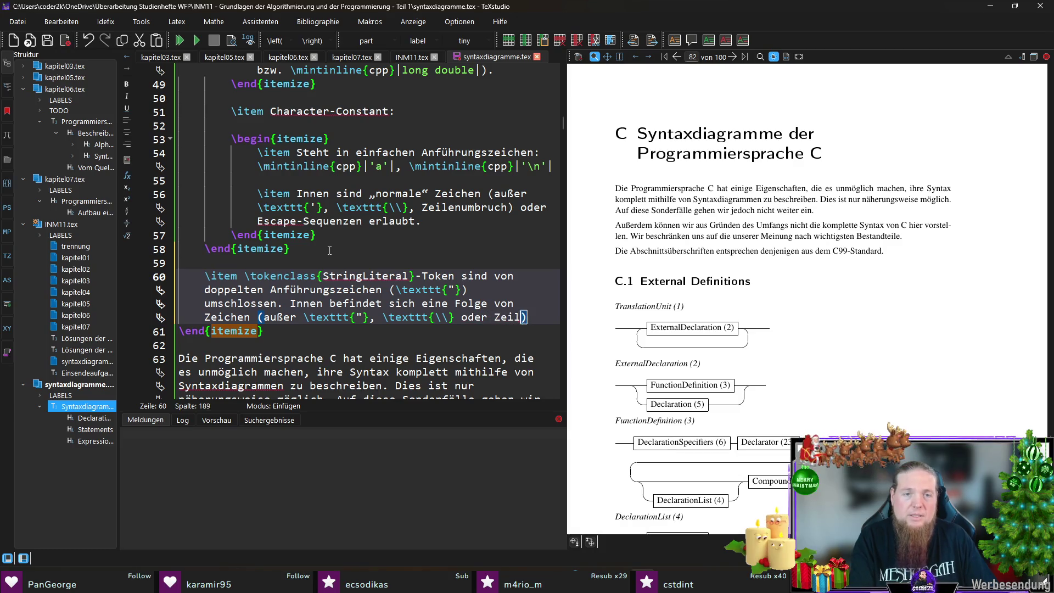
text(üchen)
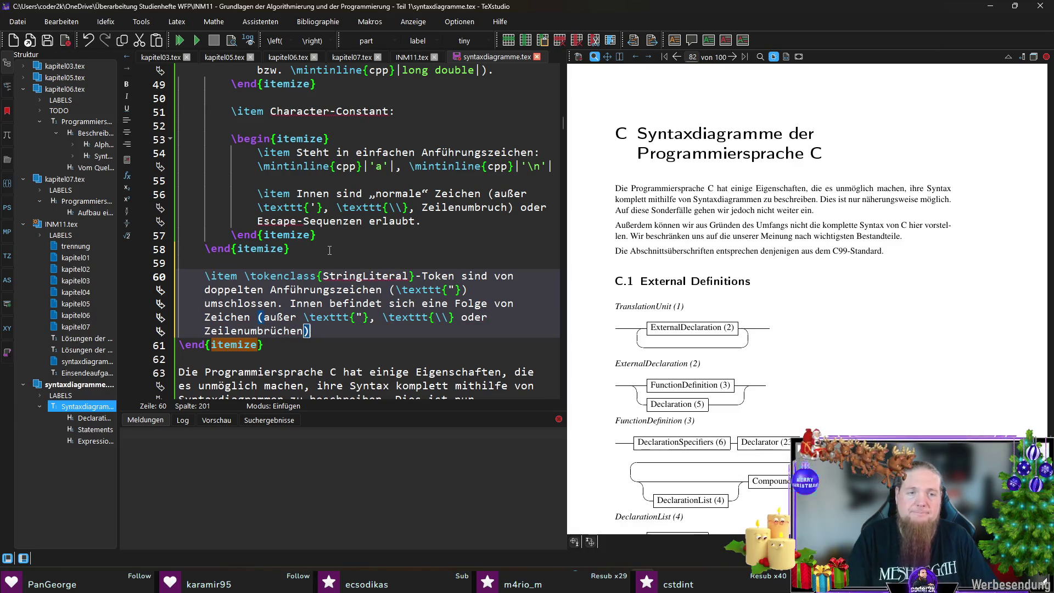
text(.)
text( Sonderzei)
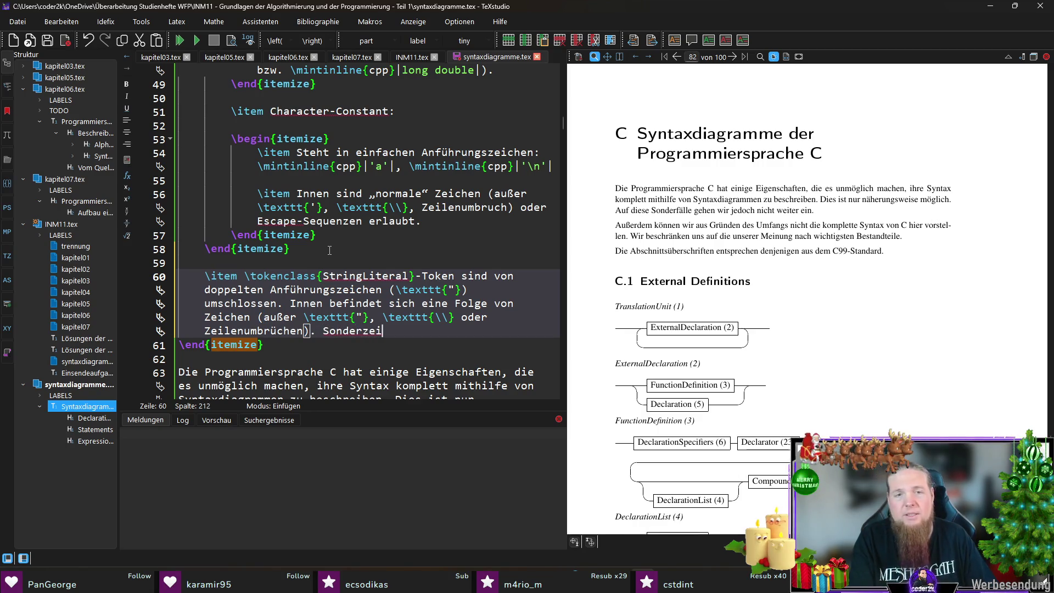
text(chen entstehen ü)
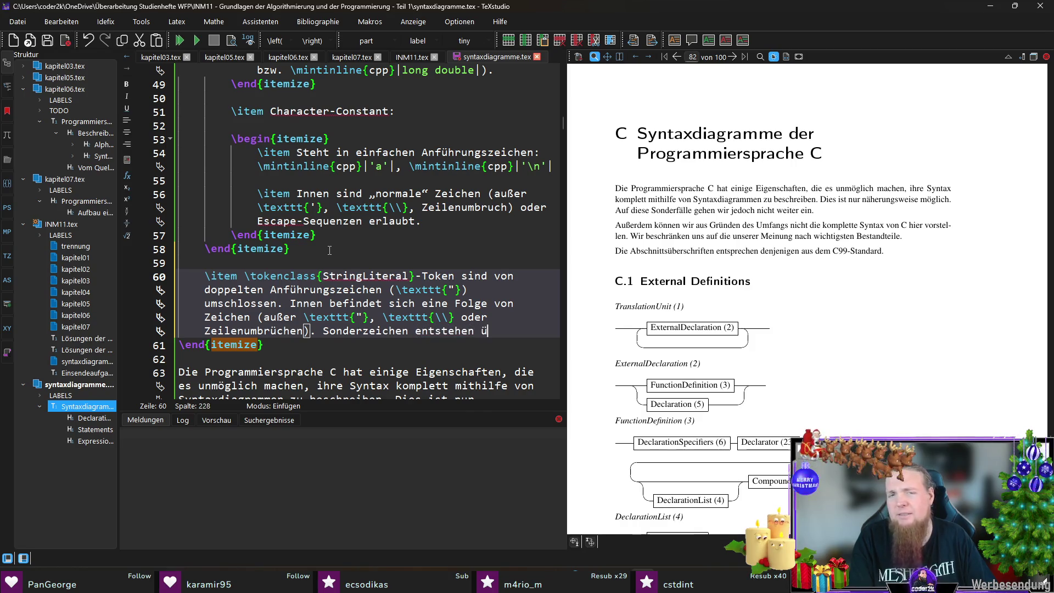
text(ber cape-Seuq)
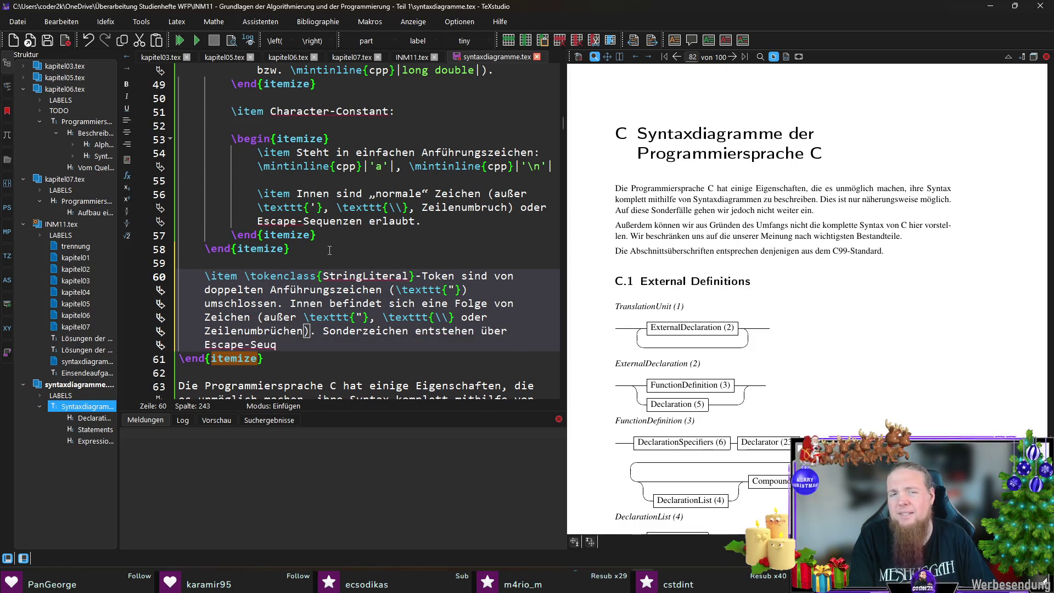
key(BackSpace)
key(BackSpace)
text(quenzen.)
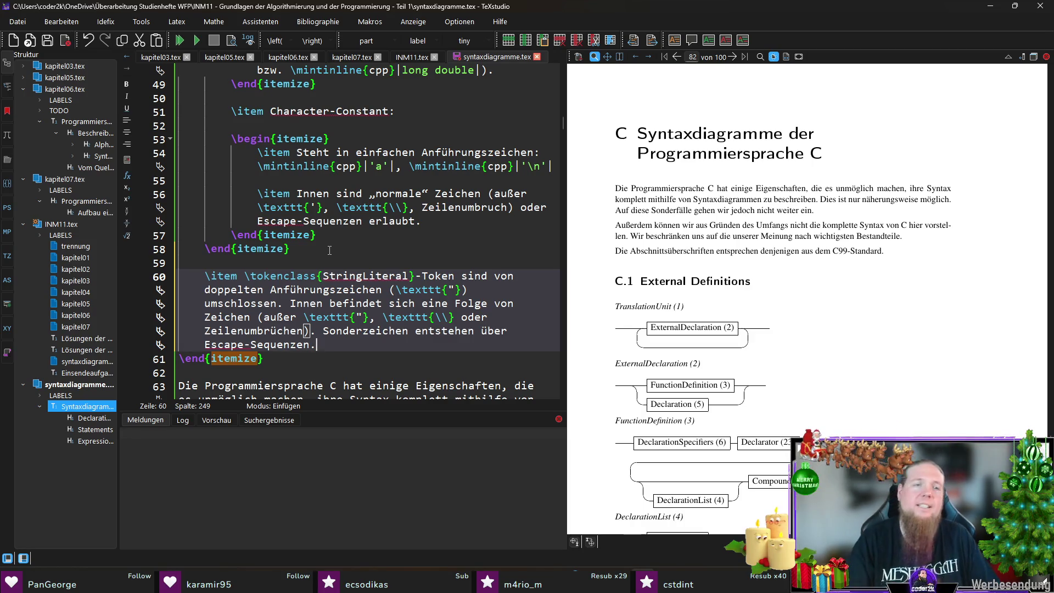
Add '\textit{Beispiele:}' with \mintinline{cpp}|"hello"| and \texttt{"a\\nb"} to the StringLiteral item.
key(Return)
key(Return)
text(extit{Beispiele:)
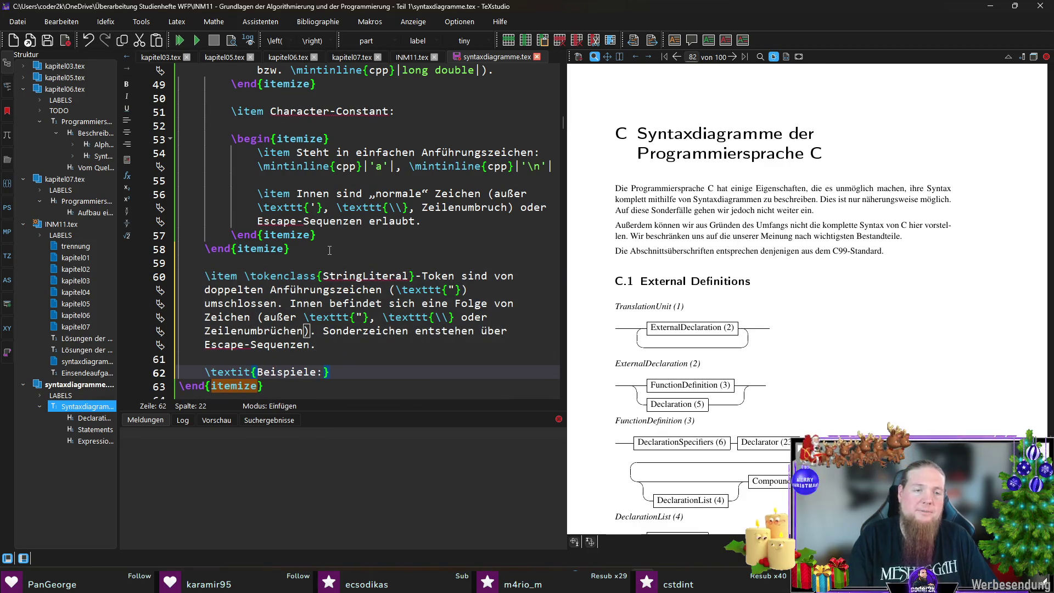
text( \)
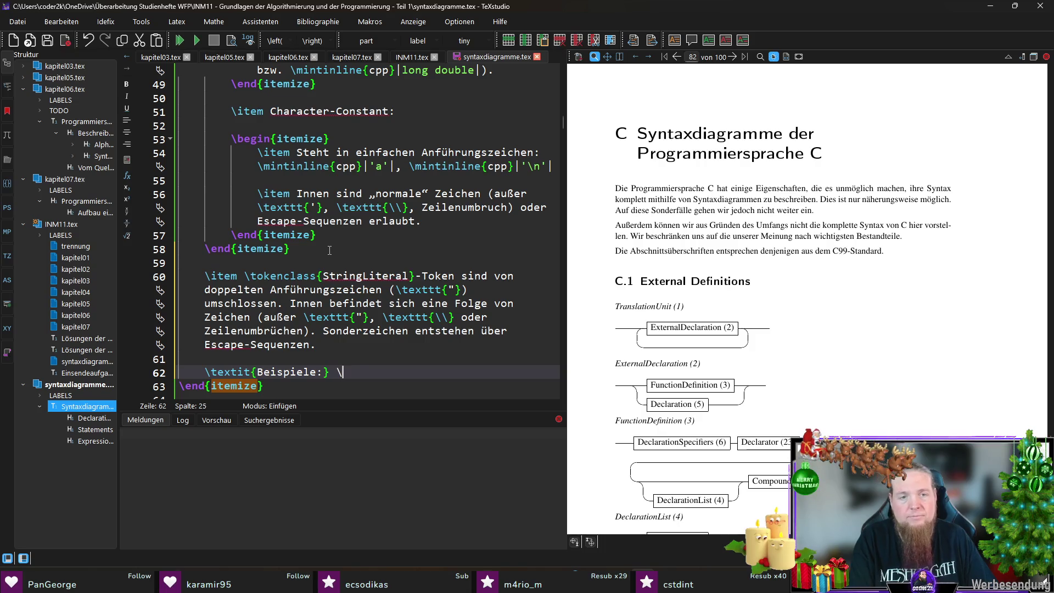
text(mintinline{cpp}|"he)
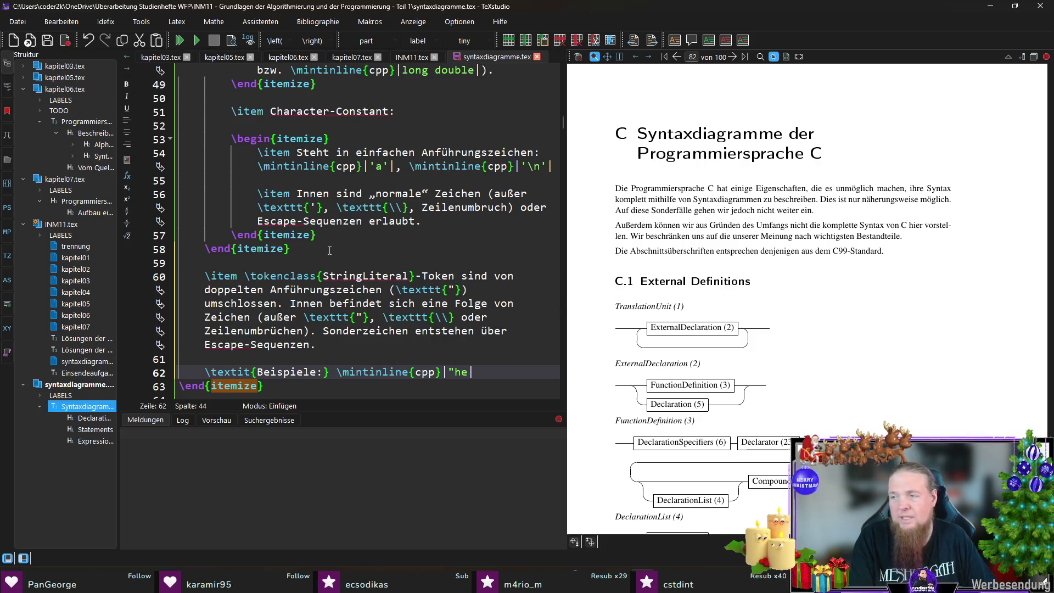
text(llo"|, 	)
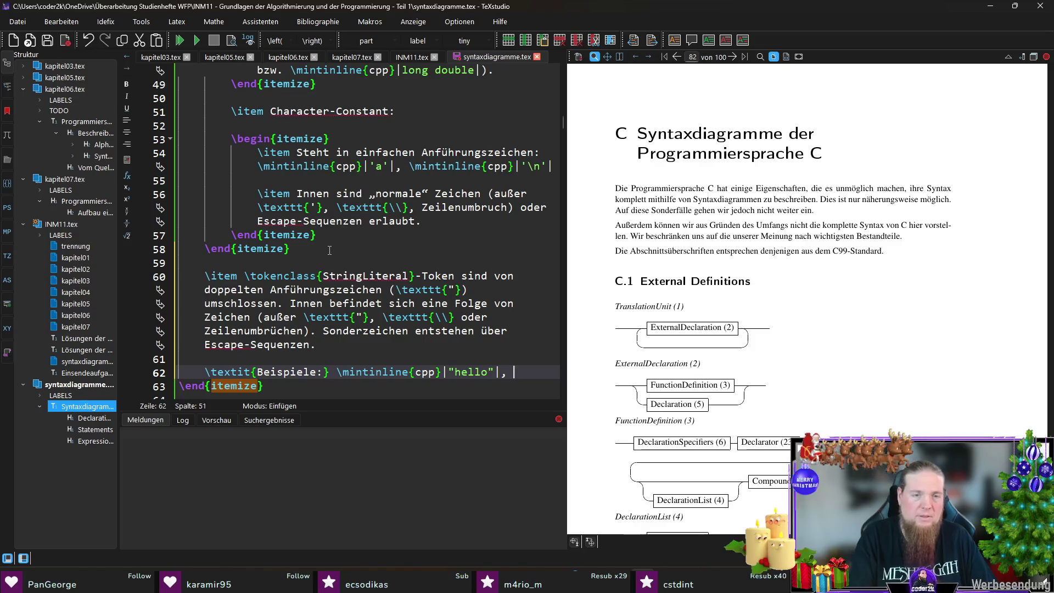
text(exttt{")
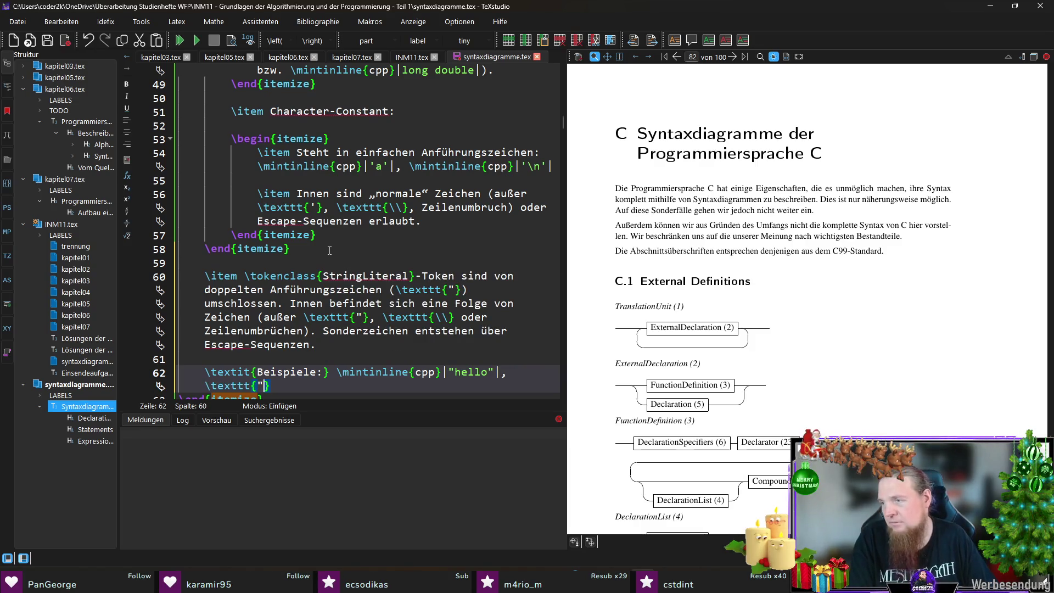
text(a b)
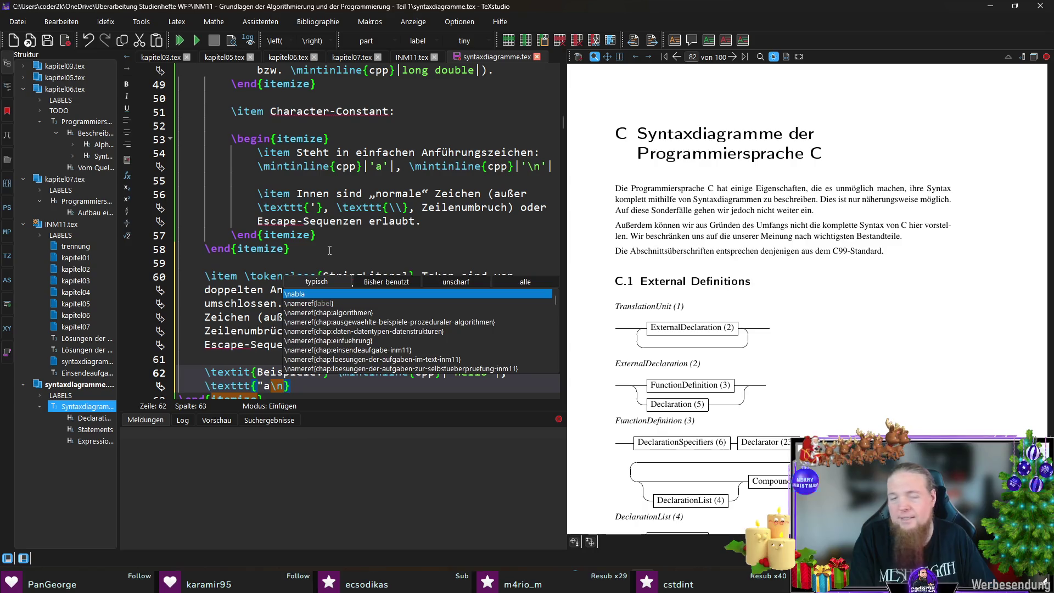
key(Left)
key(Left)
key(Left)
text(\)
key(Right)
key(Right)
key(Right)
text("})
Save syntaxdiagramme.tex and compile it with pdflatex.
key(ctrl+s)
key(F5)
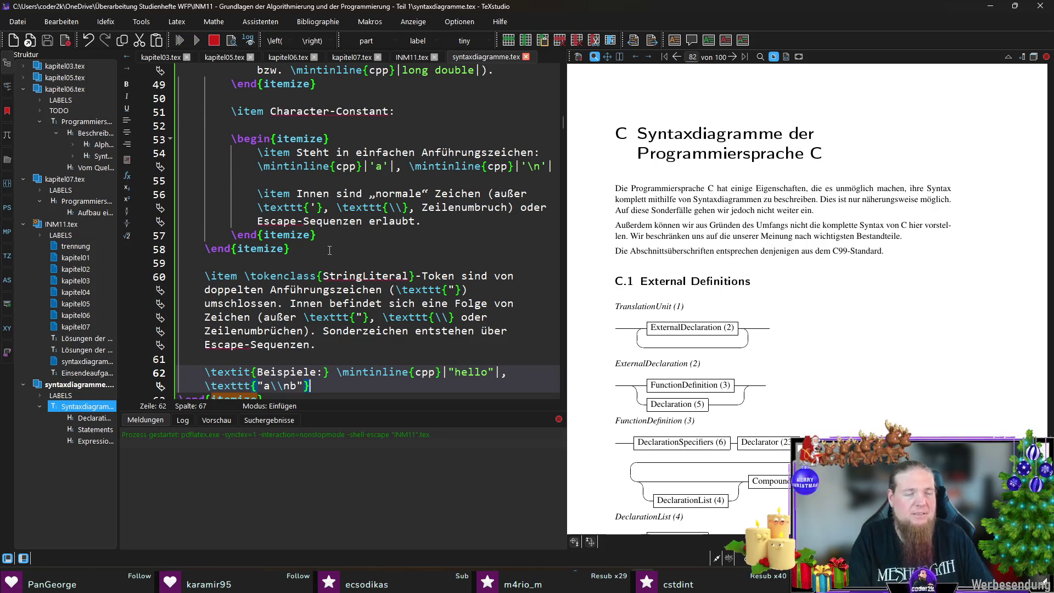
scroll(245, 350, down, 2)
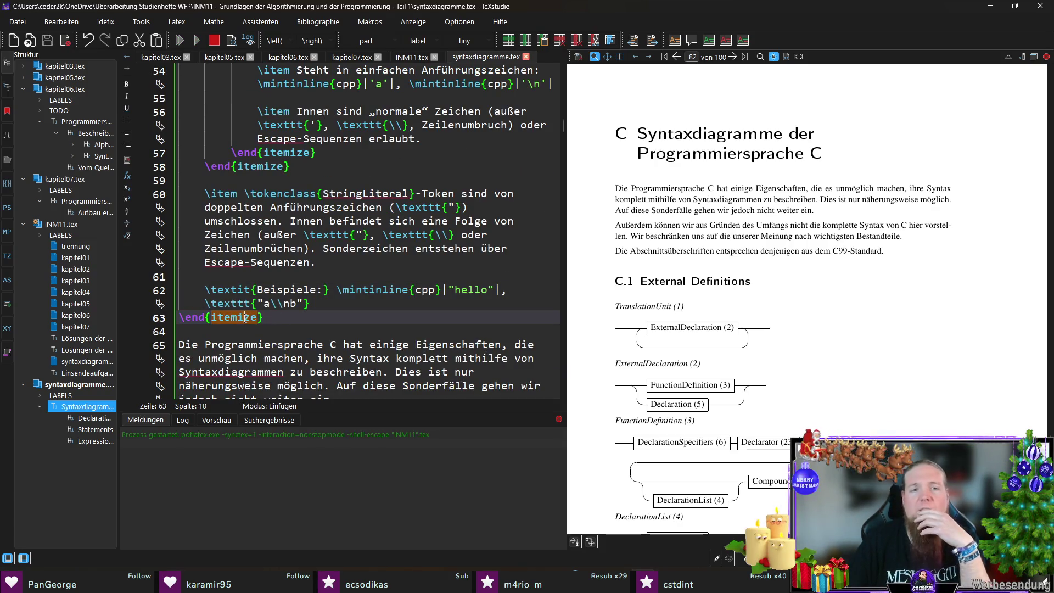
Inspect the Identifier rules' \textit labels around the Erstes Zeichen item on line 19.
click(278, 329)
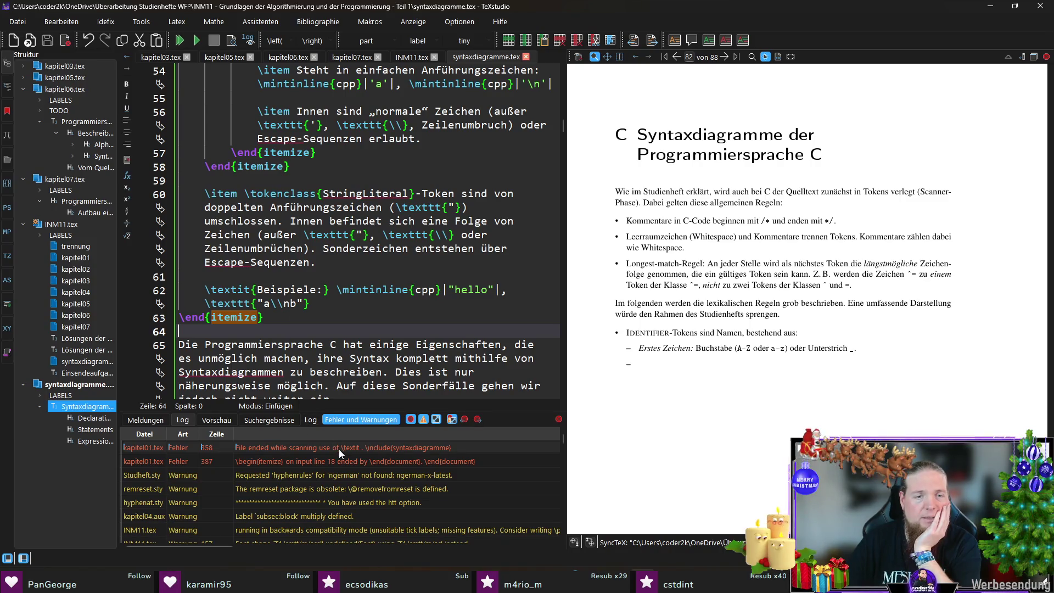
scroll(360, 297, up, 3)
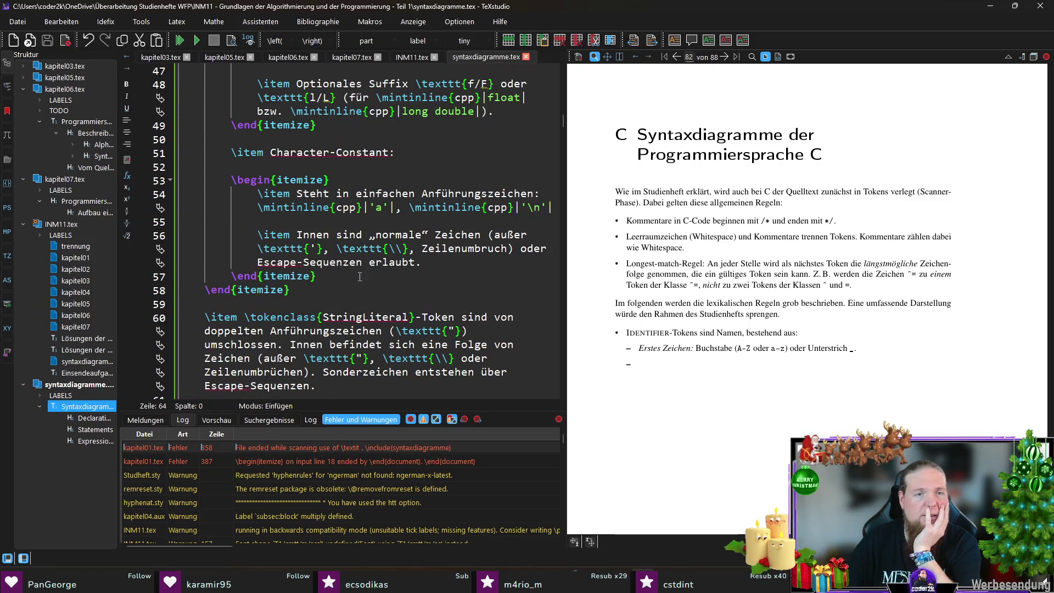
scroll(337, 249, up, 4)
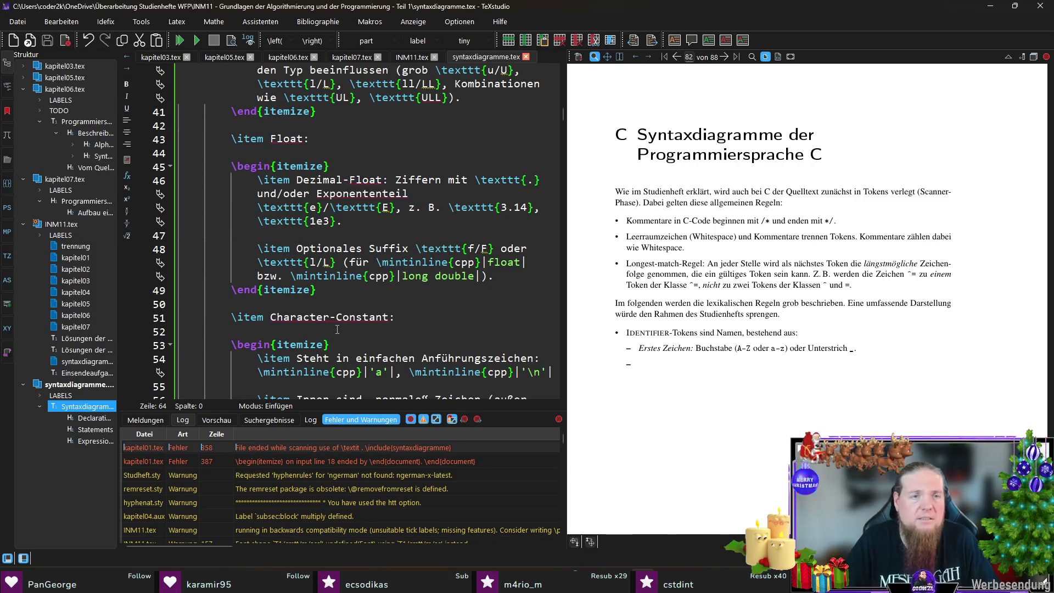
scroll(337, 329, up, 12)
click(325, 137)
click(403, 153)
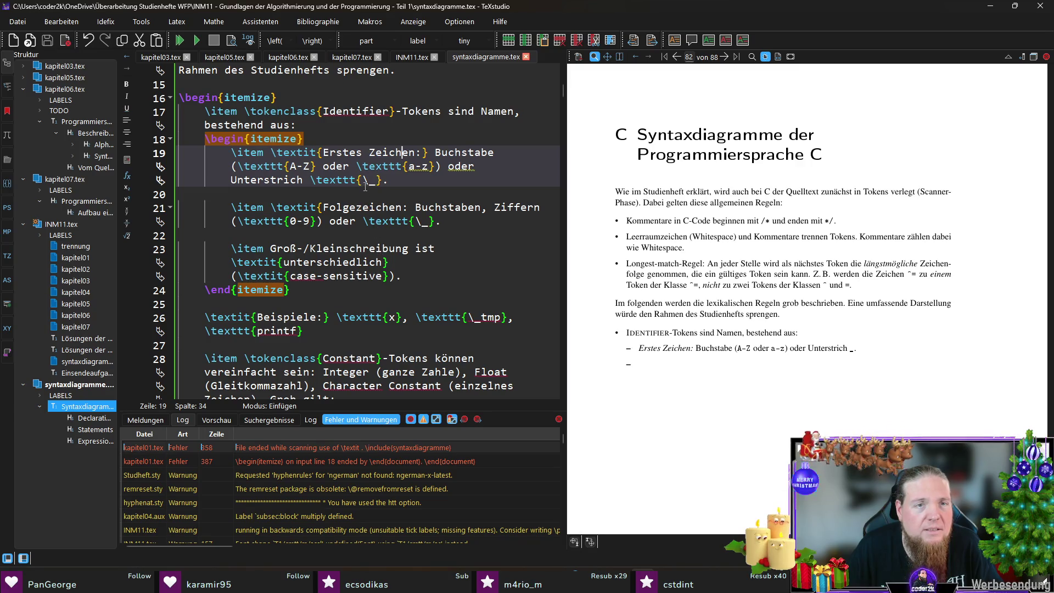
click(312, 304)
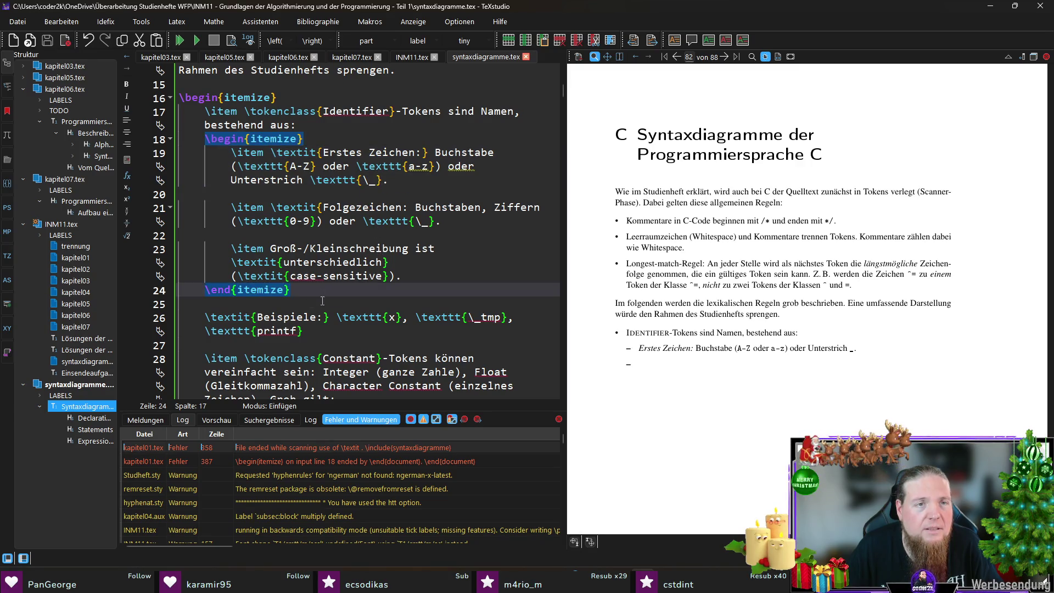
click(258, 166)
click(344, 148)
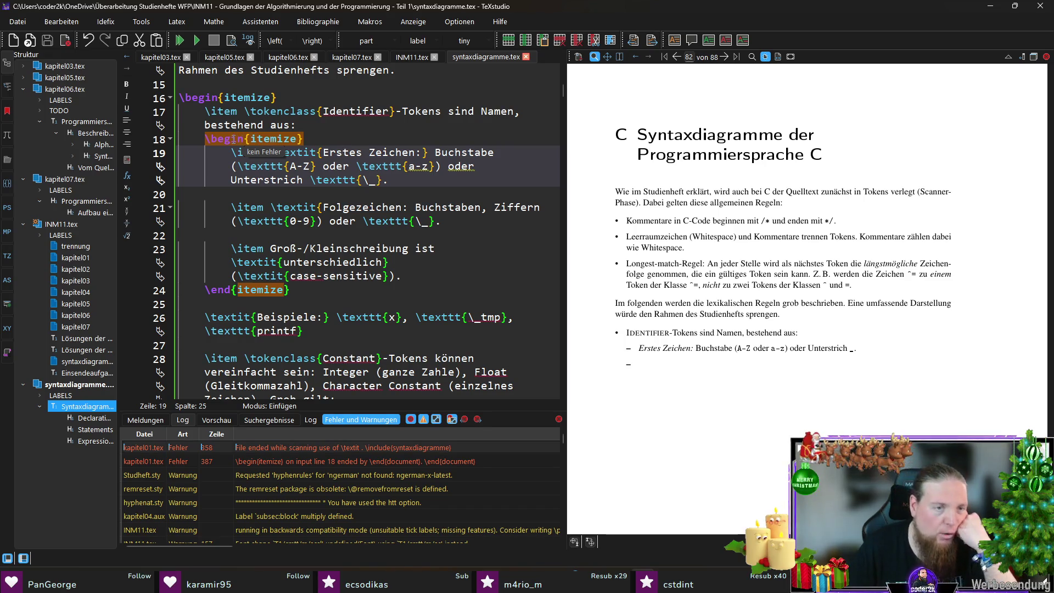
click(326, 138)
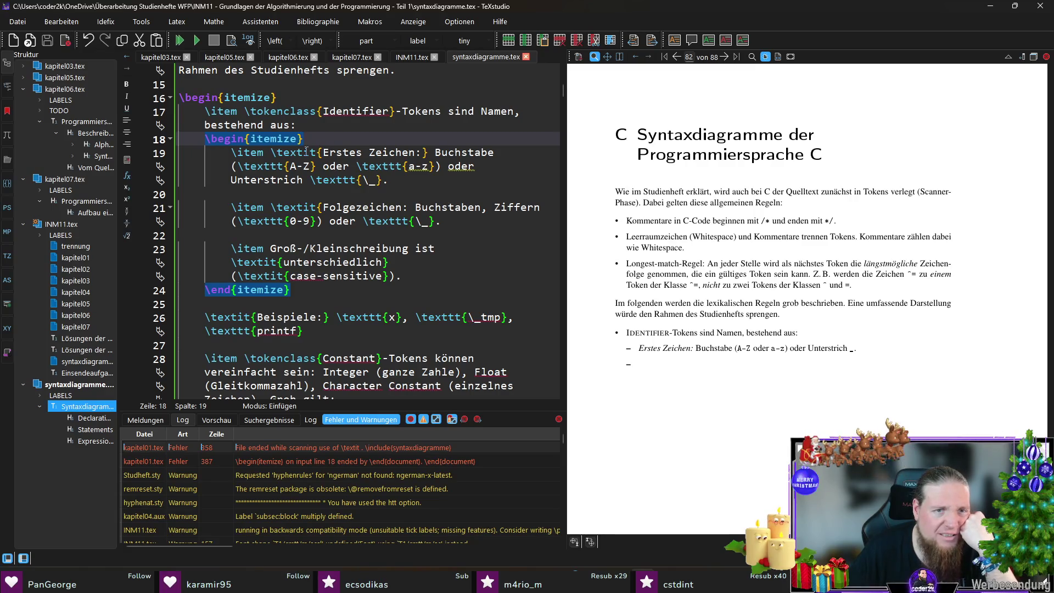
click(323, 152)
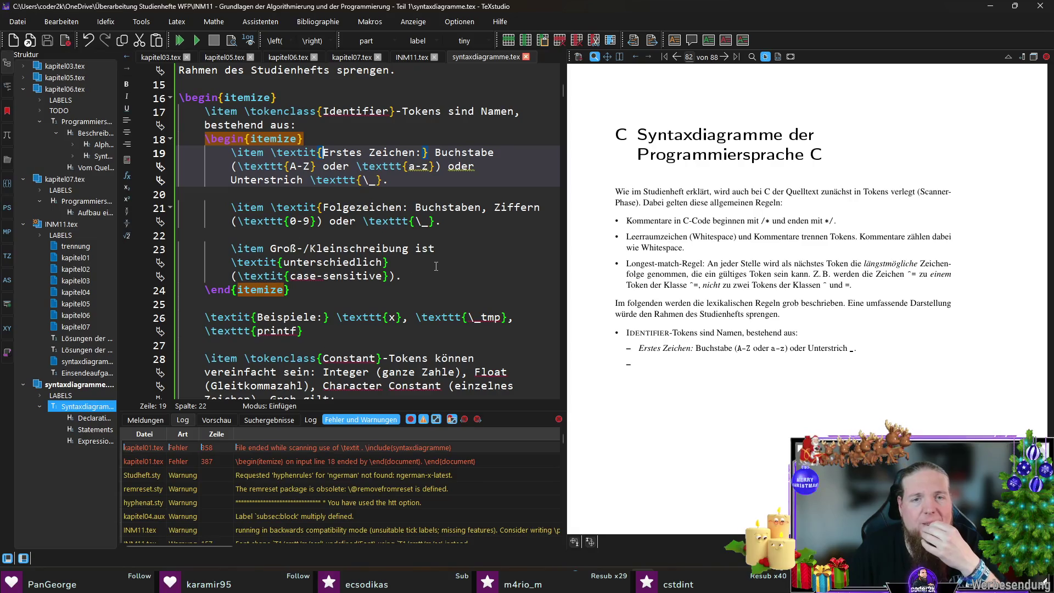
Add the missing closing brace after \textit{Folgezeichen on line 21 and recompile.
click(323, 207)
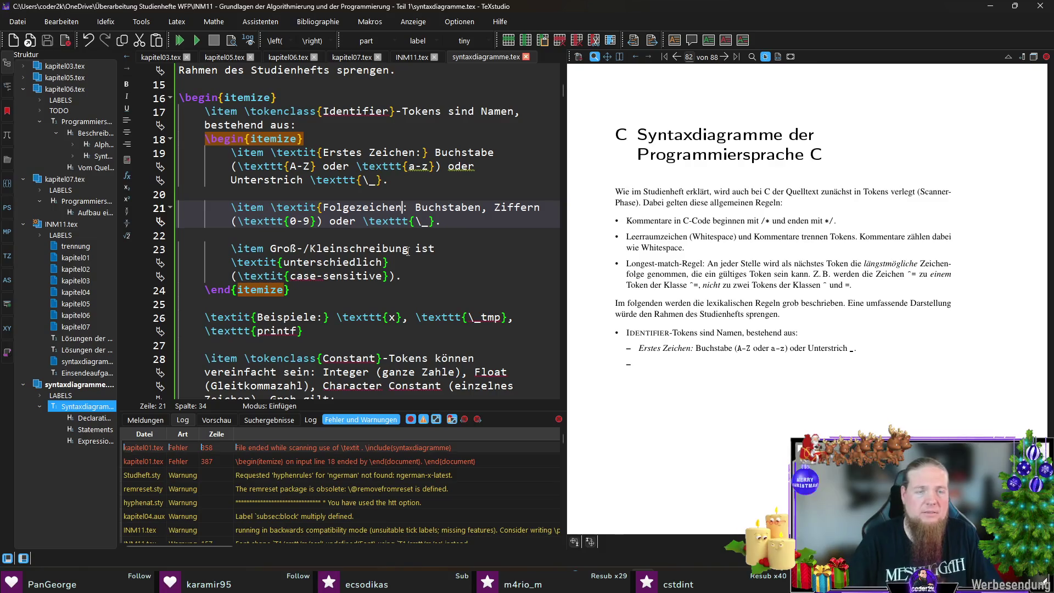
click(405, 207)
text(})
key(F5)
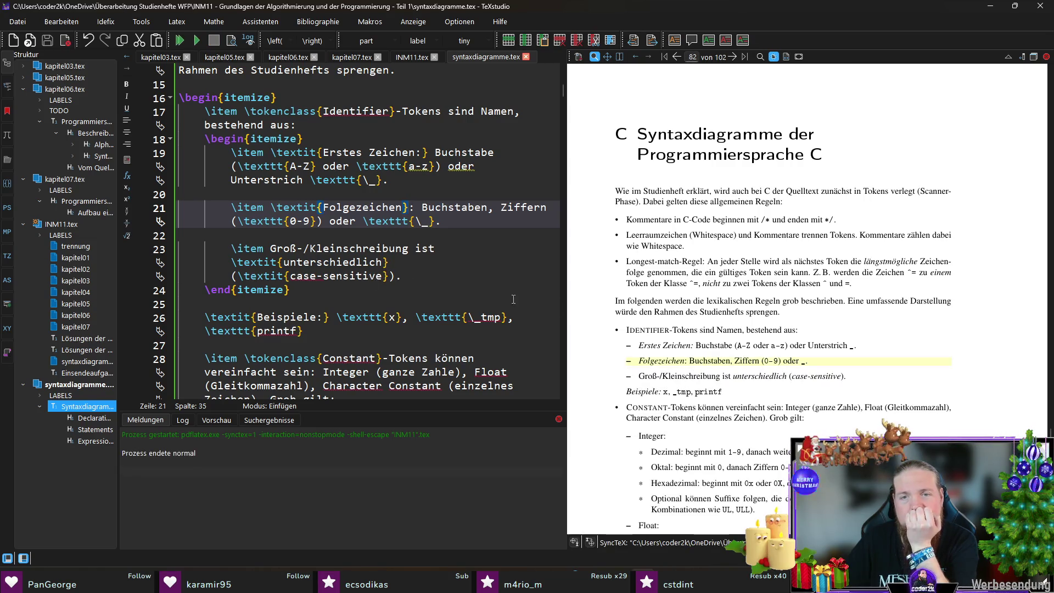
Scroll through the compiled PDF to review the rendered token rules.
scroll(733, 321, down, 2)
scroll(733, 320, down, 2)
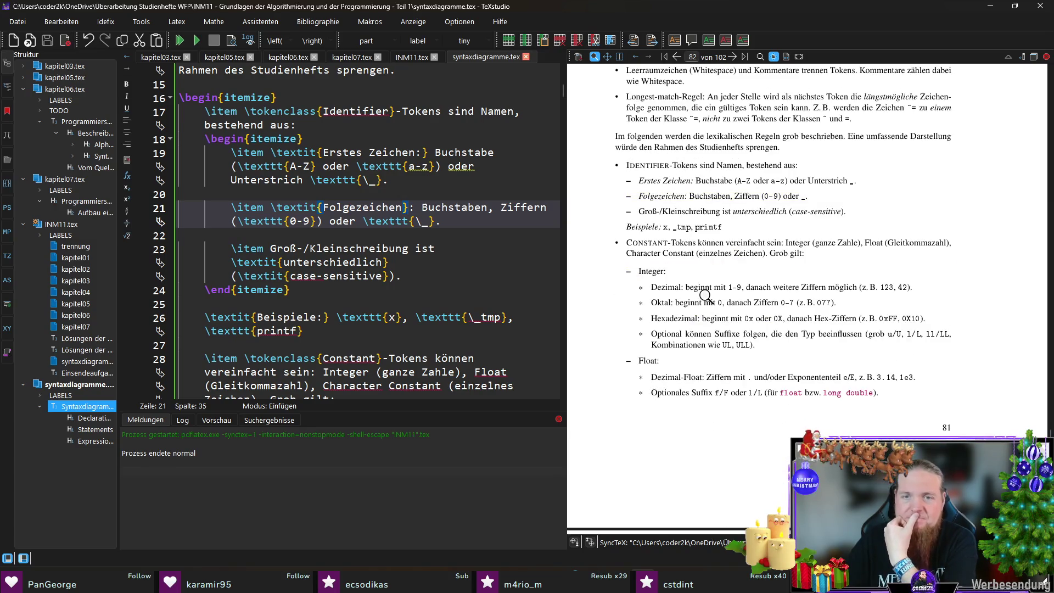
scroll(706, 296, down, 1)
scroll(707, 298, down, 3)
scroll(704, 299, down, 2)
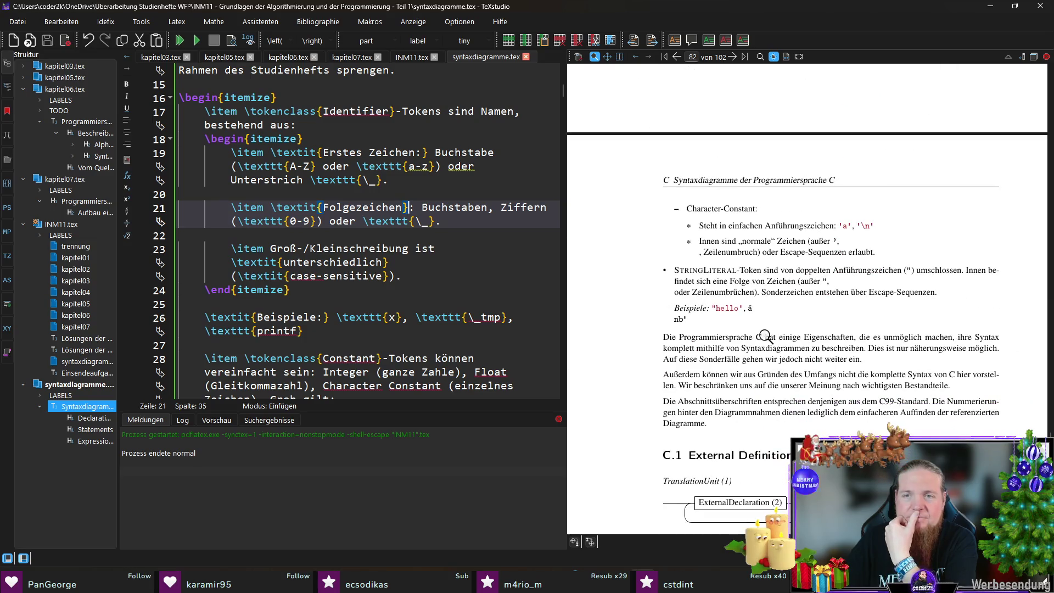
scroll(771, 339, down, 2)
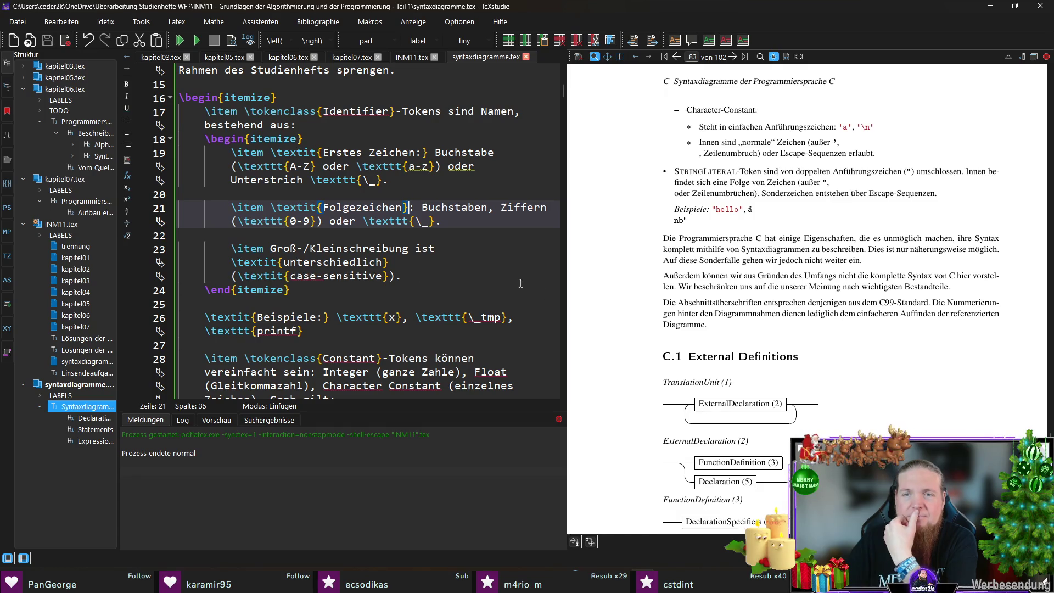
scroll(423, 276, down, 5)
scroll(416, 268, down, 5)
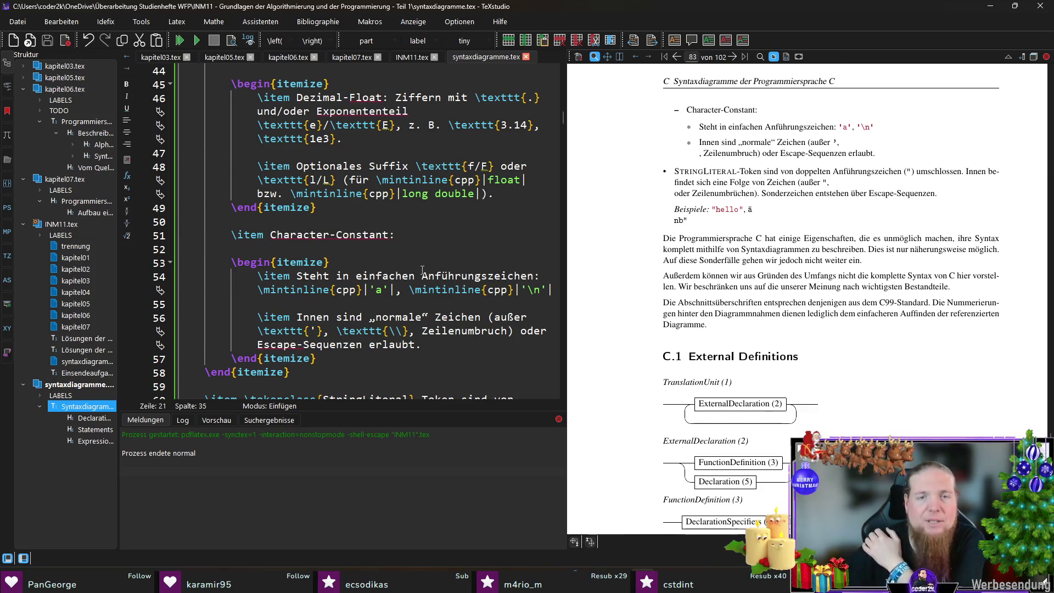
scroll(422, 271, down, 9)
scroll(439, 267, up, 7)
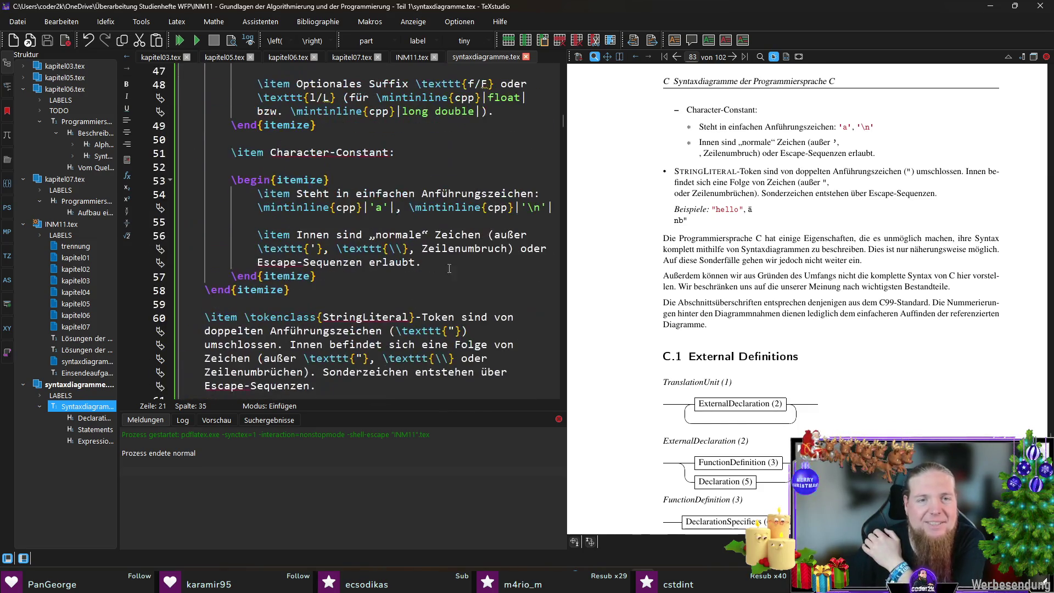
scroll(434, 237, up, 2)
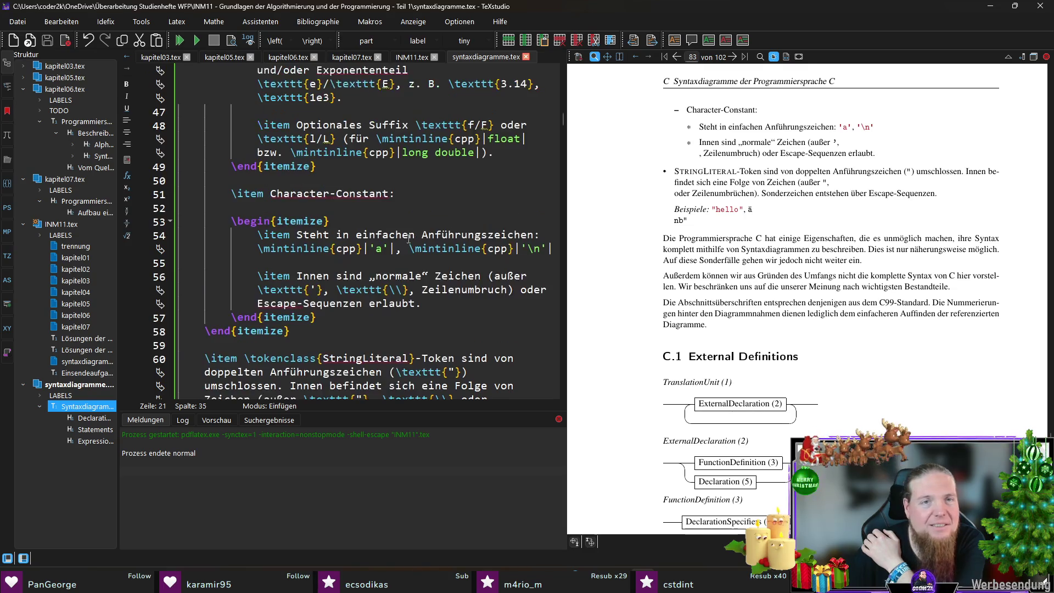
Magnify the PDF to inspect the garbled "a\nb" example and locate it on source line 62.
drag(858, 228, 865, 225)
drag(747, 313, 748, 314)
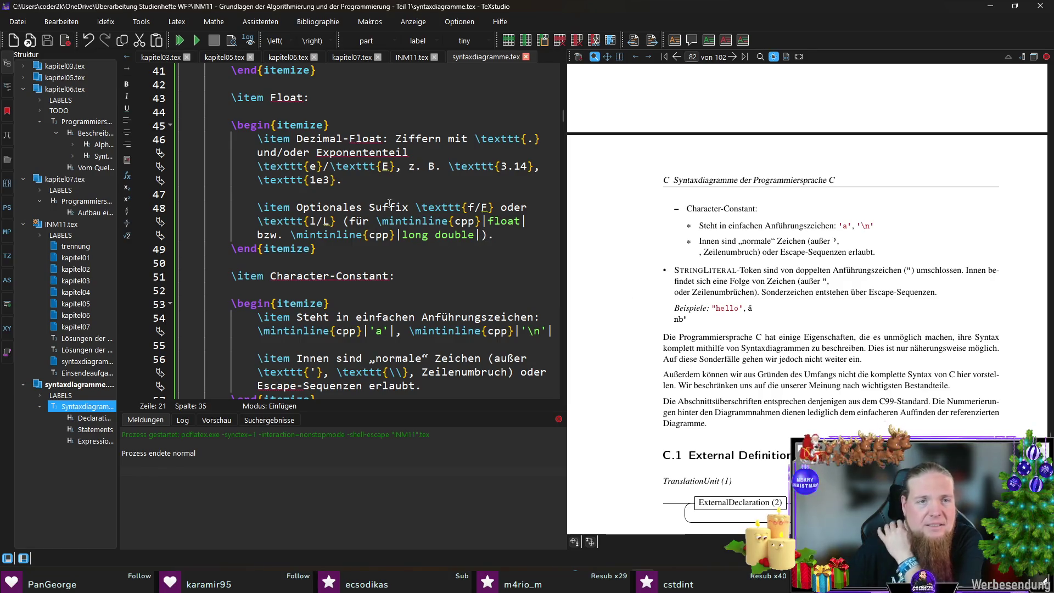
scroll(383, 181, down, 7)
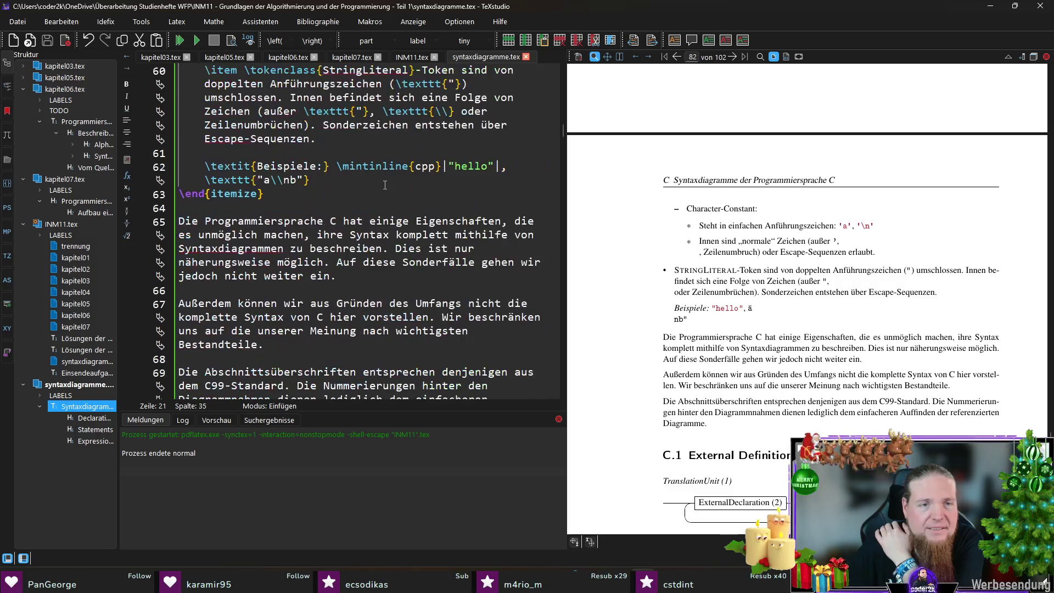
scroll(382, 226, up, 1)
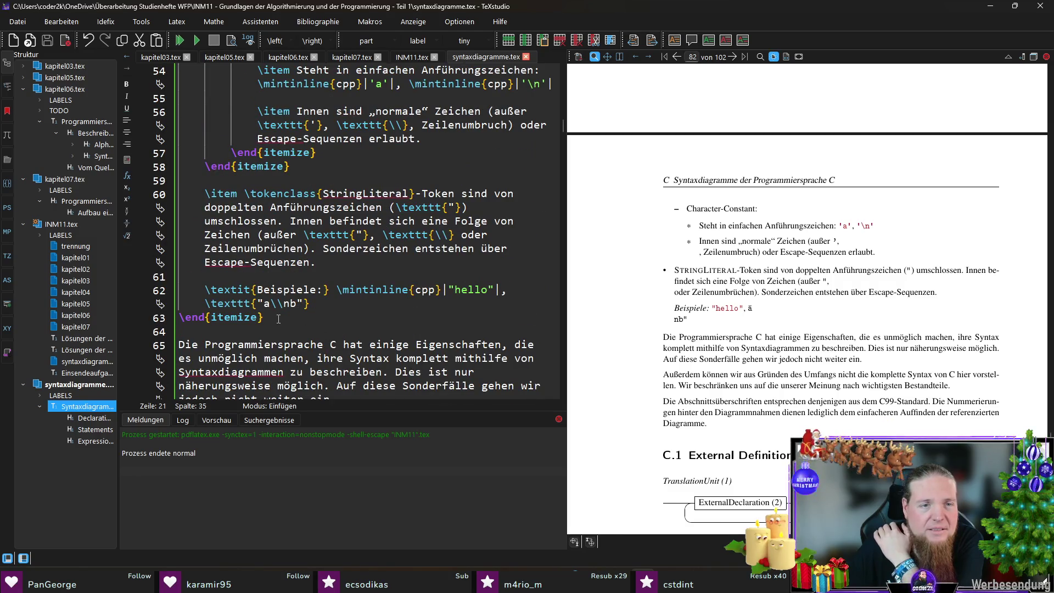
click(260, 304)
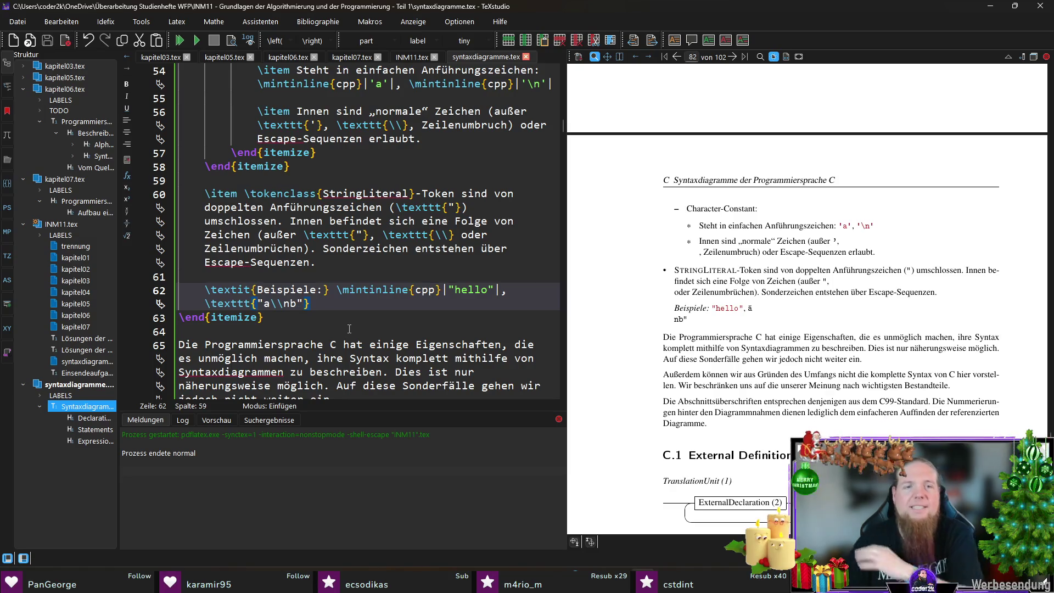
Replace the \texttt{"a\\nb"} example on line 62 with \mintinline{cpp}|"a\nb"| and compile.
key(Right)
key(Right)
key(Right)
key(shift+Home)
text(\mintinline{cpp}|)
text(")
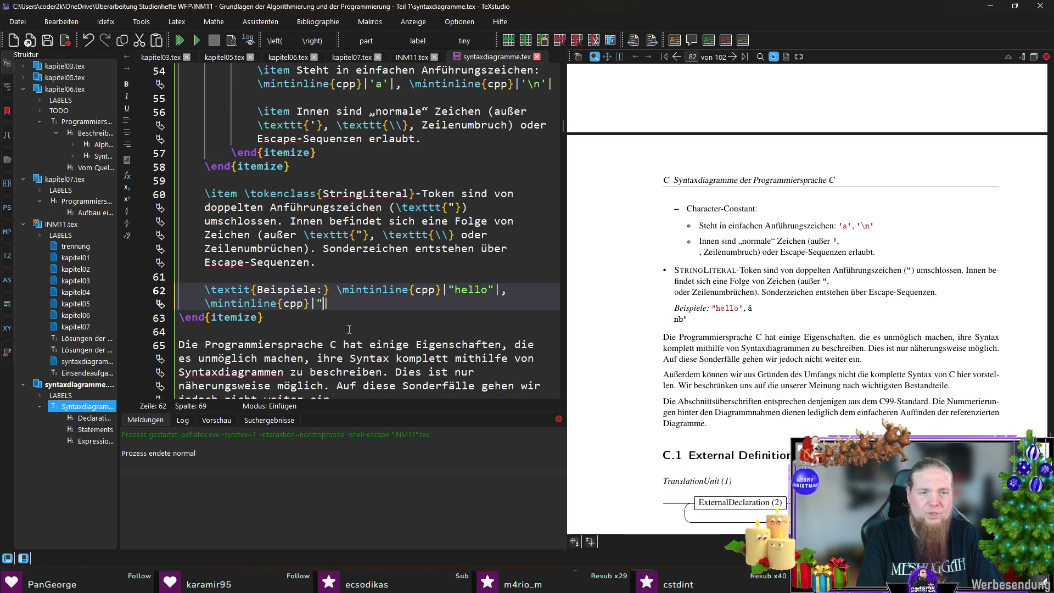
text(a\nb"|)
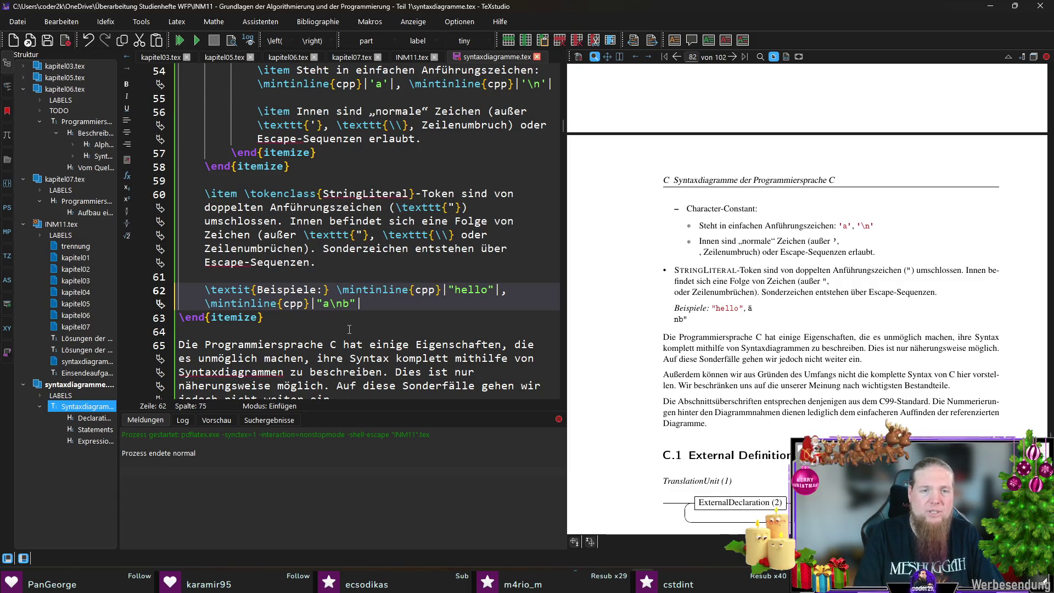
key(F5)
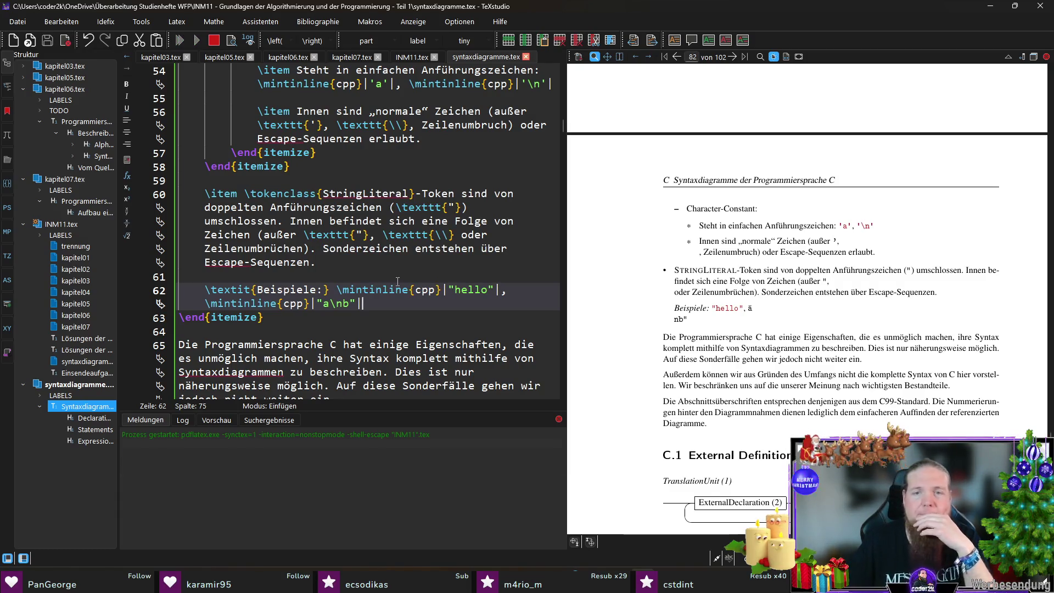
Rerun both rail commands, including INM11, in Git Bash and recompile the document.
key(alt+Tab)
key(Up)
key(Return)
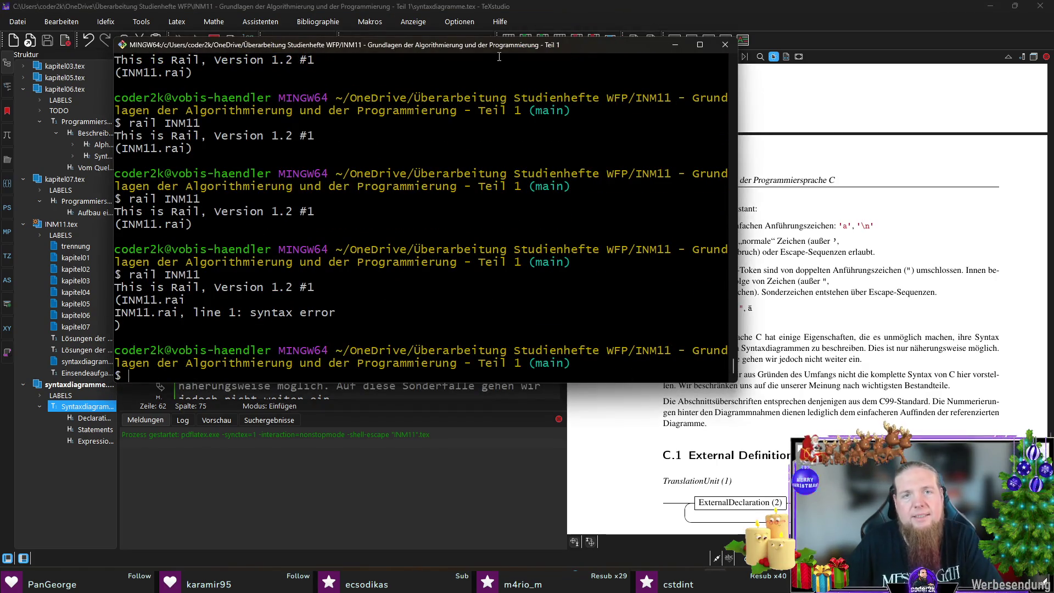
key(Up)
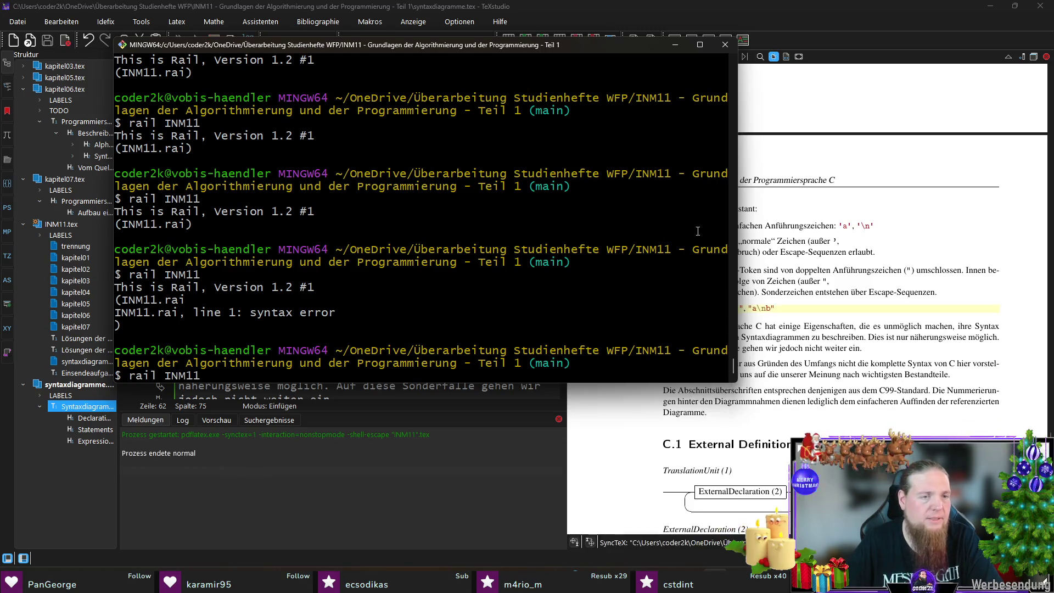
key(Return)
key(alt+Tab)
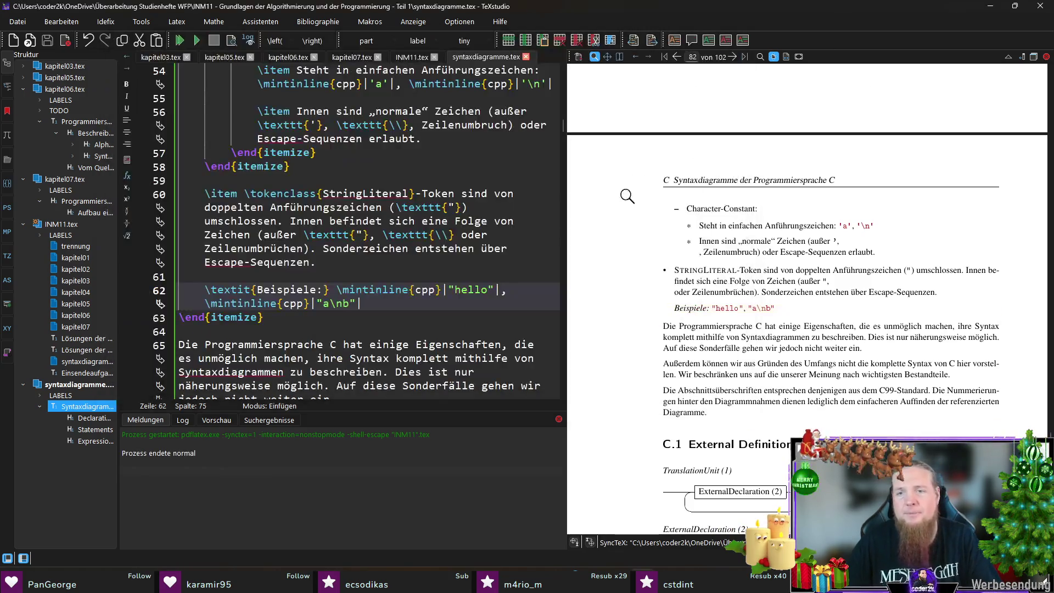
key(F5)
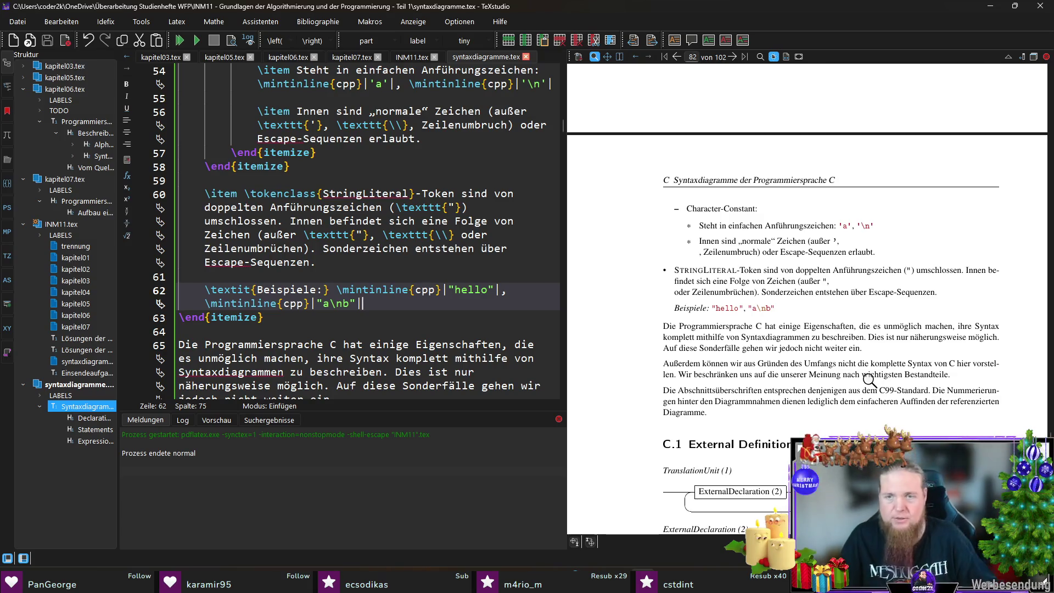
scroll(866, 379, down, 3)
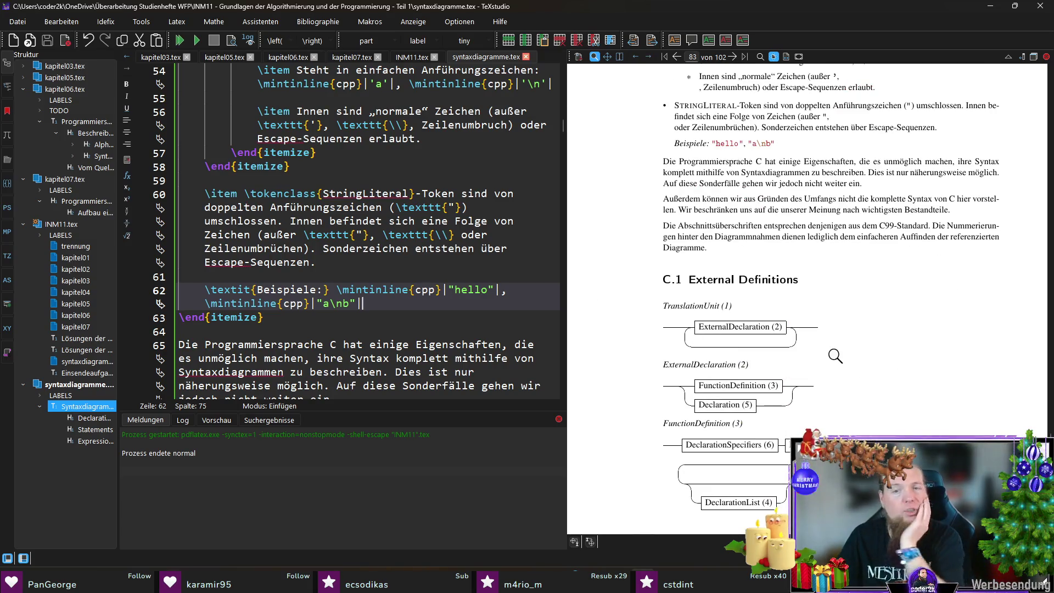
Return the PDF to the chapter start and jump from 'Dabei' to line 4 of the source.
scroll(907, 305, down, 3)
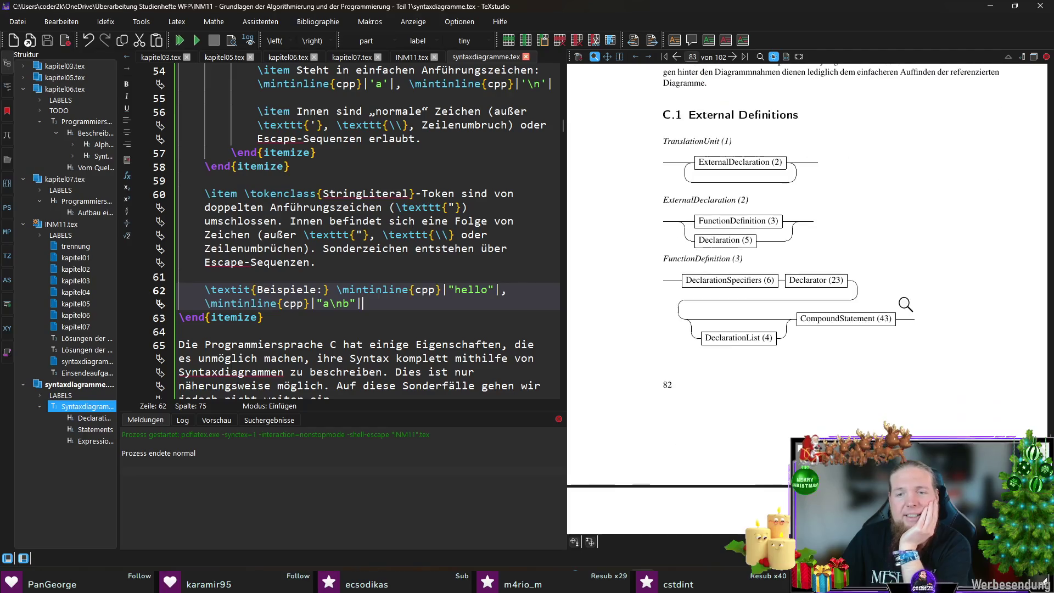
scroll(934, 301, up, 6)
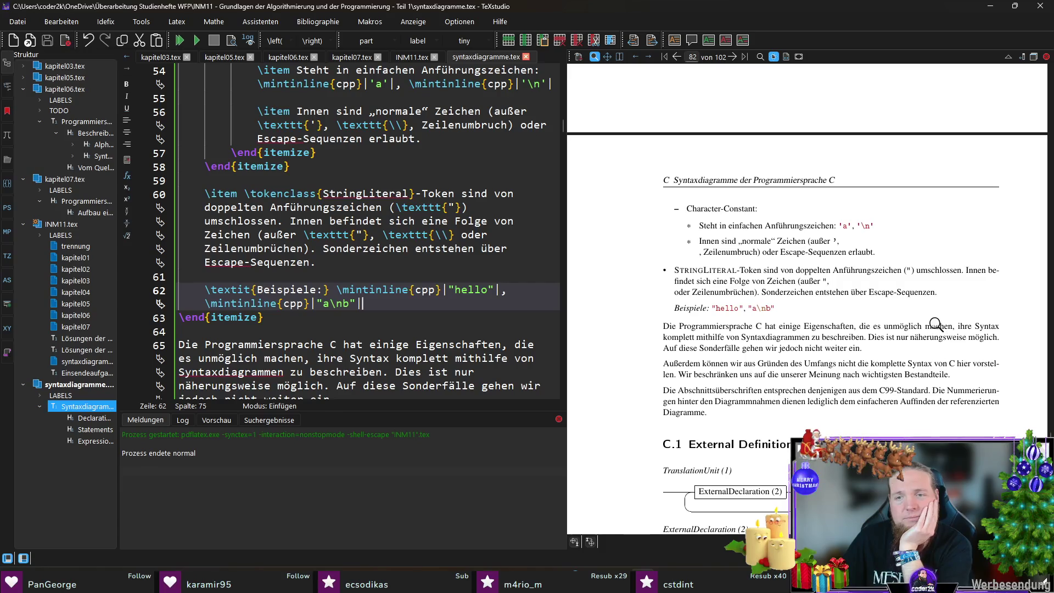
scroll(936, 324, up, 5)
scroll(936, 332, up, 6)
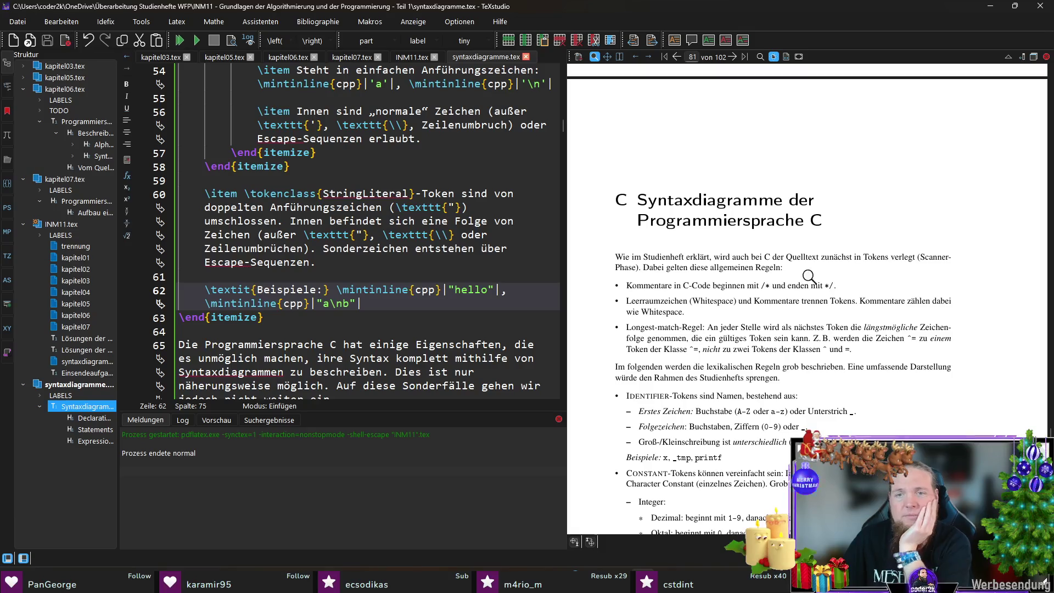
ctrl+click(651, 267)
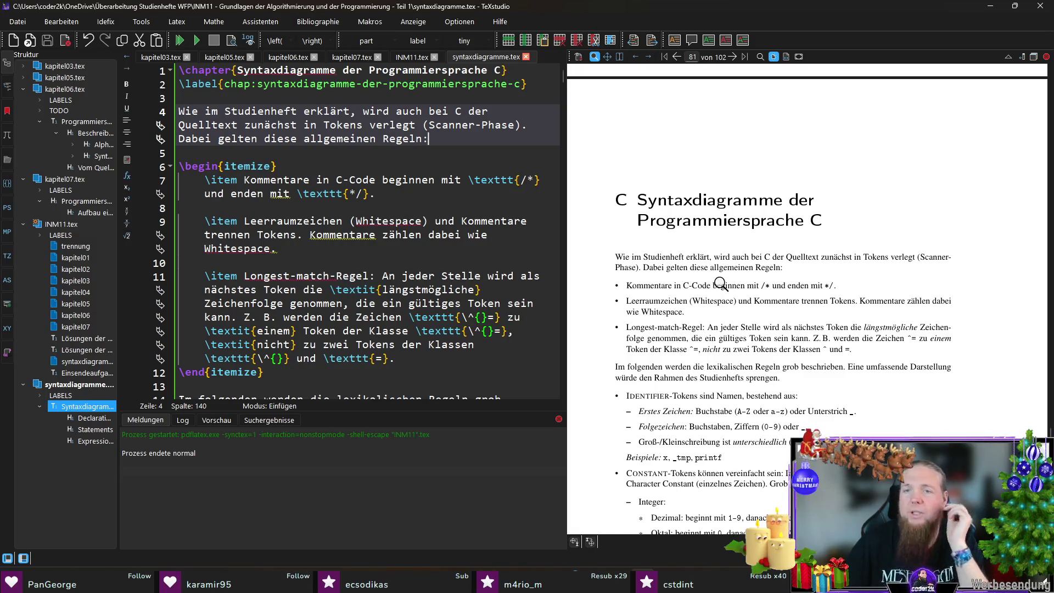
Remove the comma after 'erklärt', change 'verlegt' to 'zerlegt', and compile.
click(357, 111)
key(BackSpace)
key(ctrl+s)
click(373, 127)
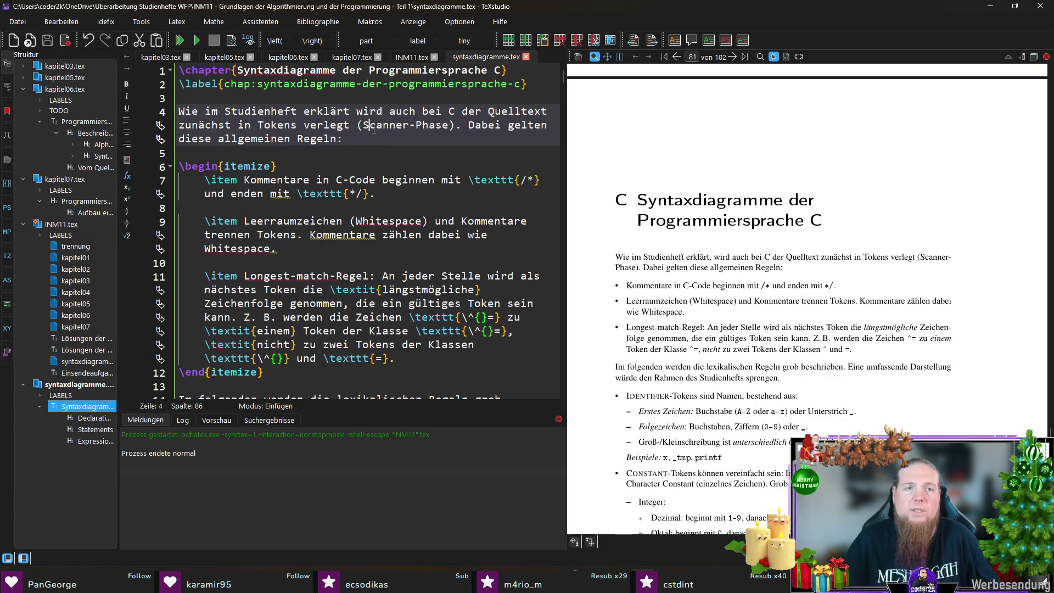
double_click(308, 123)
text(zerlegt)
key(ctrl+s)
click(394, 140)
key(F5)
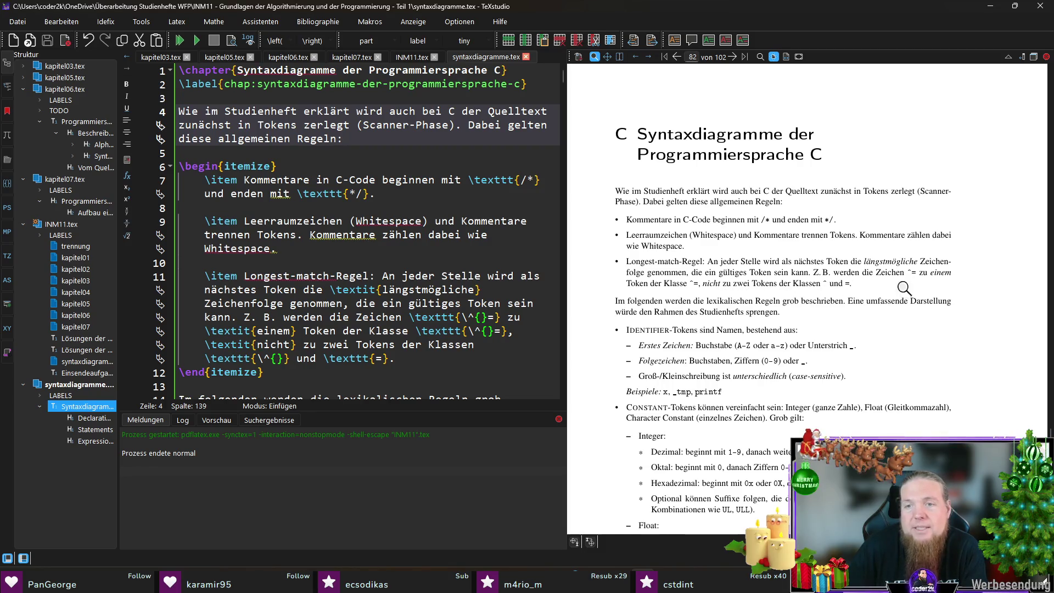
Capitalize 'folgenden' to 'Folgenden' in the 'Im folgenden' sentence on line 14.
scroll(950, 355, down, 1)
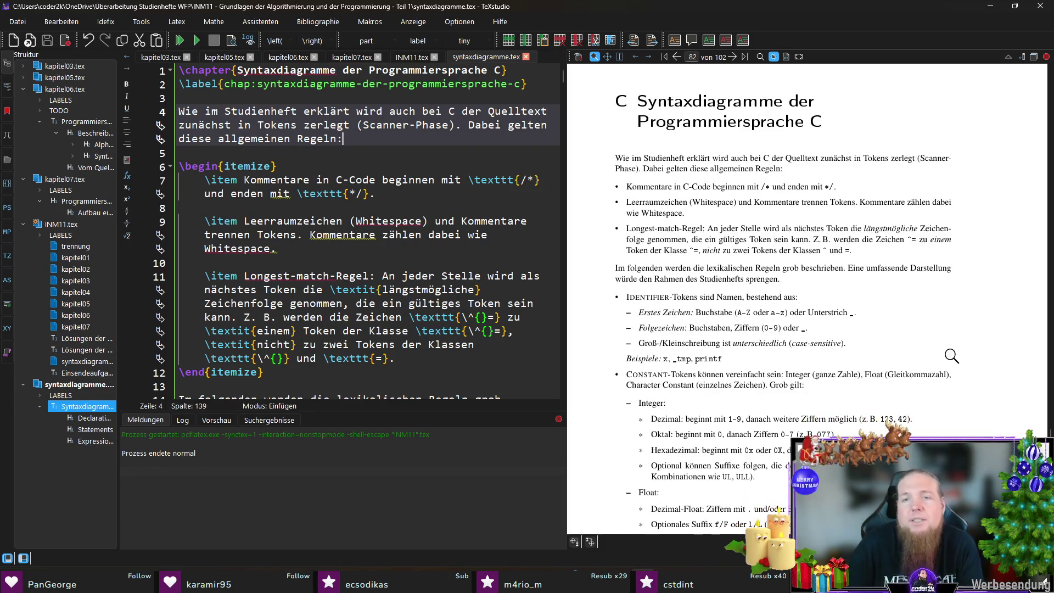
ctrl+click(637, 268)
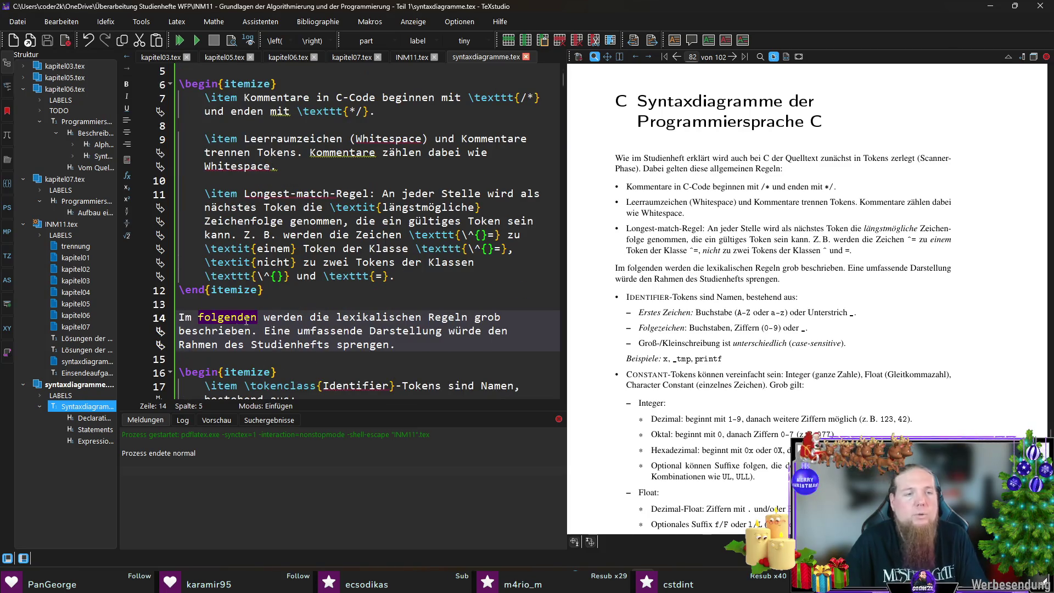
key(Left)
key(BackSpace)
text(F)
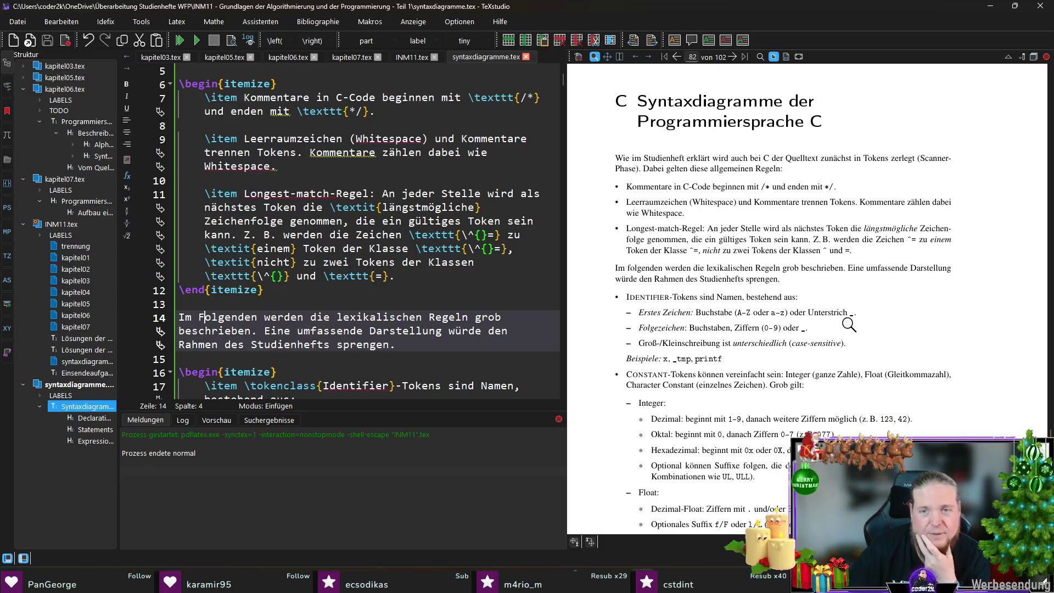
scroll(850, 324, down, 3)
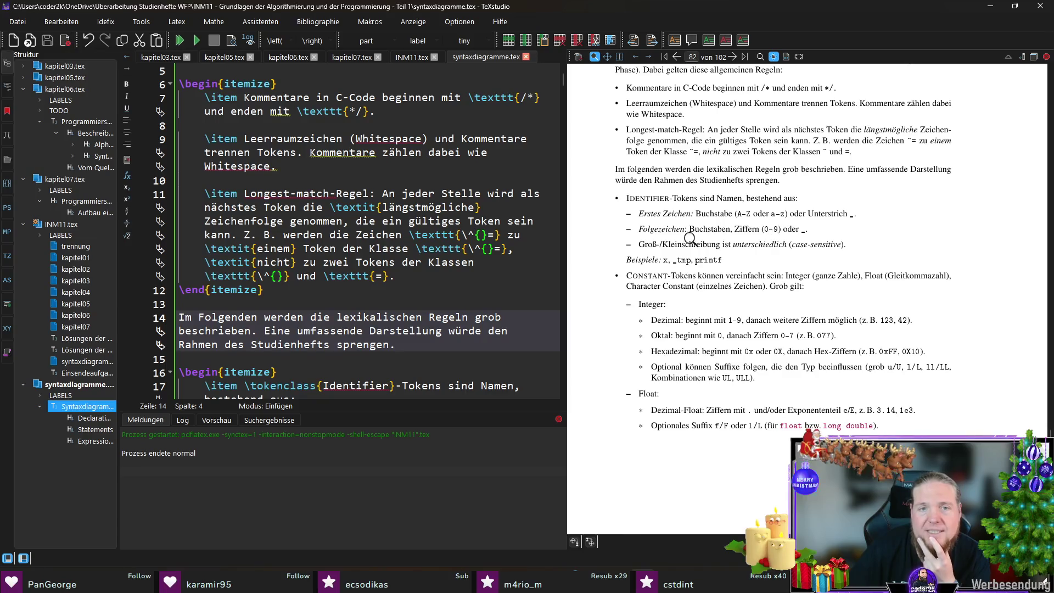
scroll(436, 262, up, 2)
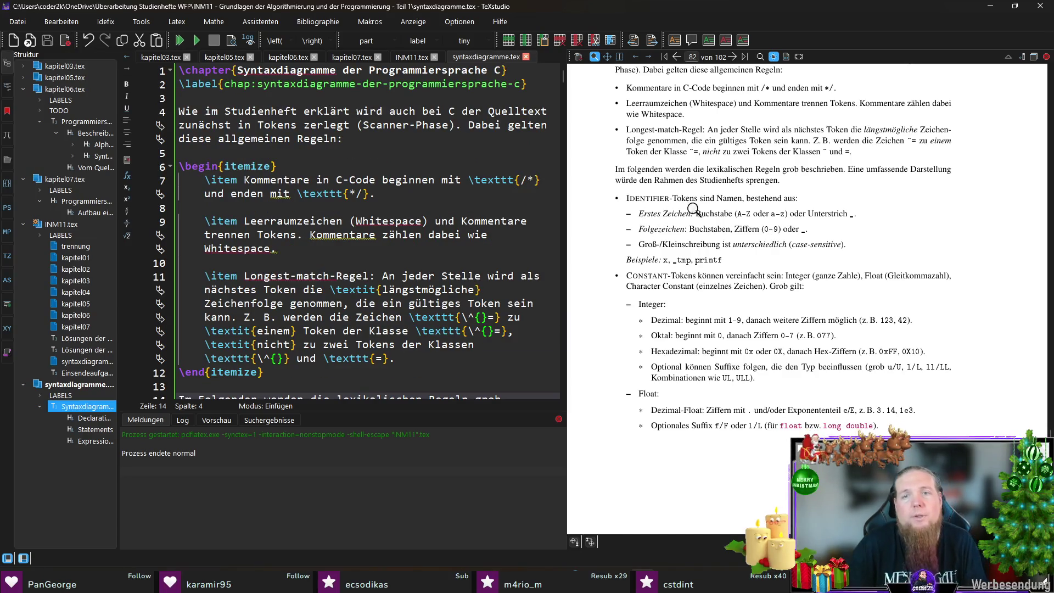
Rewrite the A-Z range in the identifier rules as \texttt{A}-{Z}.
click(710, 216)
click(296, 331)
key(Delete)
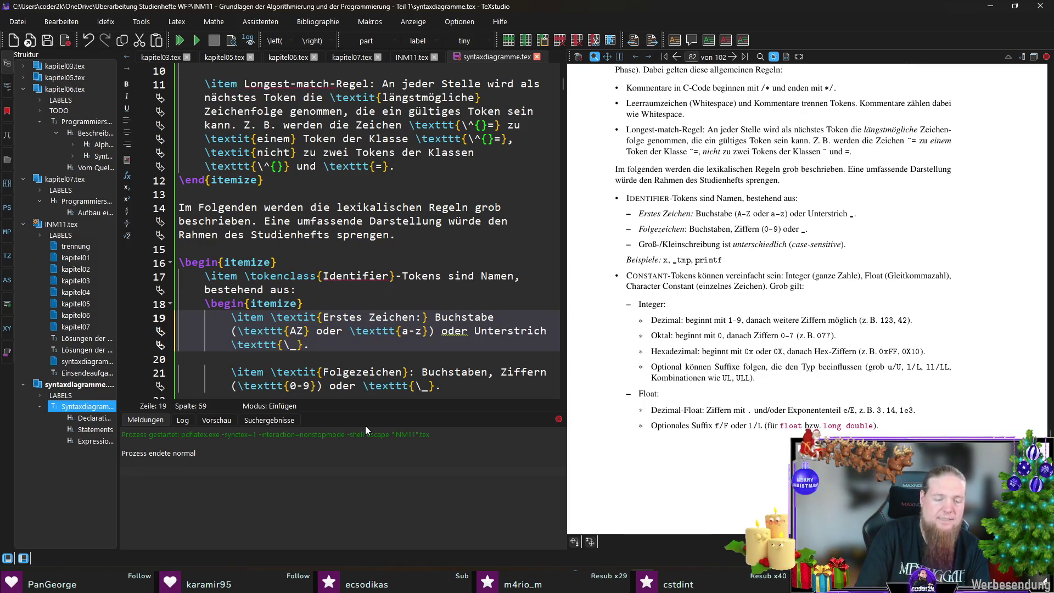
text(} - {)
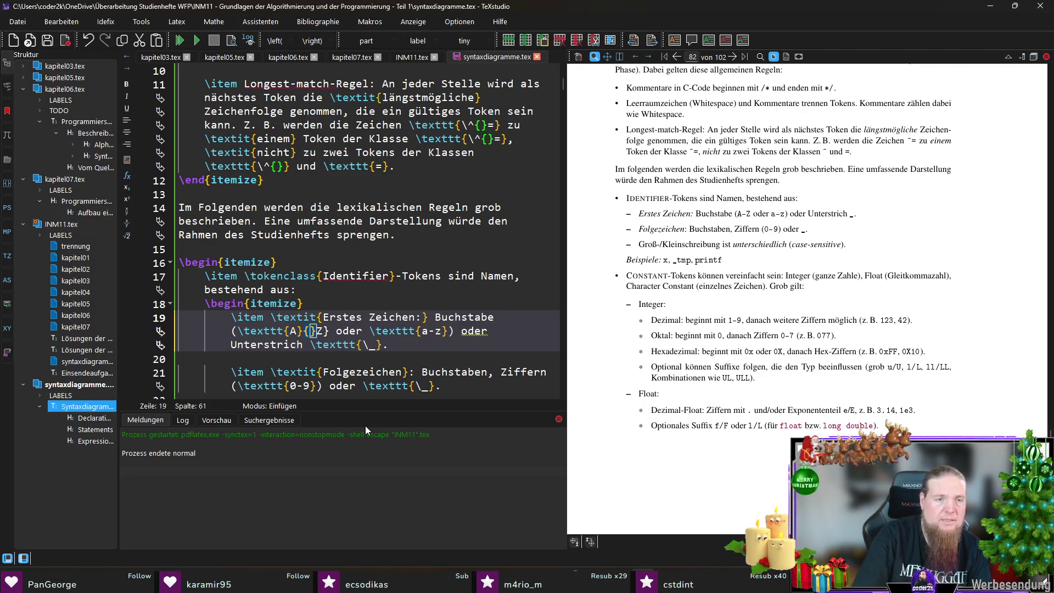
key(Delete)
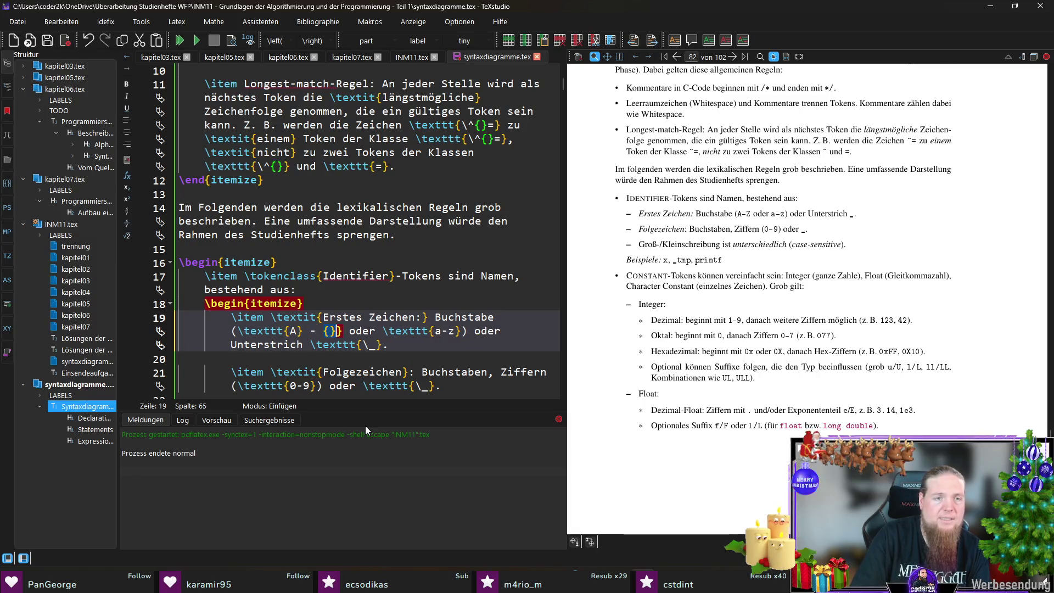
key(Left)
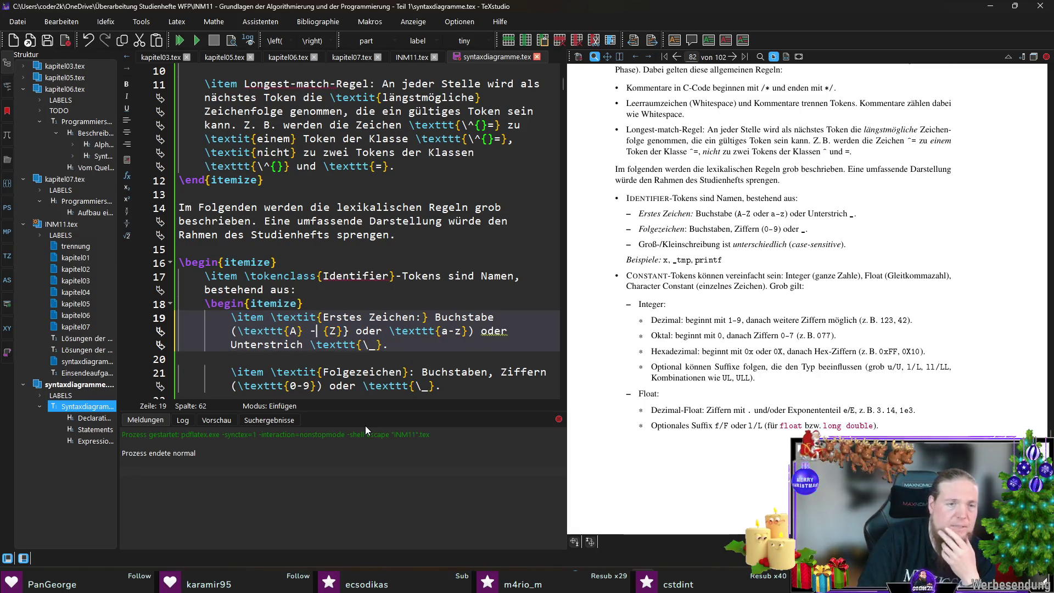
key(BackSpace)
key(BackSpace)
key(BackSpace)
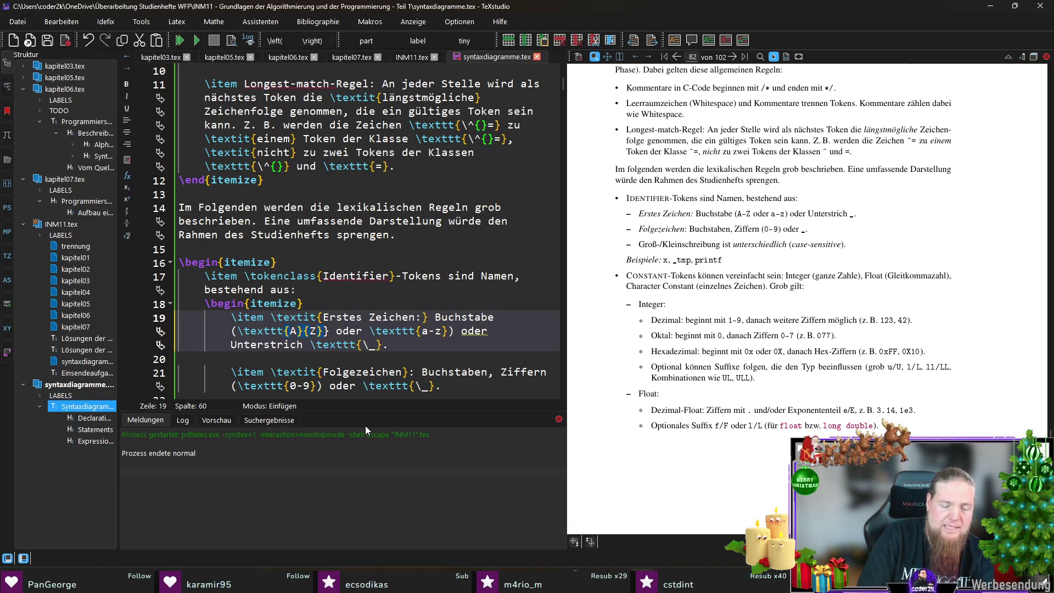
text(-)
Rewrite the a-z range as \texttt{a}-{z} and save.
key(End)
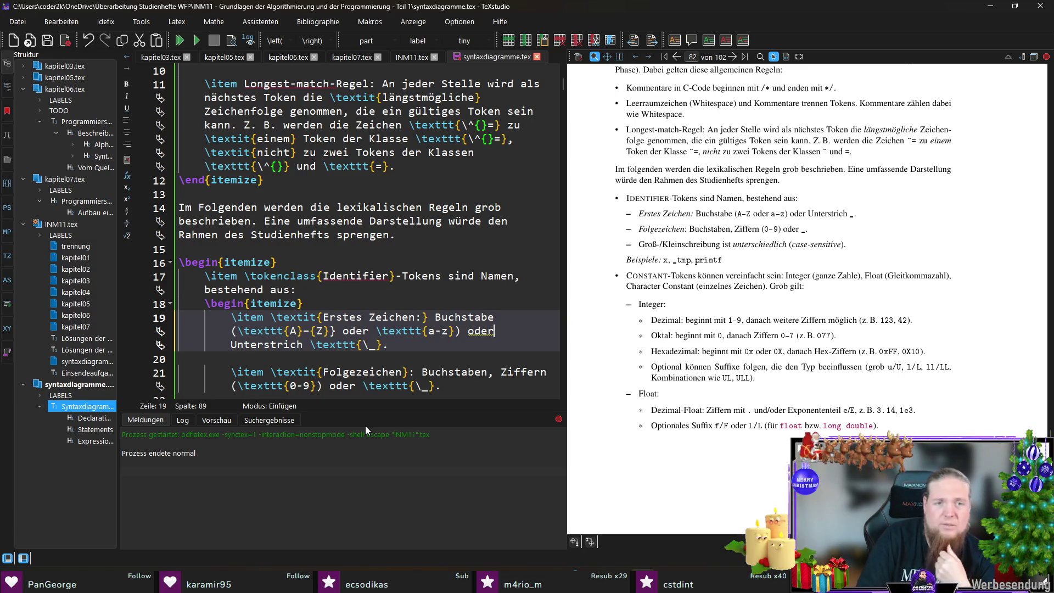
key(Left)
key(Left)
key(Left)
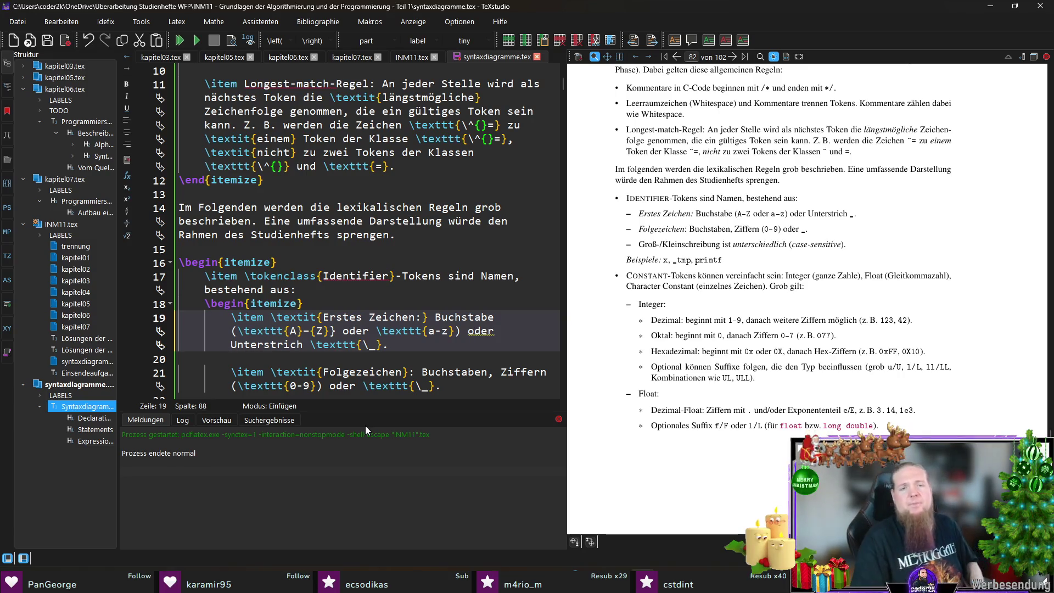
text(})
key(Right)
text({)
key(Delete)
key(Left)
key(BackSpace)
text(-)
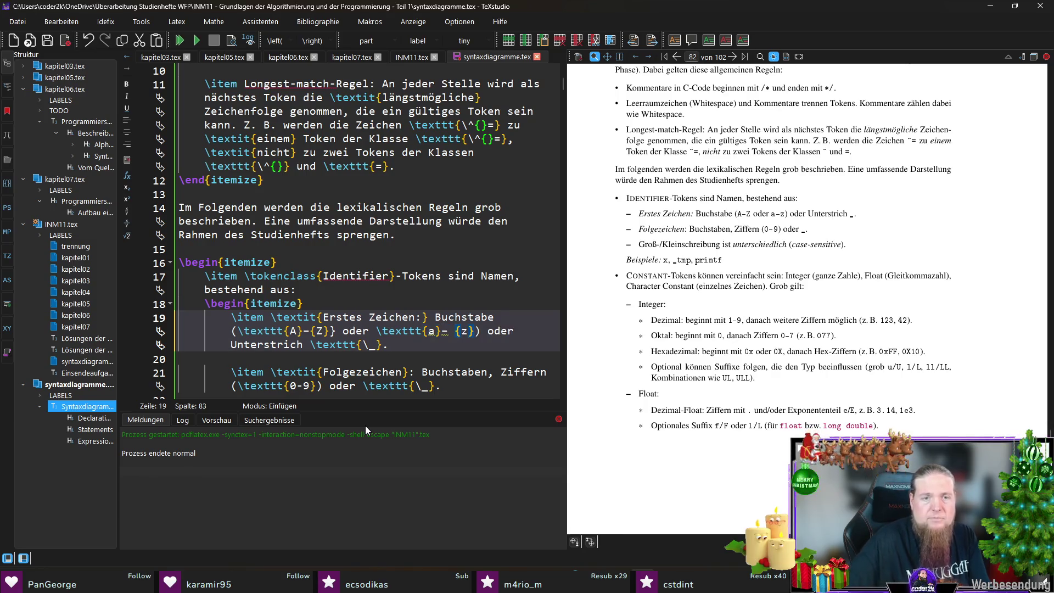
key(End)
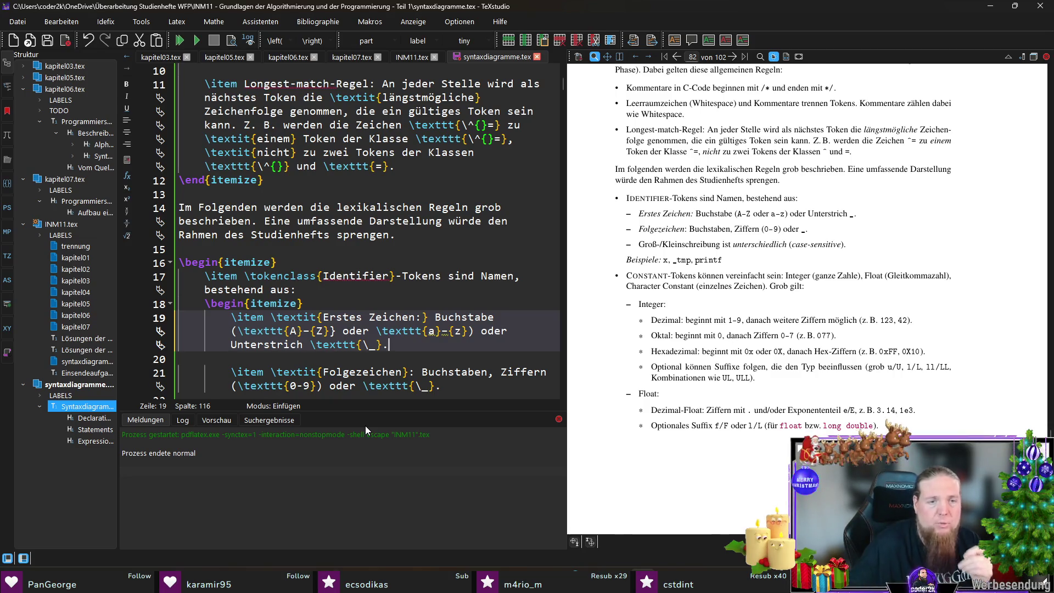
key(ctrl+s)
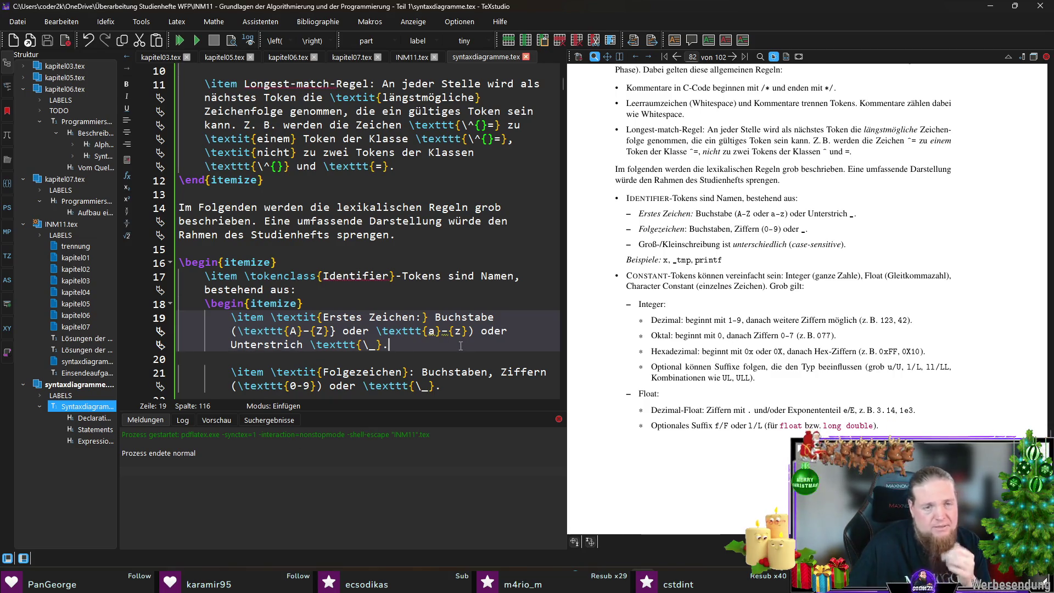
Rewrite the 0-9 range as \texttt{0}-{9} and save.
scroll(461, 346, down, 2)
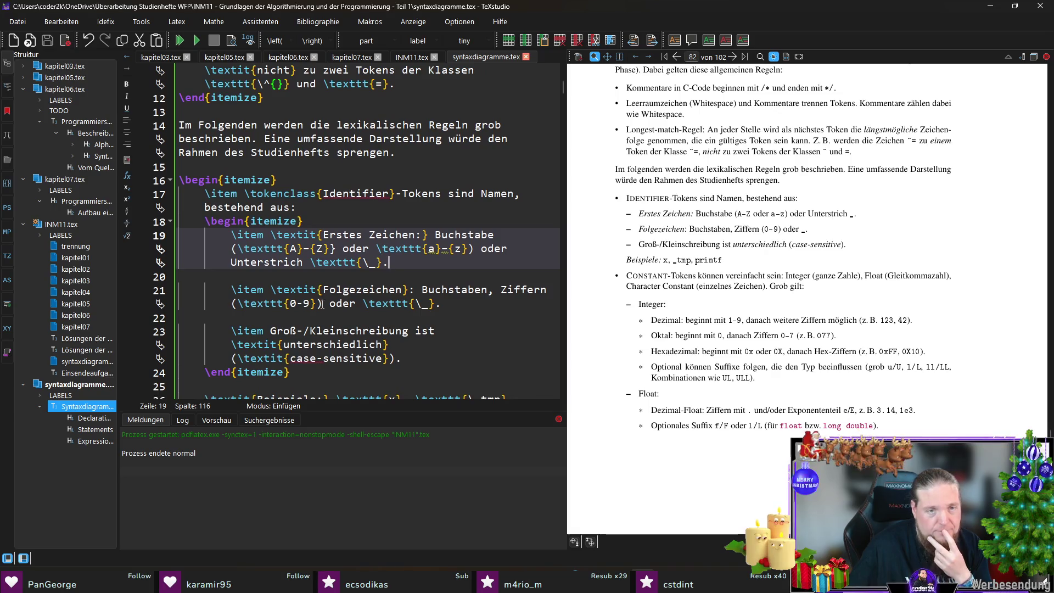
click(303, 303)
key(BackSpace)
text(}{)
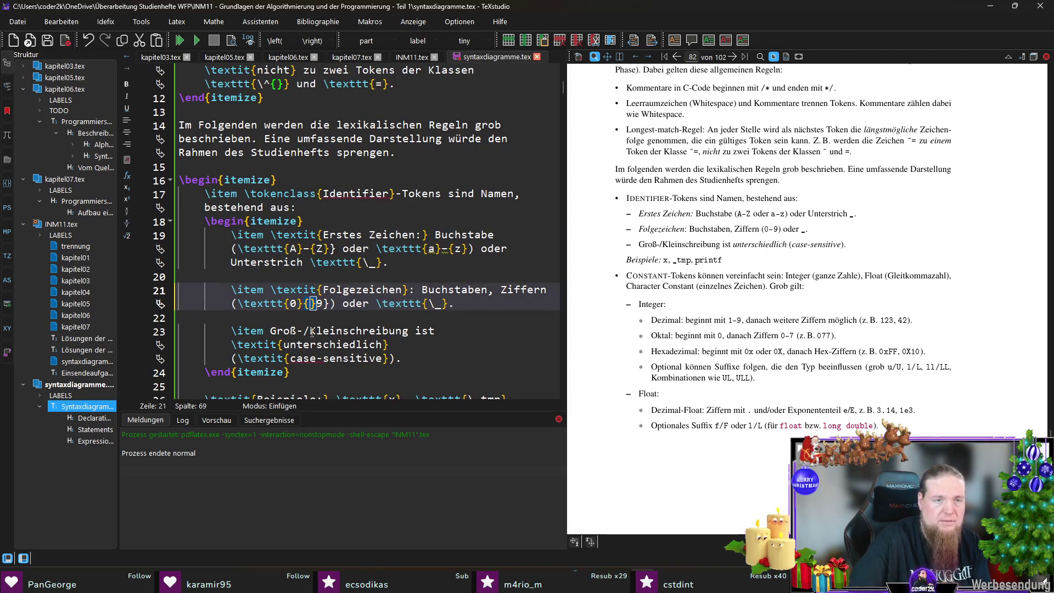
key(Delete)
text(-)
key(ctrl+s)
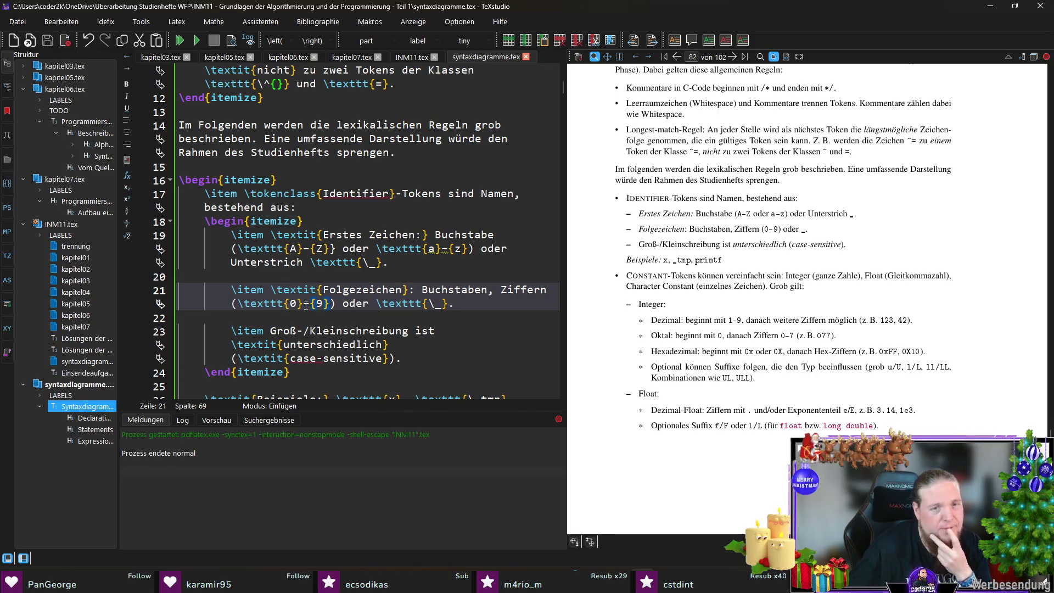
Delete the stray brace after the Z range, recompile, and zoom into the identifier rules.
scroll(503, 346, down, 3)
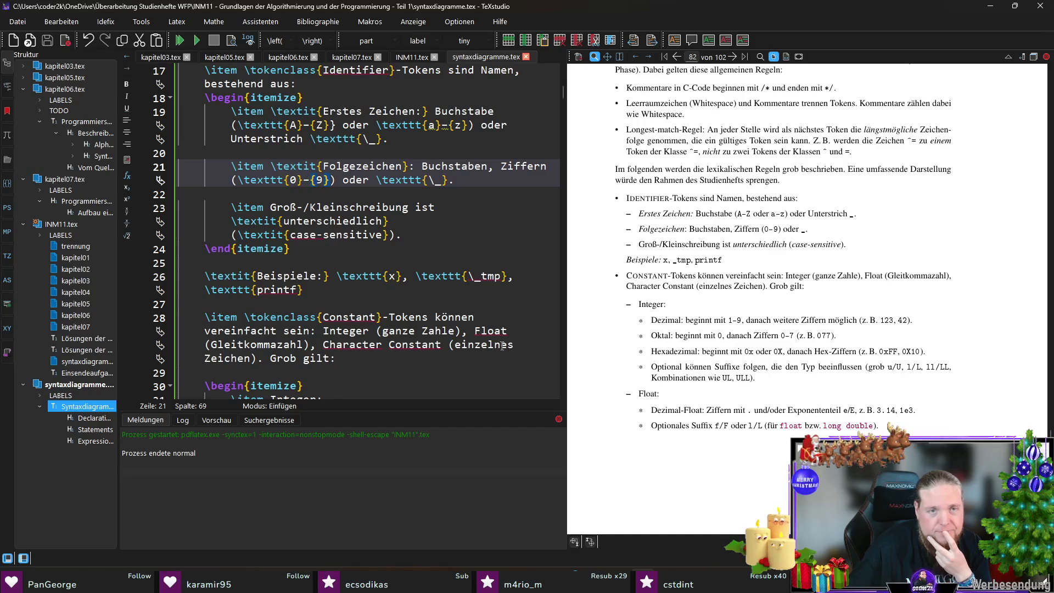
scroll(301, 209, up, 2)
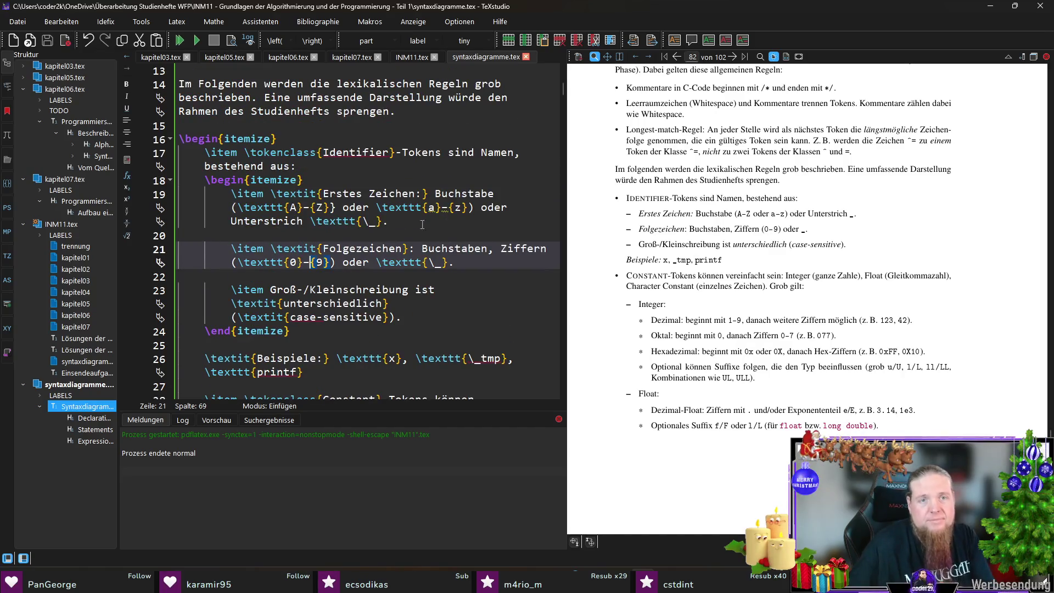
click(361, 239)
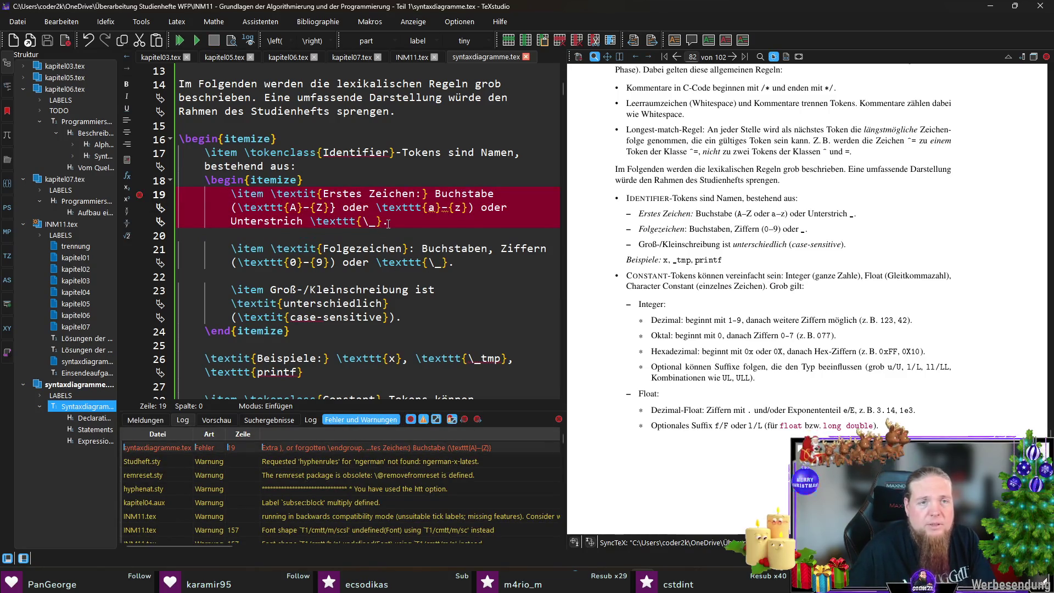
click(376, 207)
key(BackSpace)
key(F5)
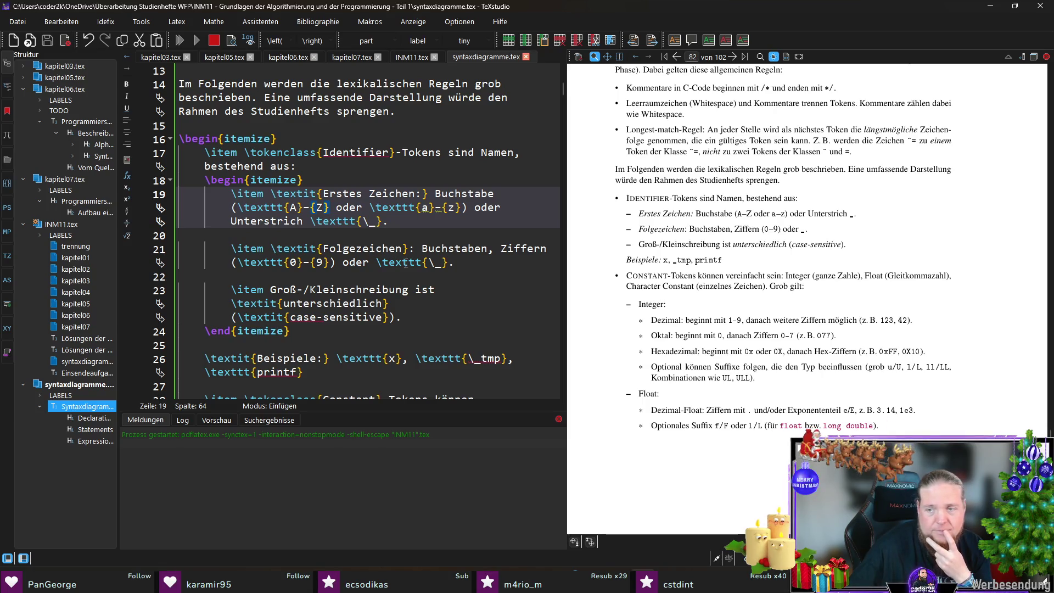
mouse_move(746, 209)
mouse_down()
mouse_move(787, 214)
mouse_move(775, 223)
mouse_up()
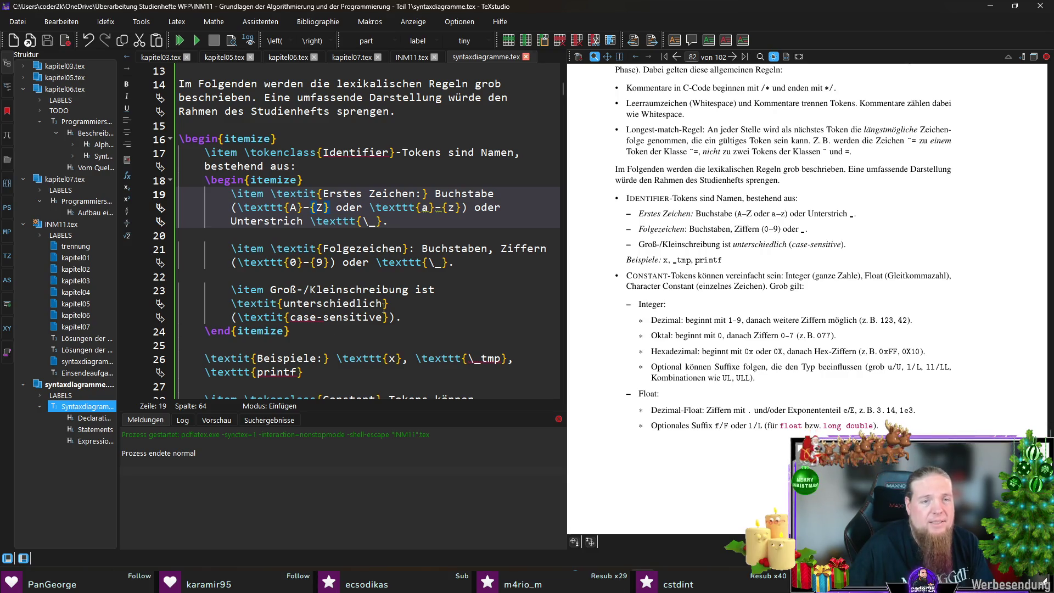
Add \texttt{MY\_NUMBER} after the printf example on line 26 and save.
click(434, 316)
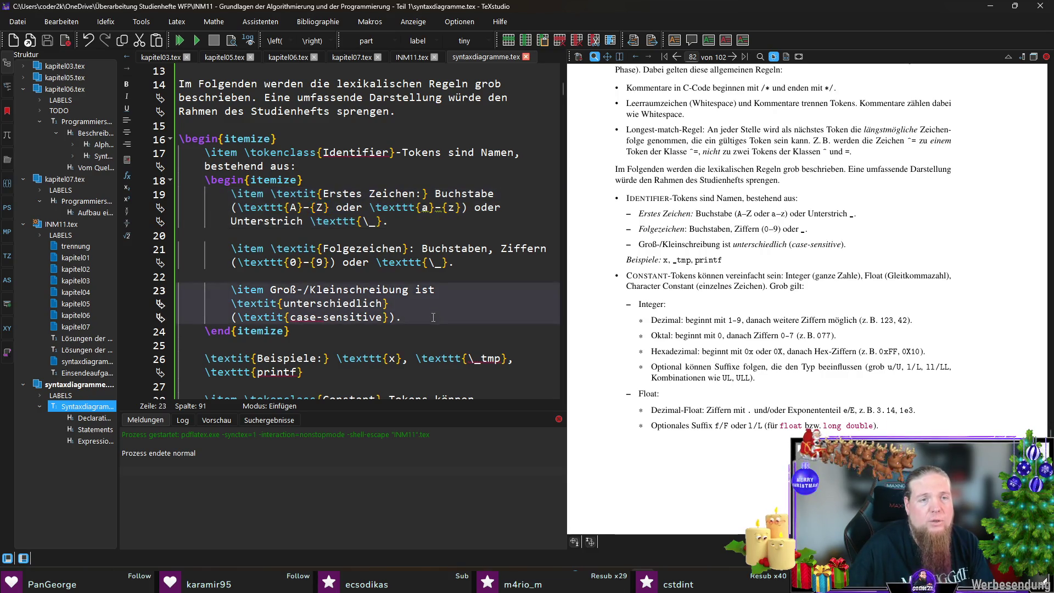
scroll(349, 301, down, 2)
click(350, 296)
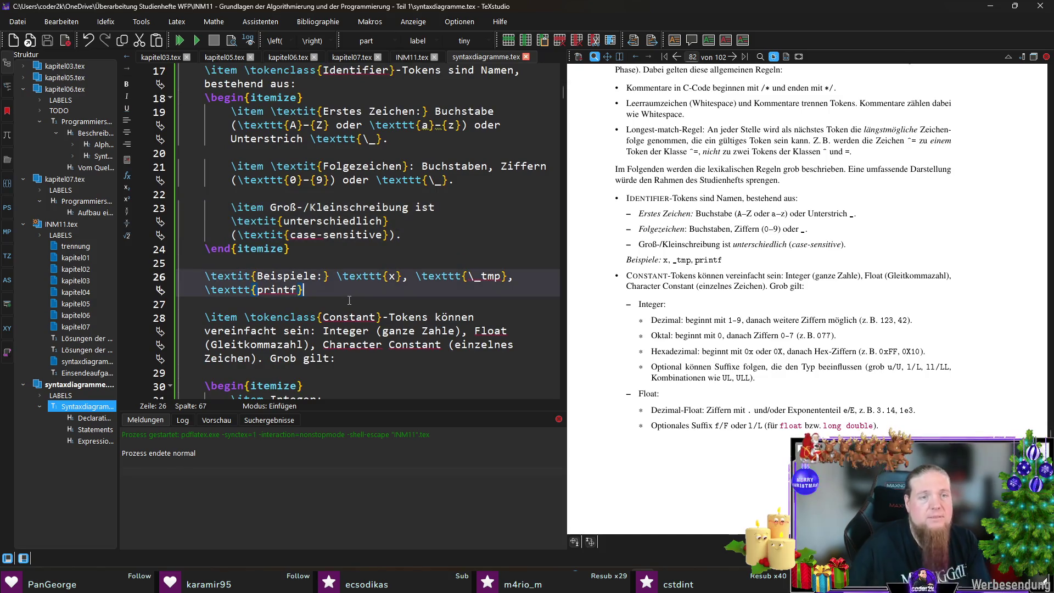
text(, 	exttt{)
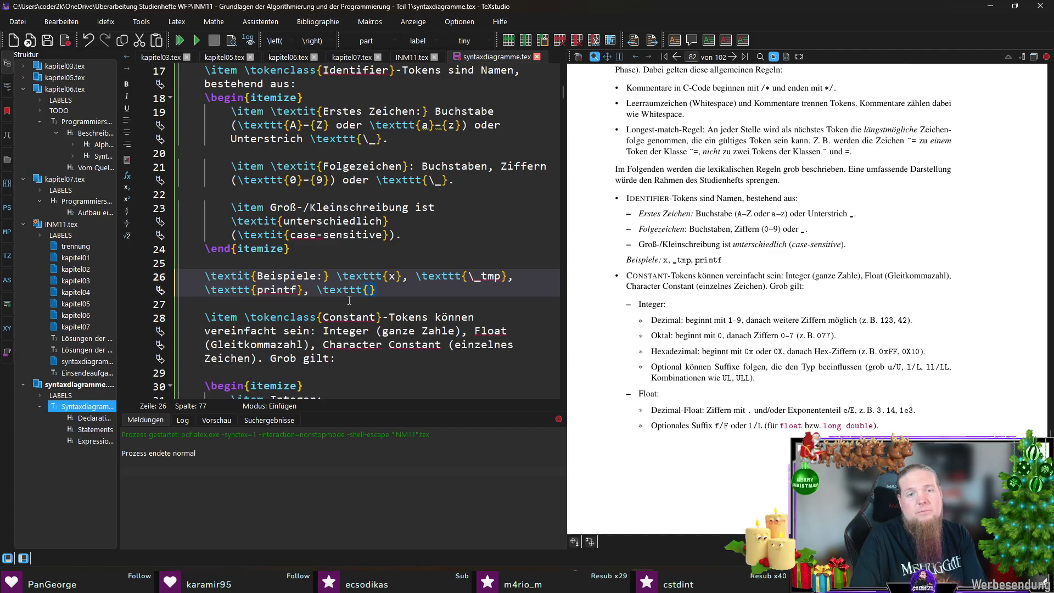
text(MY_NUMBER)
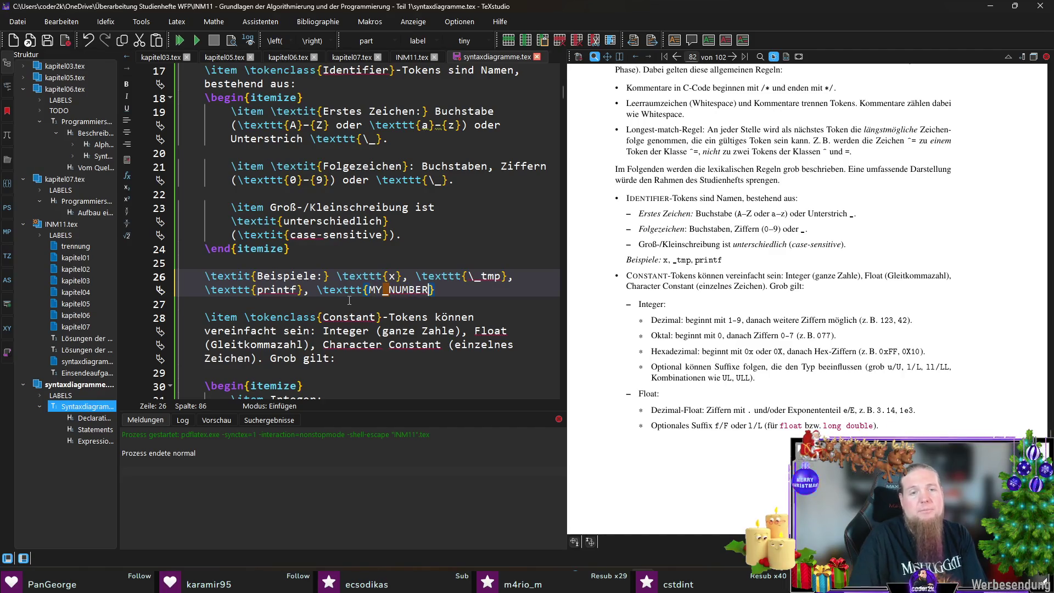
text(\)
key(ctrl+s)
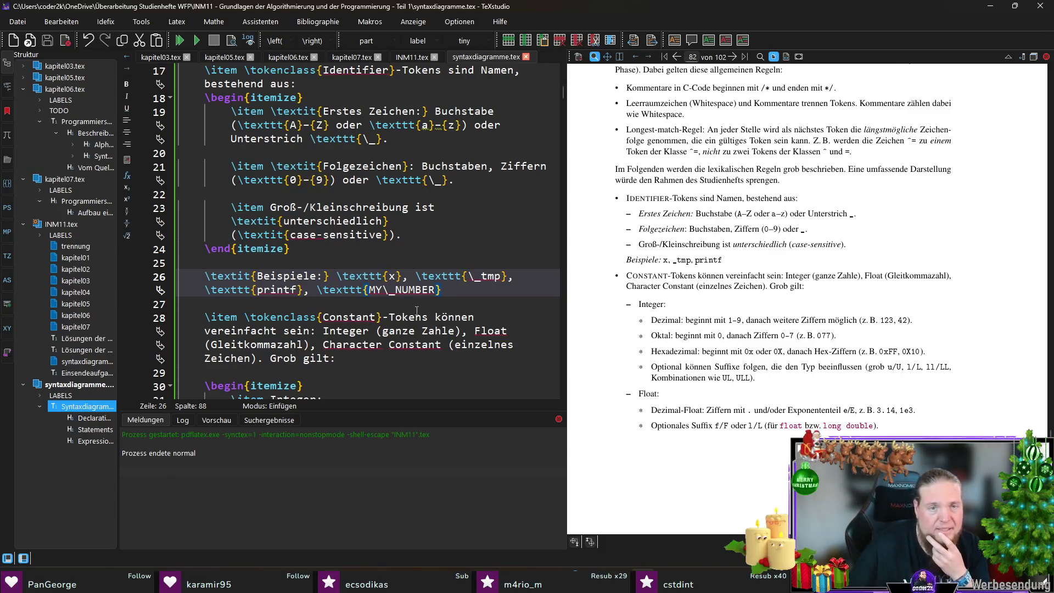
Add a final \texttt{DatabaseEntry} example, first typed as PersonEntry, and recompile.
text(, 	exttt{Pe)
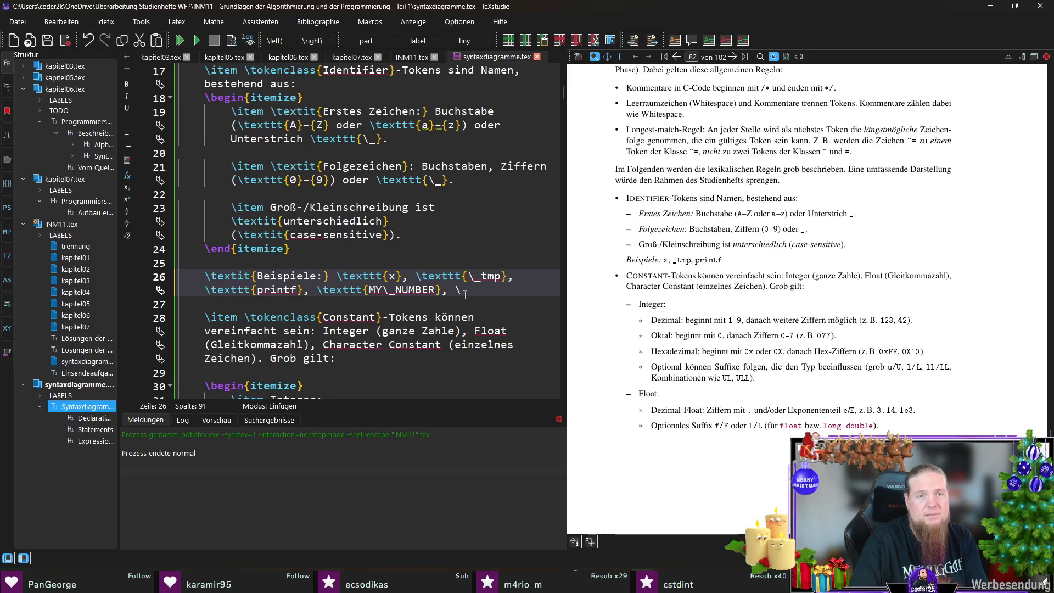
text(rson)
key(ctrl+s)
click(543, 291)
text(Entry)
key(F5)
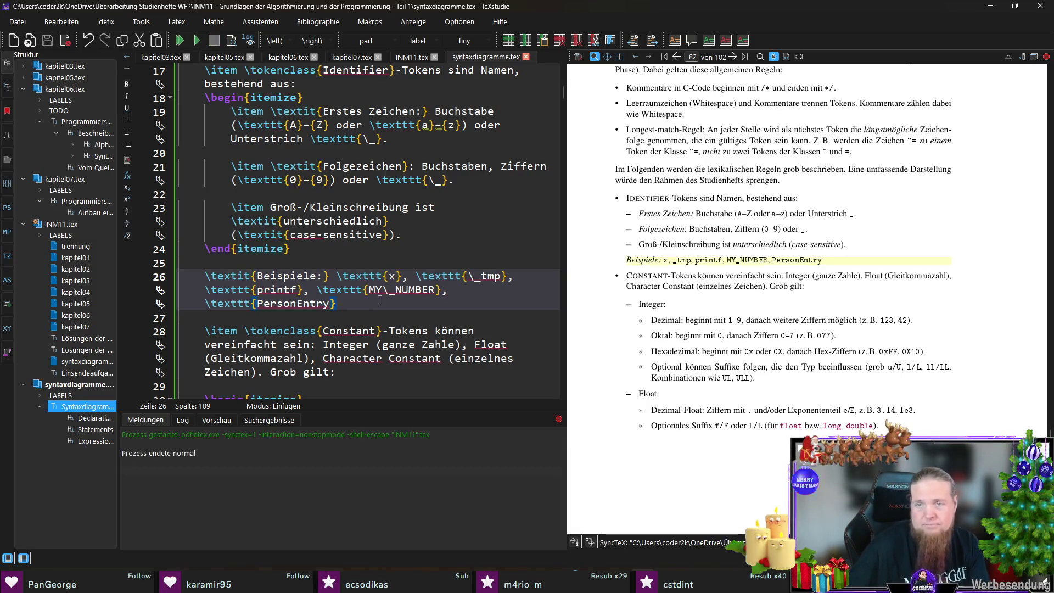
drag(297, 304, 257, 304)
text(Database)
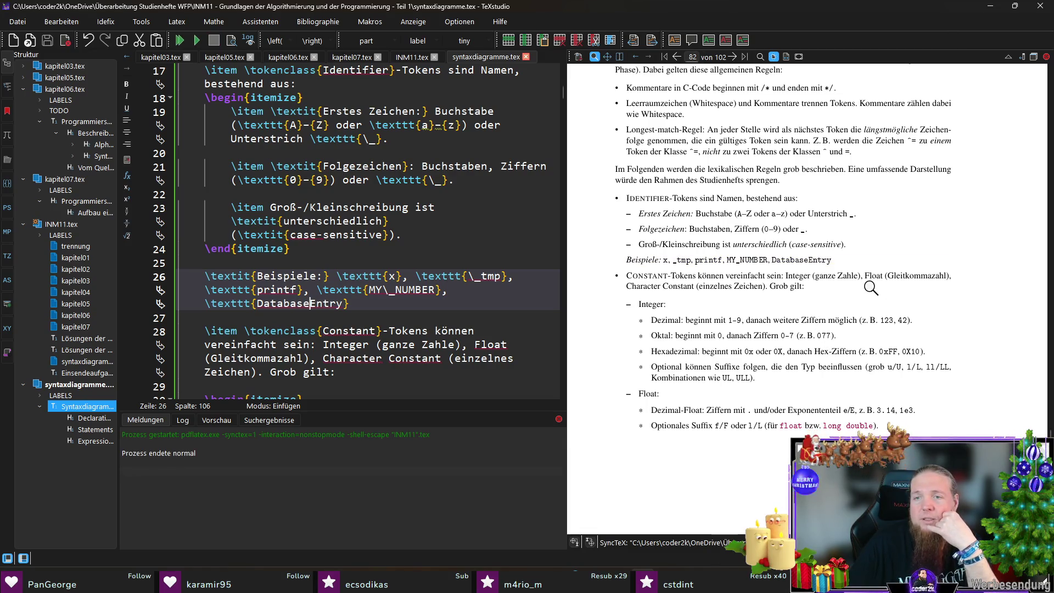
click(447, 344)
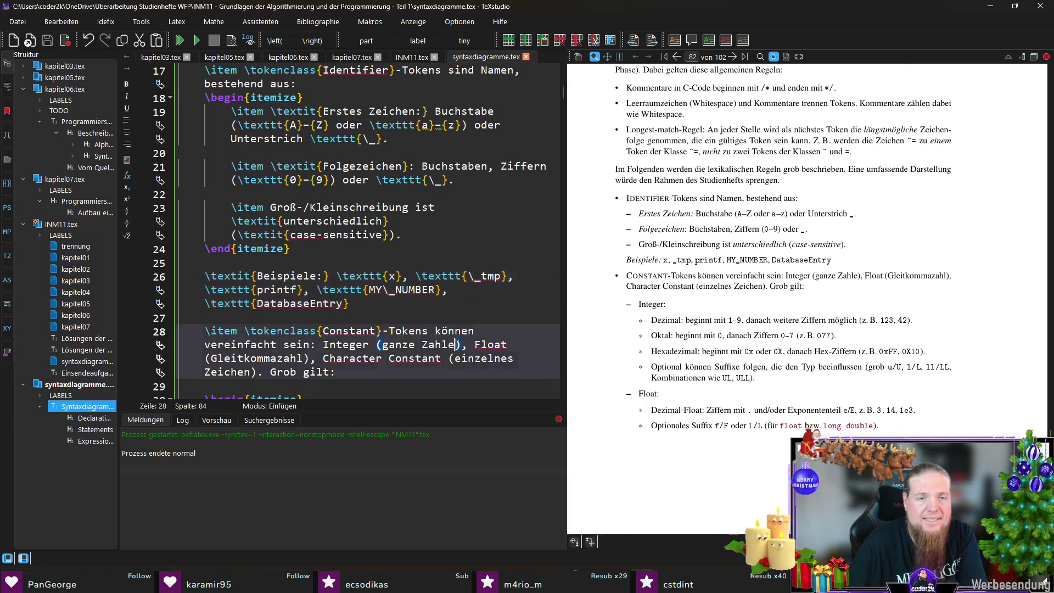
Recompile, then change \texttt{1-9} on line 34 to \texttt{1}-{9}.
key(F5)
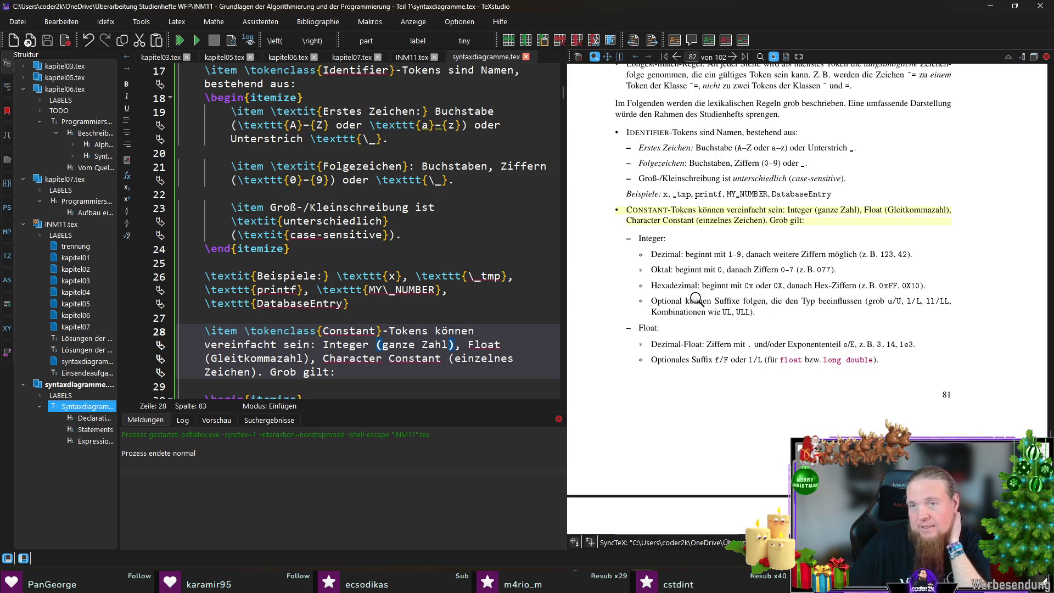
scroll(317, 330, down, 5)
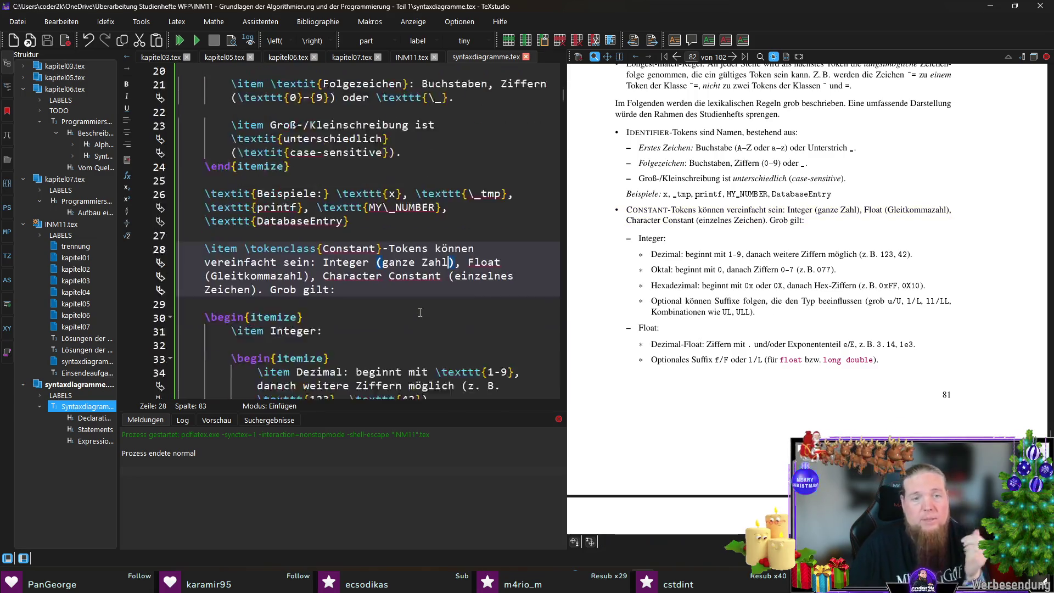
click(502, 252)
key(BackSpace)
text(}{)
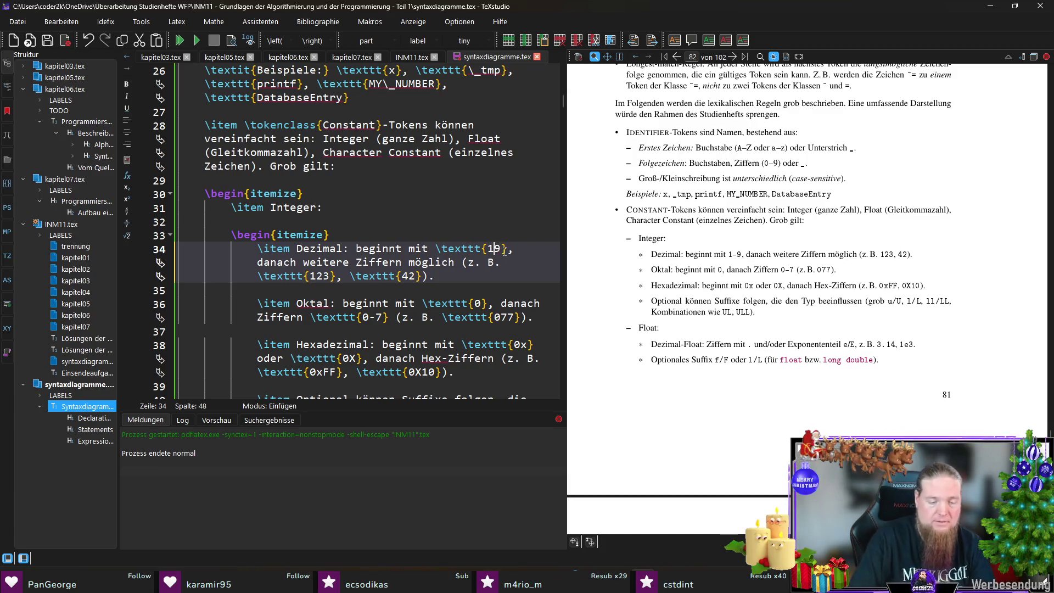
key(Delete)
key(Left)
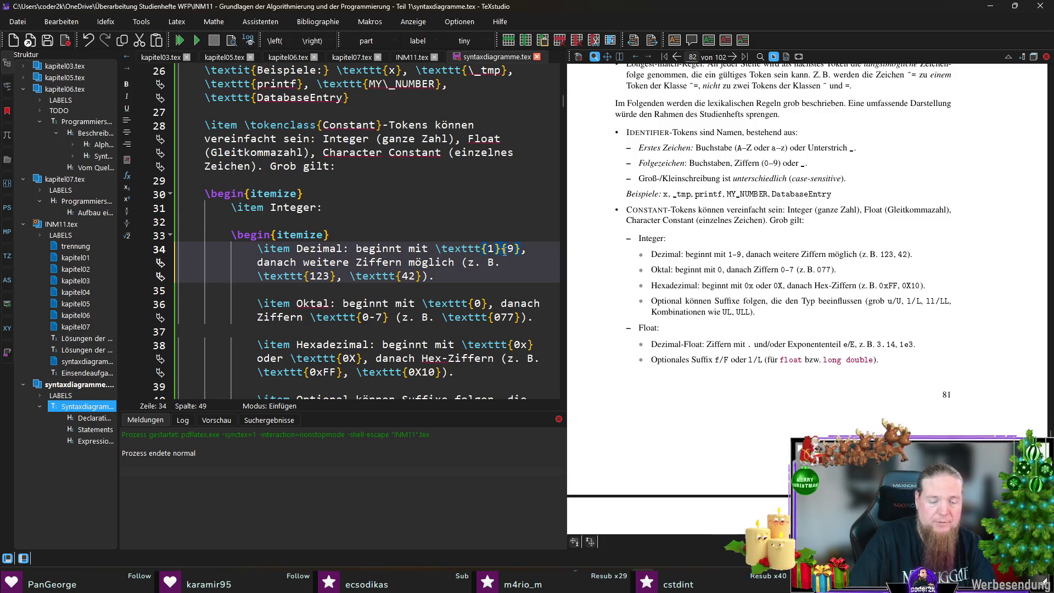
text(-)
Change \texttt{0-7} on line 36 to \texttt{0}-{7}, compile, and zoom in to check the ranges.
click(485, 282)
click(377, 316)
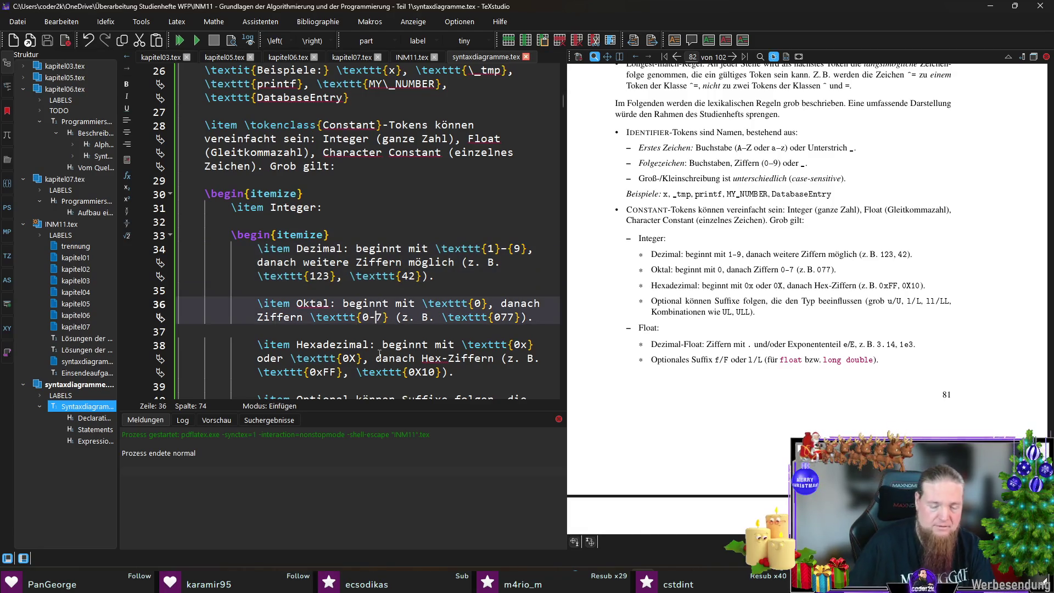
key(BackSpace)
text(}{)
key(Left)
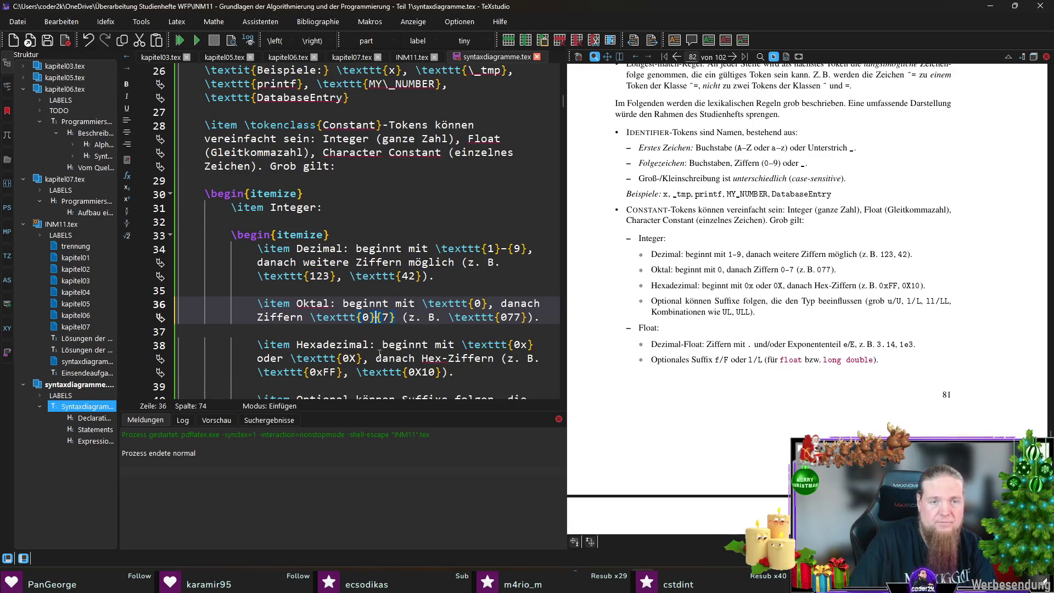
text(-)
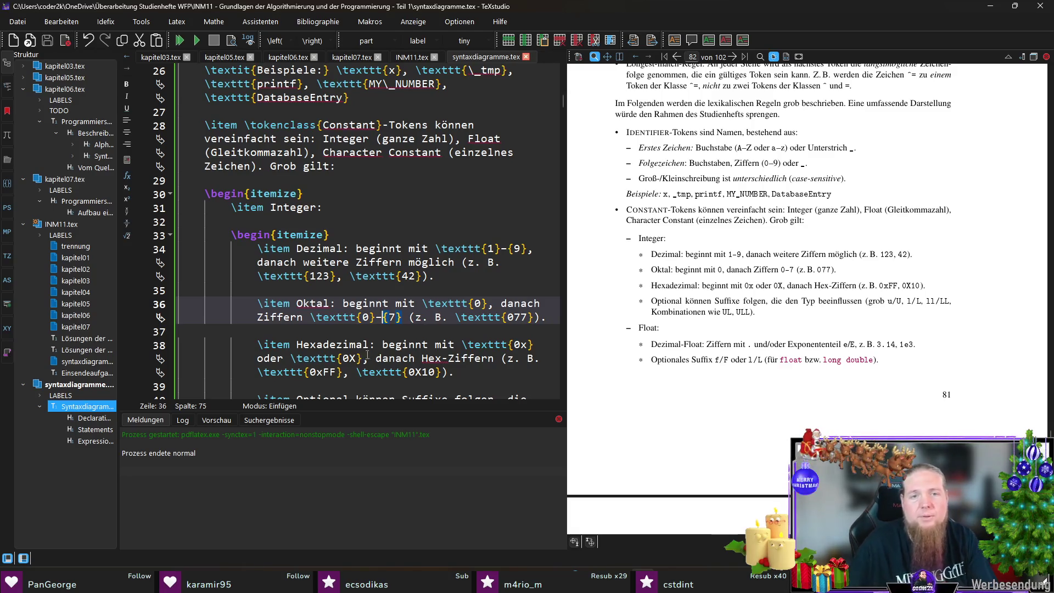
key(F5)
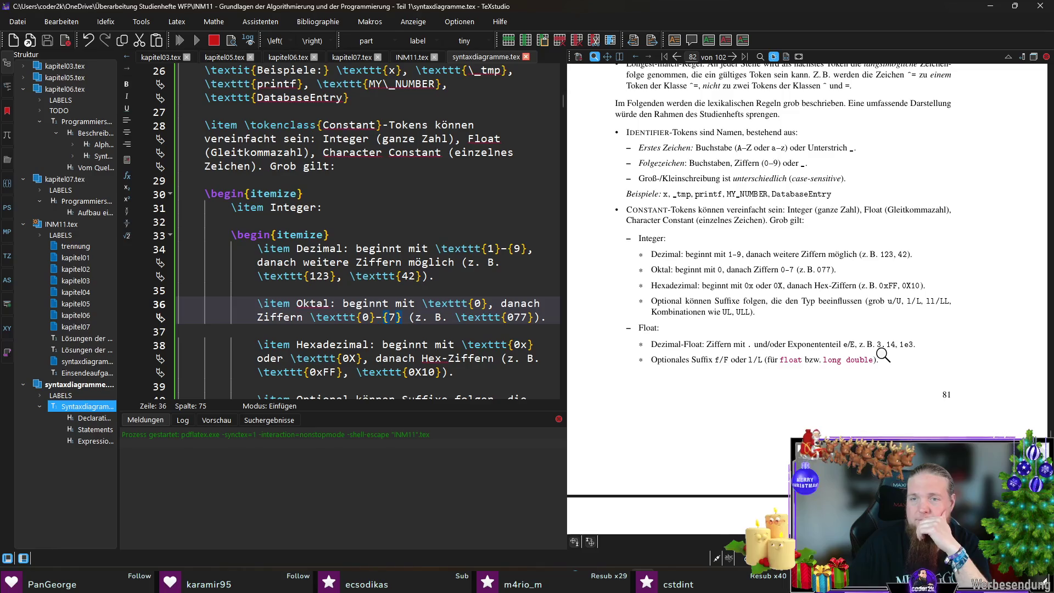
drag(796, 281, 793, 275)
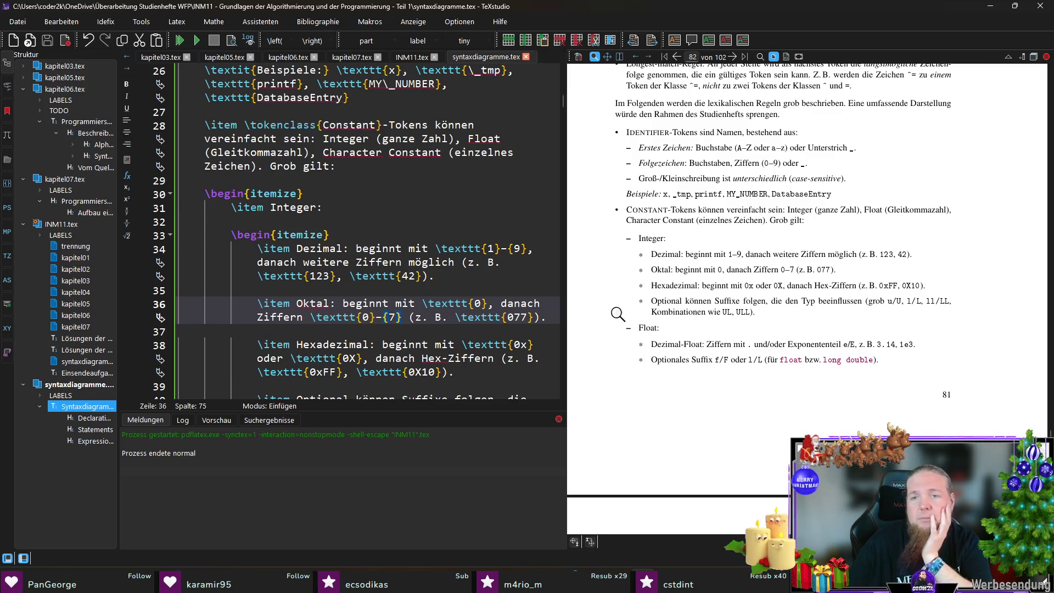
drag(881, 308, 888, 296)
scroll(391, 309, down, 4)
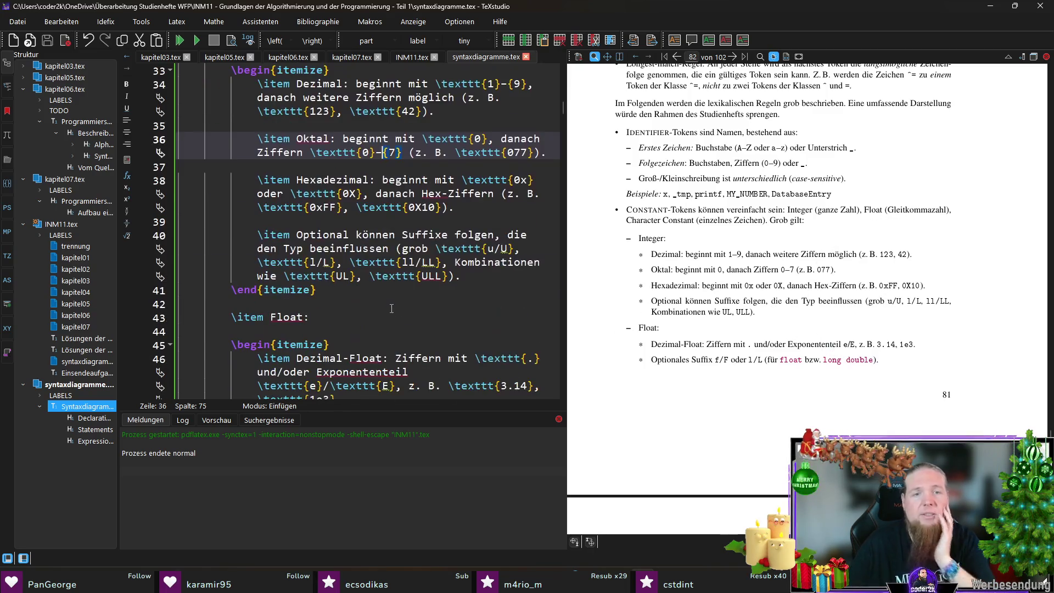
Rewrite the l/L and ll/LL suffixes on line 40 as \texttt{l}/{L} and \texttt{ll}/{LL}, then save.
click(325, 263)
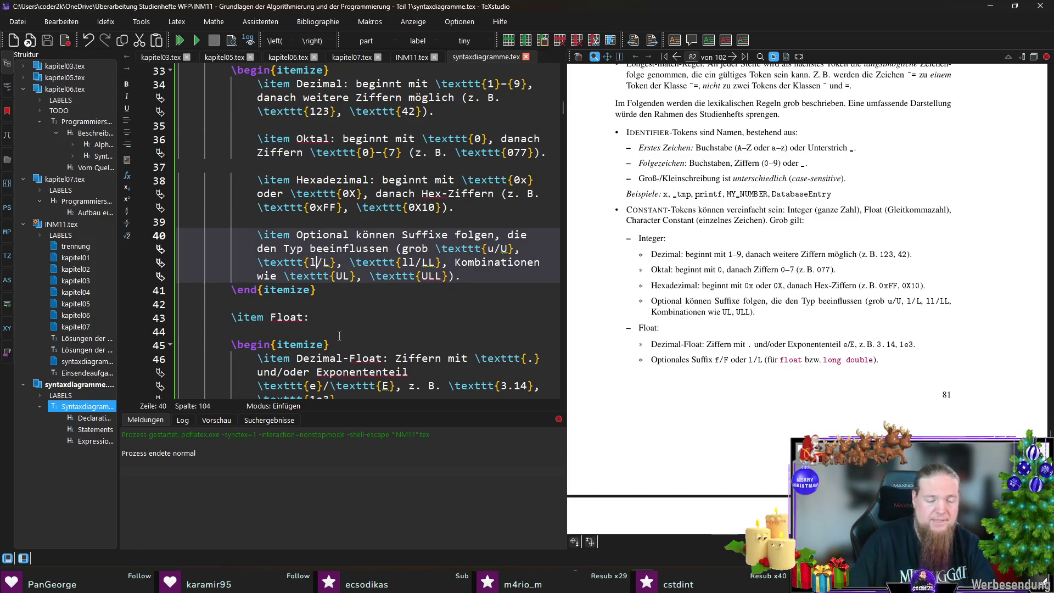
text(})
key(Right)
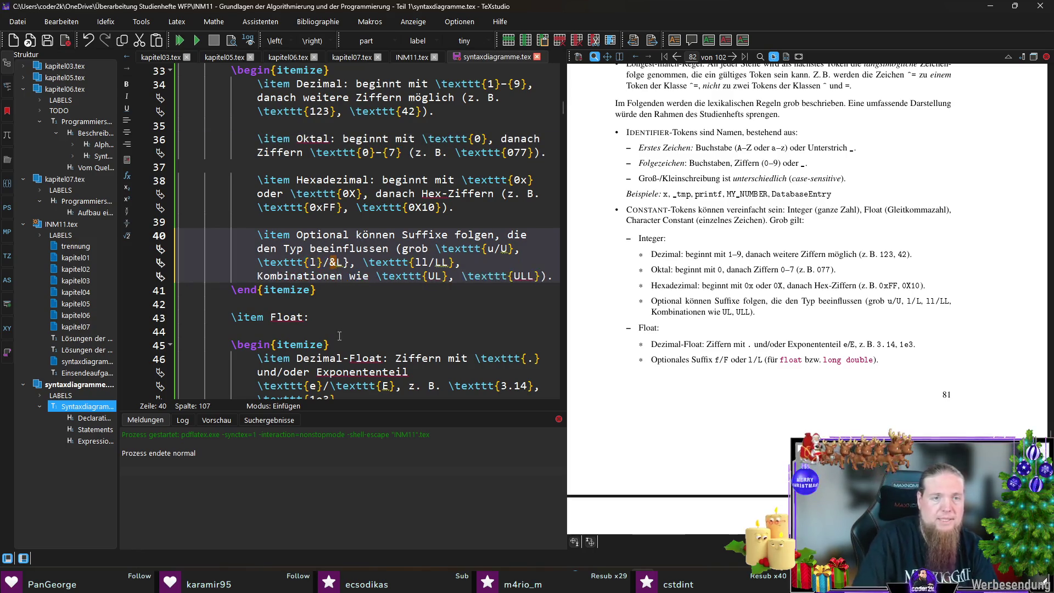
text({)
key(Right)
key(Right)
key(Right)
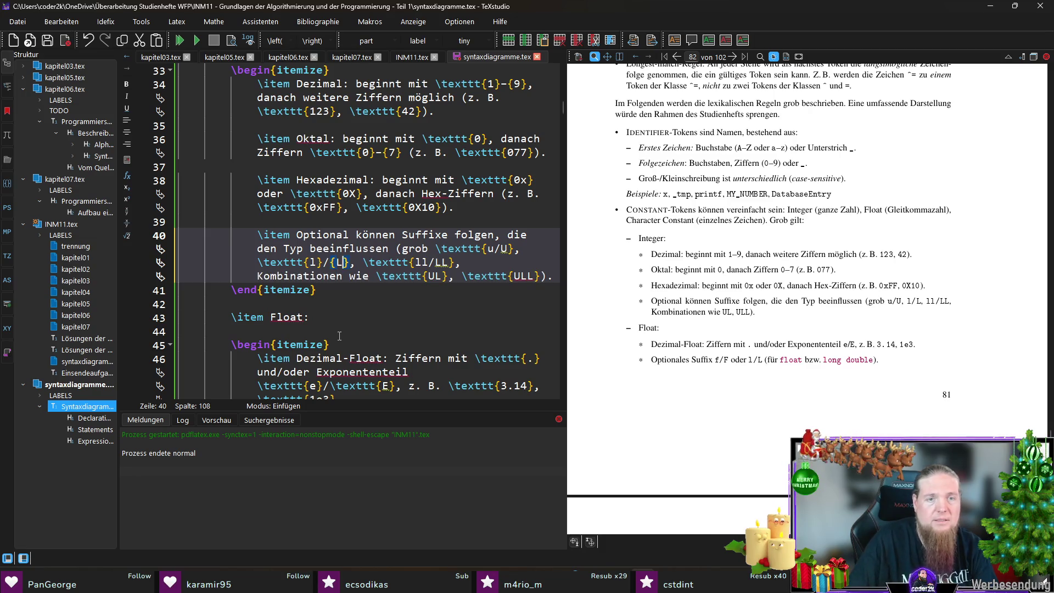
key(Right)
text(}/)
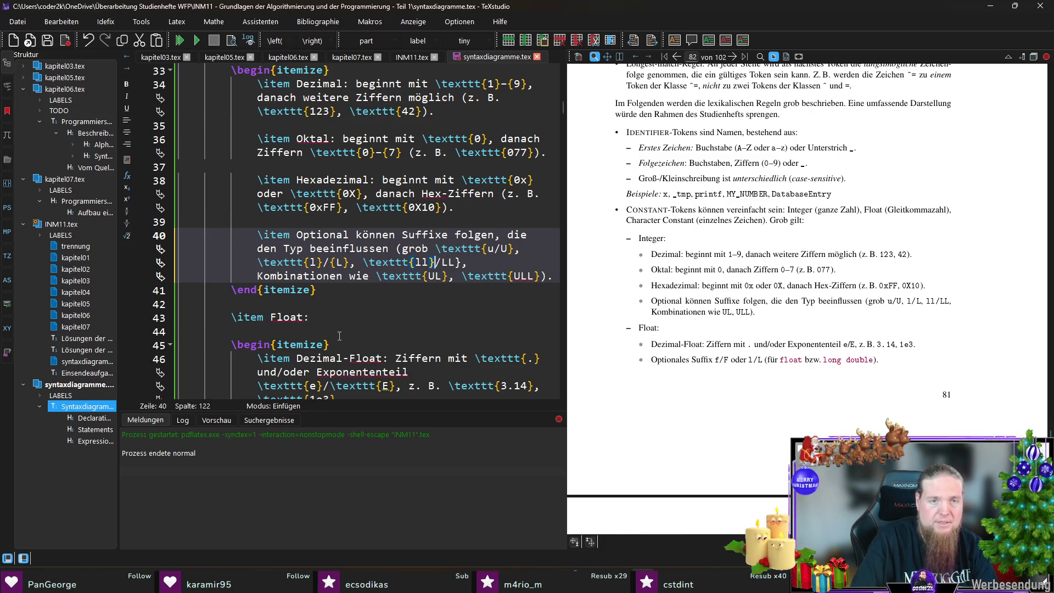
text({)
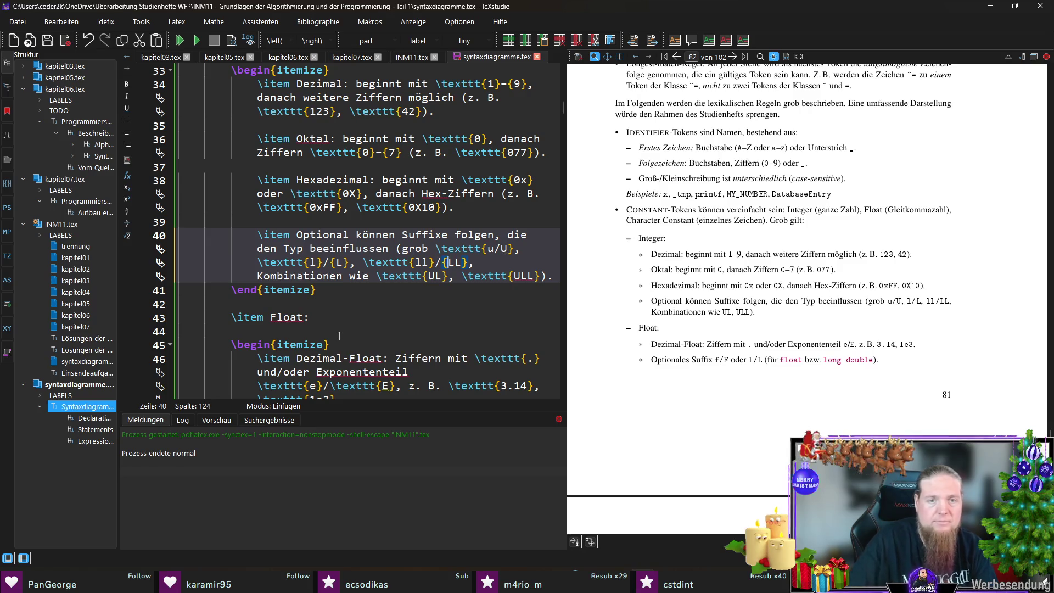
key(Down)
key(ctrl+s)
Rewrite the u/U suffix as \texttt{u}/{U}, save, and compile.
key(Up)
key(Up)
key(Right)
key(Right)
key(Right)
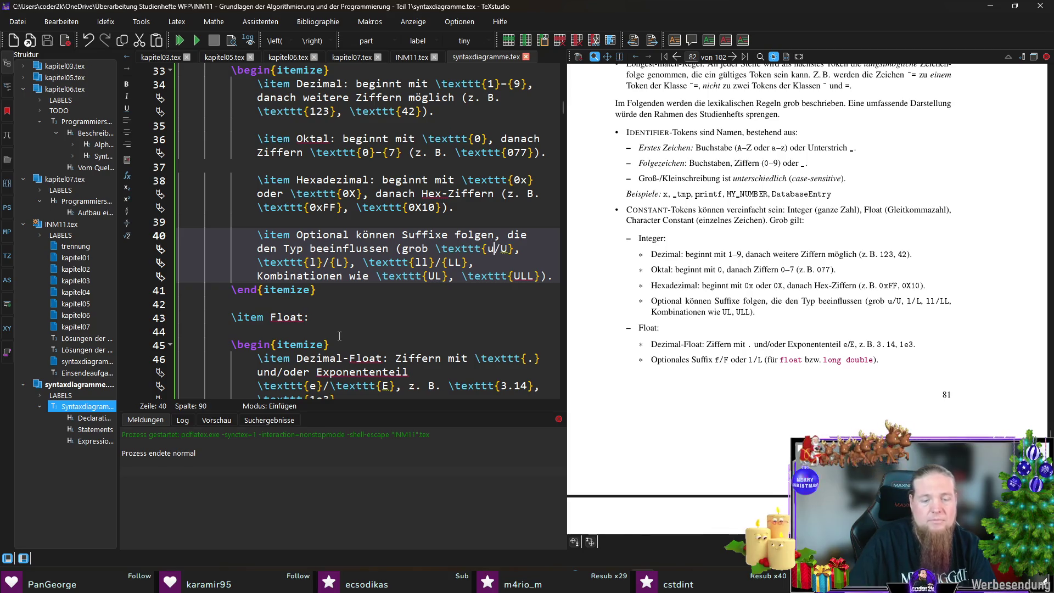
text(})
key(Right)
text({)
key(ctrl+s)
key(F5)
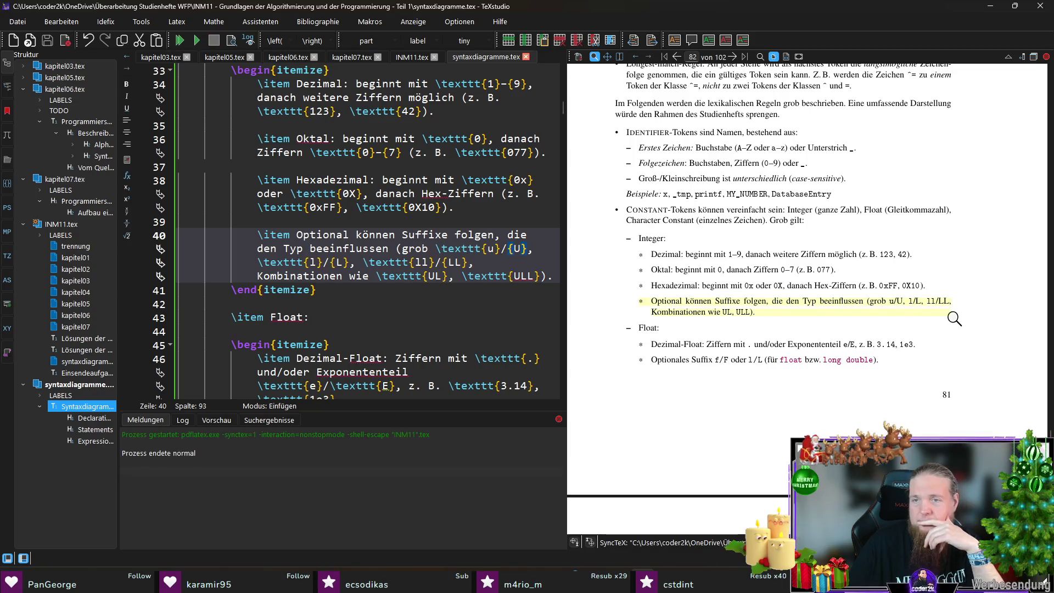
scroll(659, 307, down, 2)
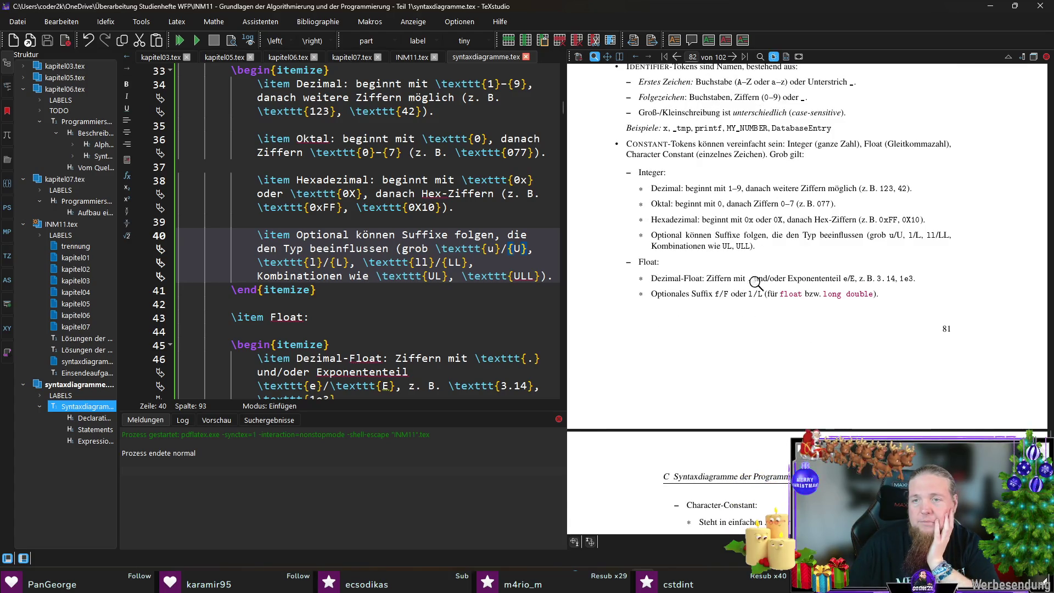
Add \texttt before {U}, {LL}, {9} on line 34 and {7} on line 36, then save.
ctrl+click(819, 282)
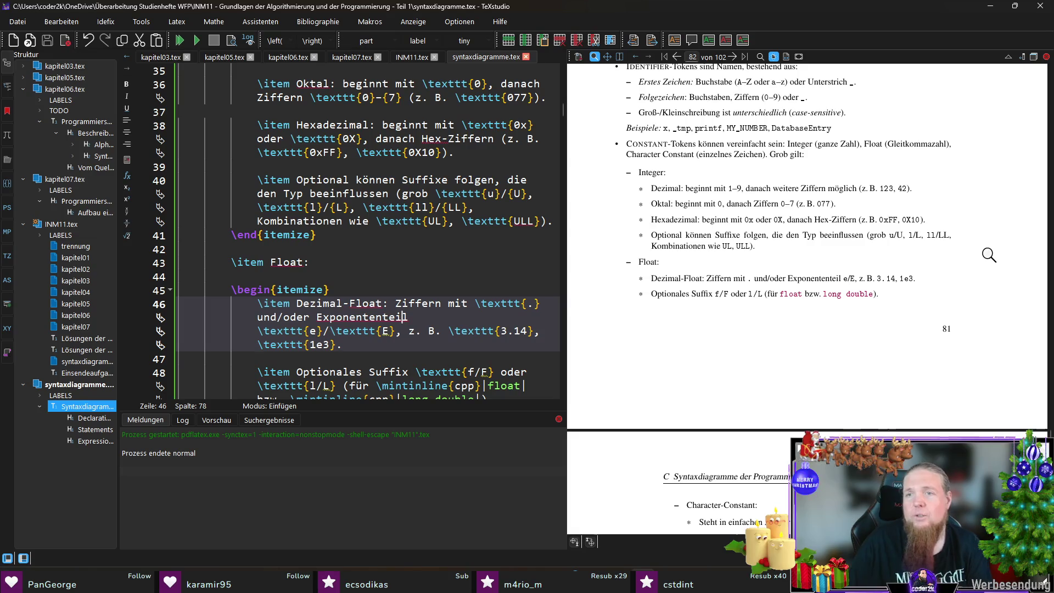
scroll(873, 247, up, 1)
scroll(352, 206, up, 1)
scroll(352, 206, up, 2)
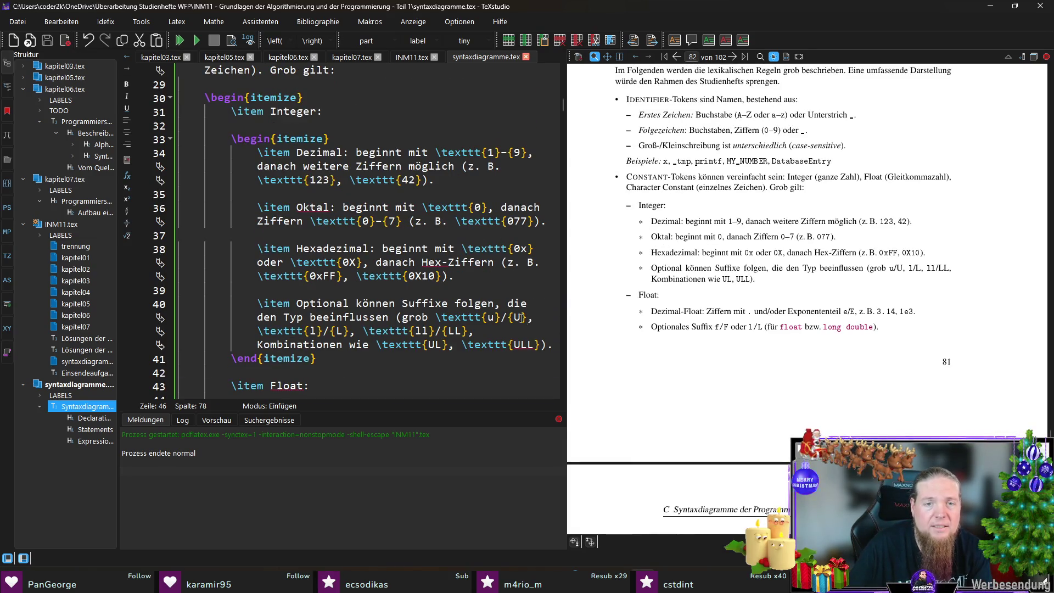
double_click(466, 320)
key(ctrl+c)
click(509, 317)
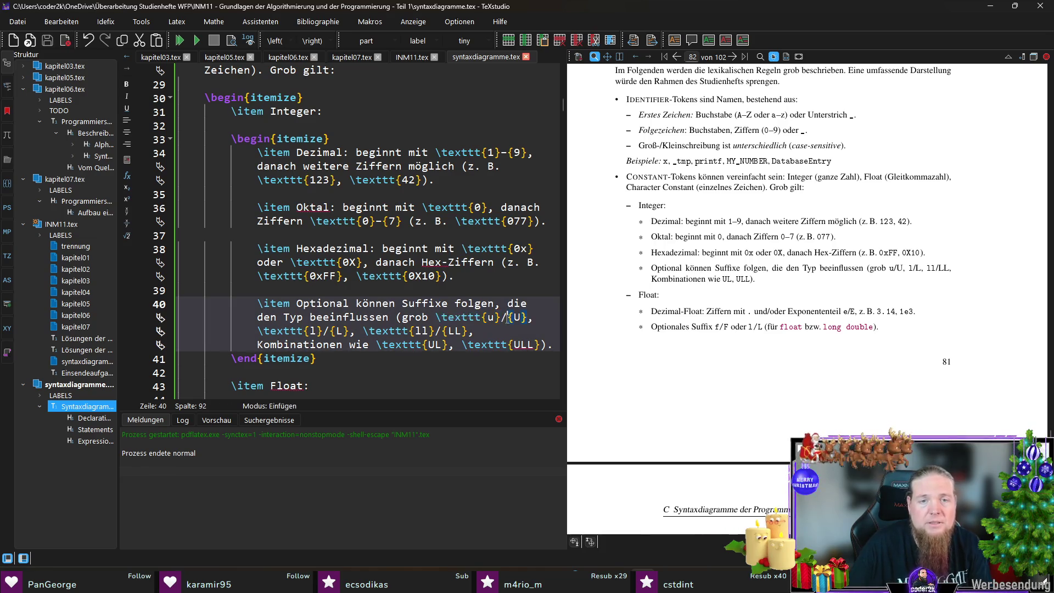
key(ctrl+v)
click(341, 331)
key(ctrl+v)
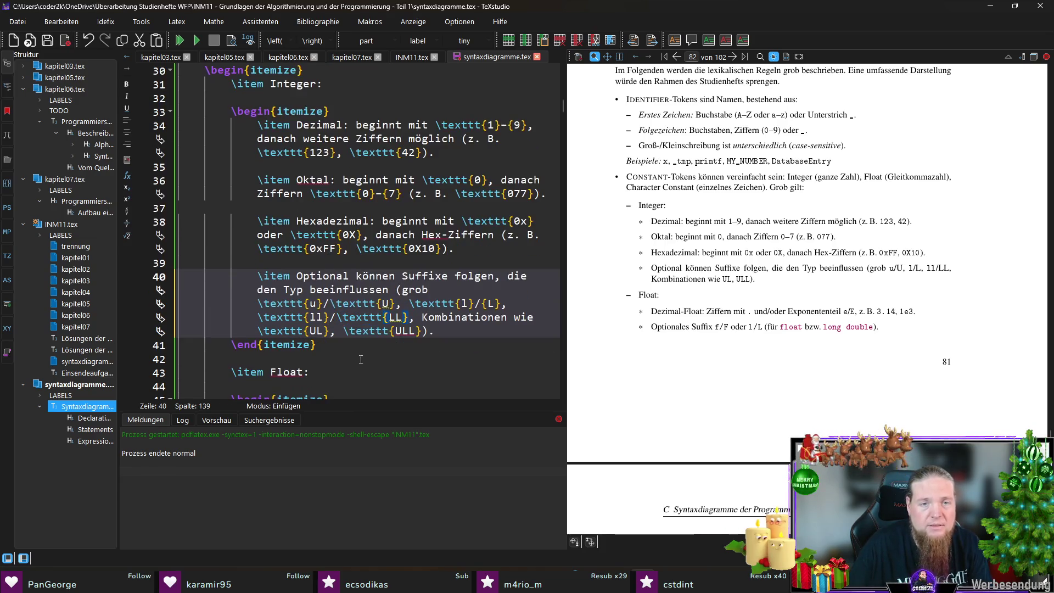
click(503, 125)
key(ctrl+v)
click(386, 208)
key(ctrl+v)
key(ctrl+s)
Split the Identifier ranges into \texttt{A}-\texttt{Z}, \texttt{a}-\texttt{z} and \texttt{0}-\texttt{9} on lines 19 and 21.
scroll(412, 255, up, 4)
scroll(411, 254, up, 3)
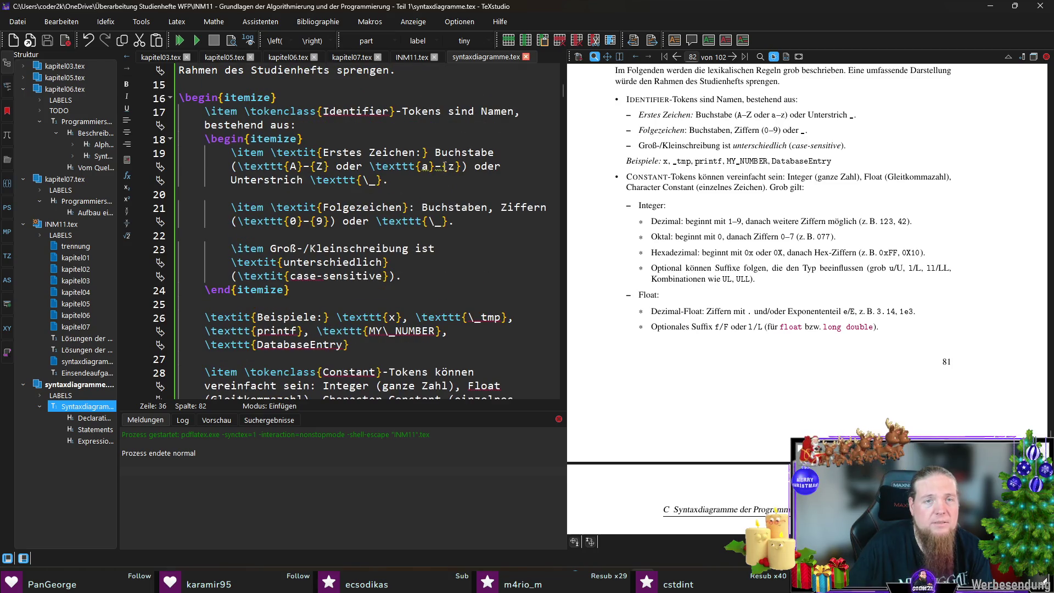
click(442, 166)
key(ctrl+v)
click(310, 166)
key(ctrl+v)
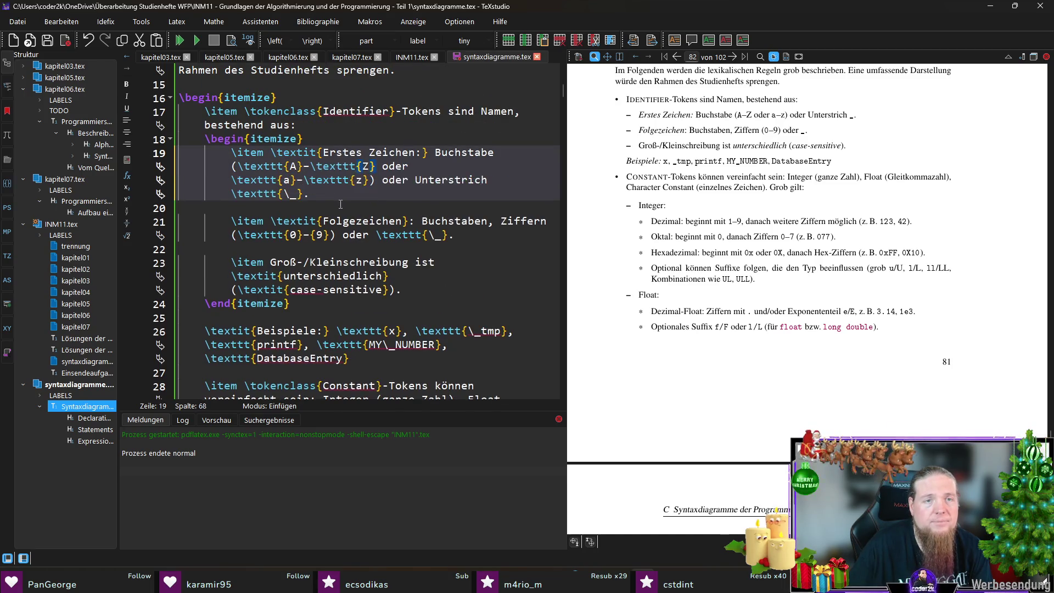
click(310, 234)
key(ctrl+v)
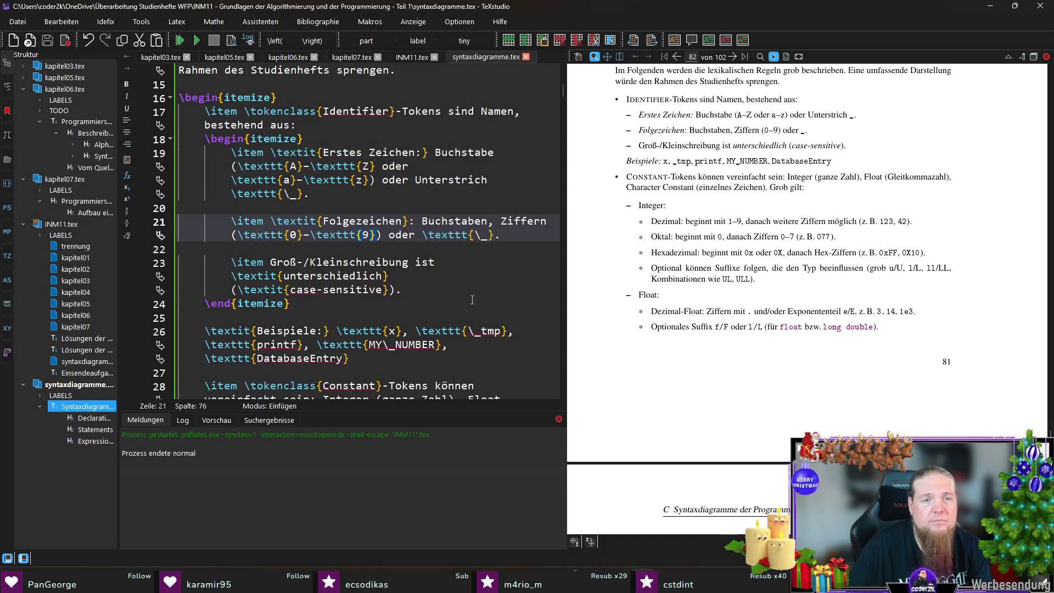
scroll(414, 248, down, 8)
scroll(414, 247, down, 5)
scroll(784, 242, down, 3)
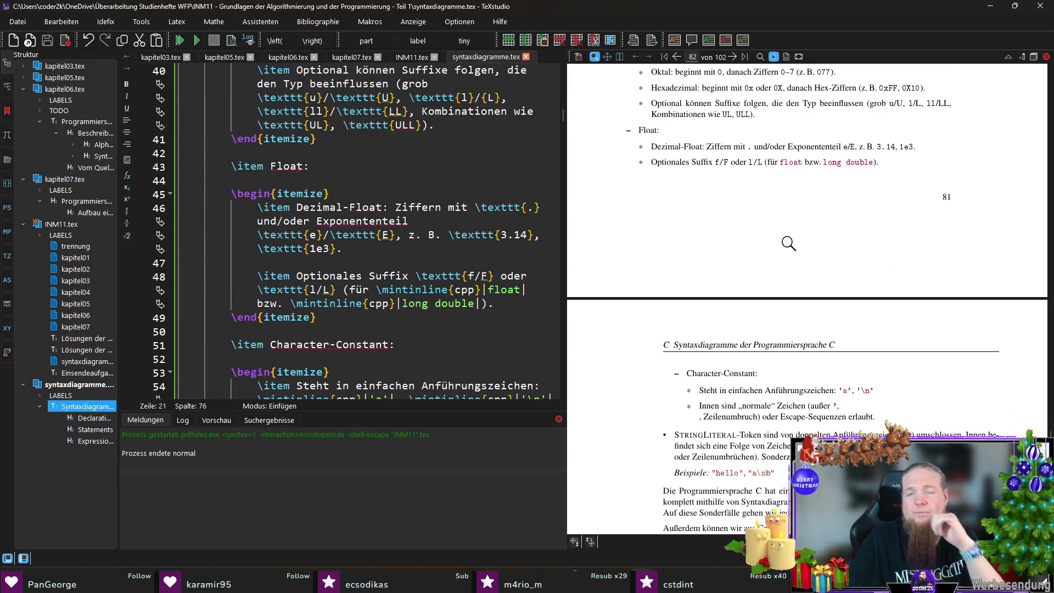
Change the backslash on line 56 to \backslash{} inside \texttt.
scroll(784, 242, down, 2)
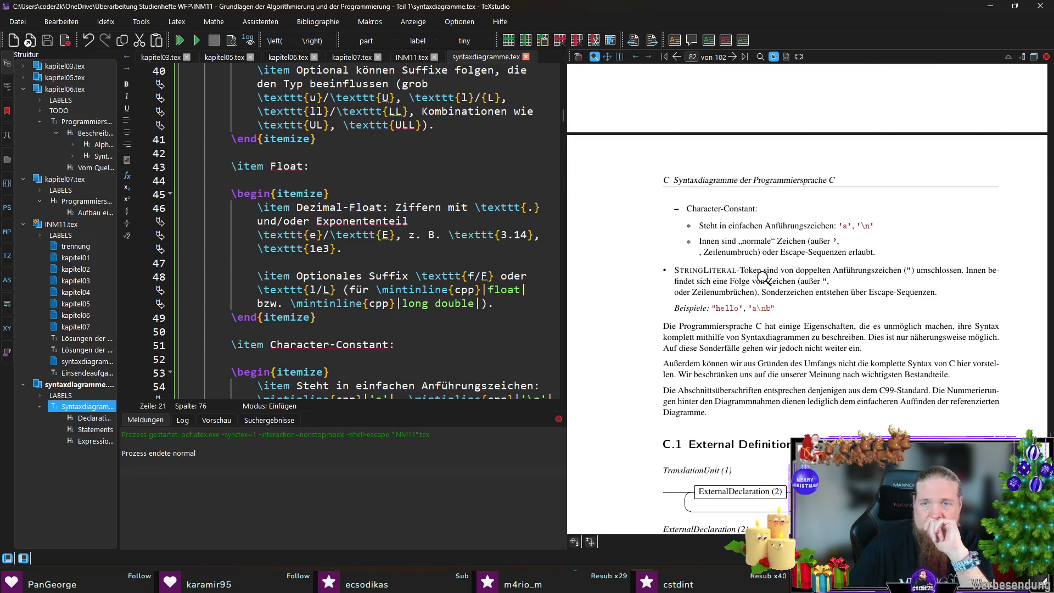
scroll(417, 299, down, 2)
click(389, 331)
key(ctrl+v)
text(ackslash)
key(BackSpace)
key(BackSpace)
key(BackSpace)
Hide the PDF preview, save and compile, which reports 'Missing $ inserted' errors.
key(Escape)
key(ctrl+s)
scroll(488, 156, up, 6)
key(ctrl+Left)
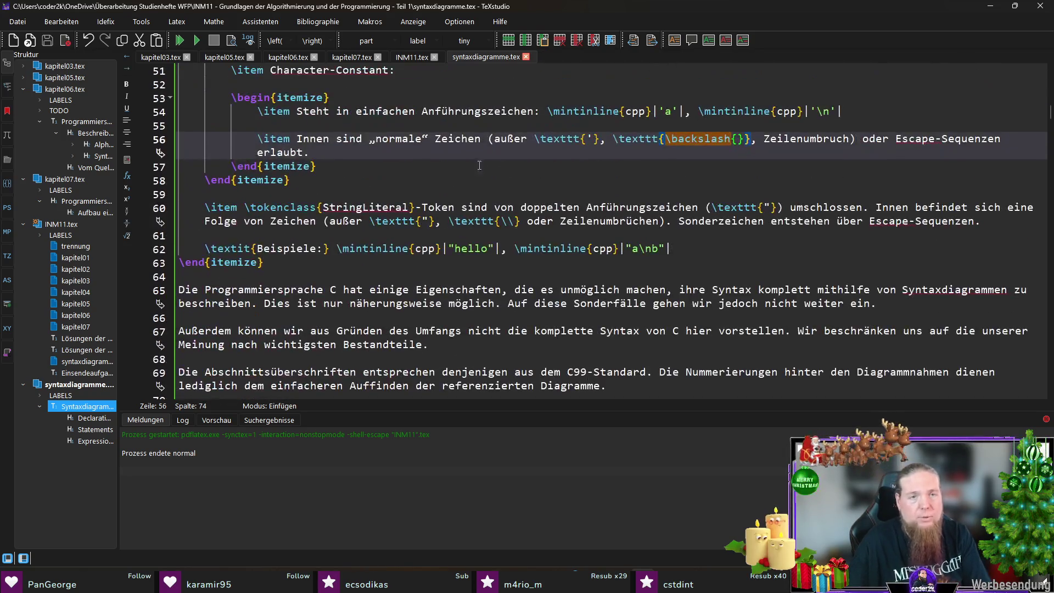
key(F5)
scroll(681, 204, up, 2)
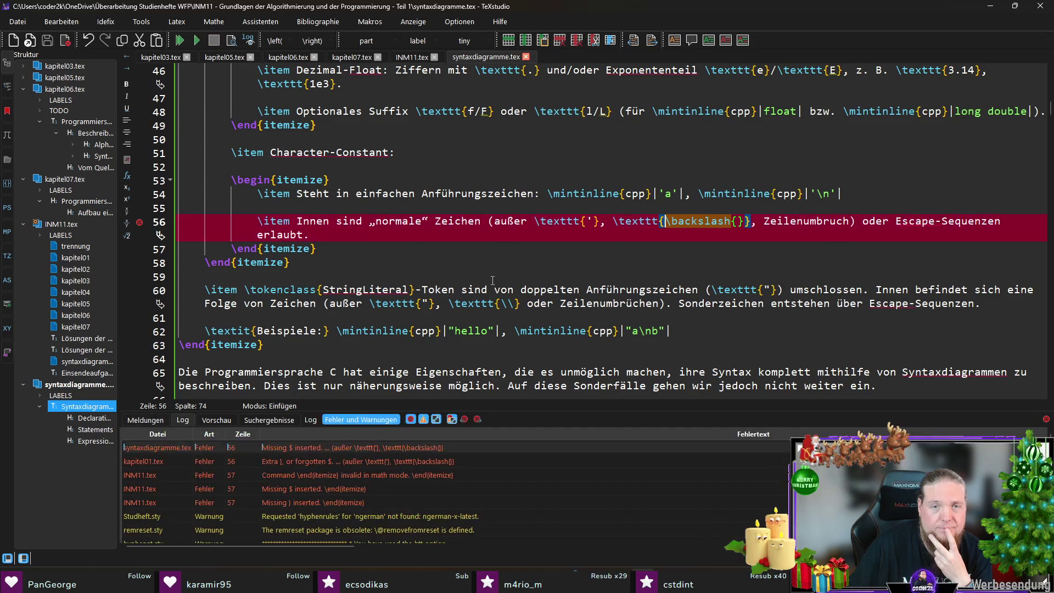
Add the missing closing brace after \backslash{} on line 56 and check the itemize nesting on line 57.
click(671, 235)
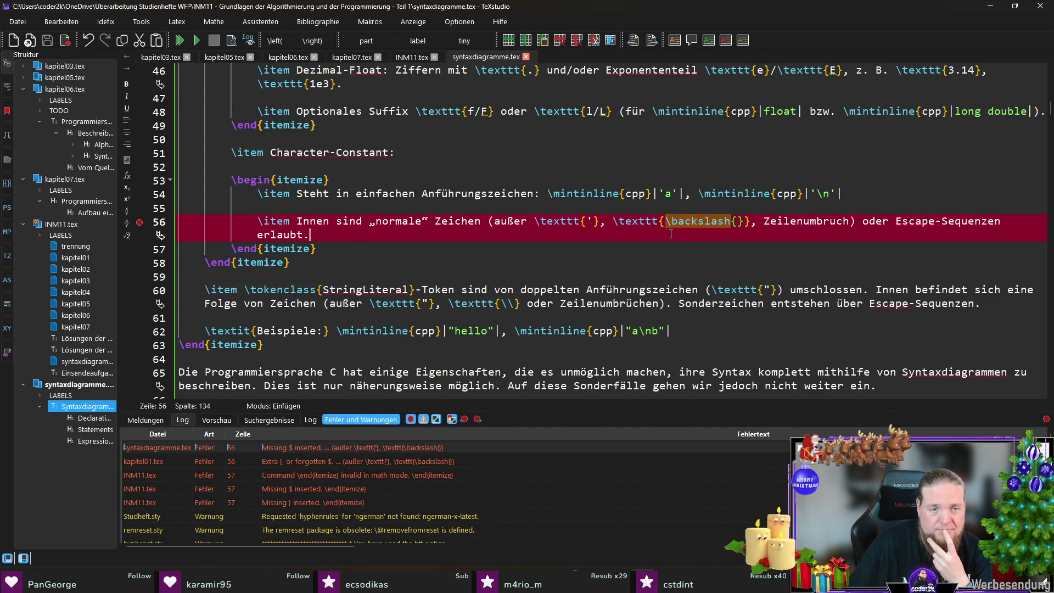
click(748, 225)
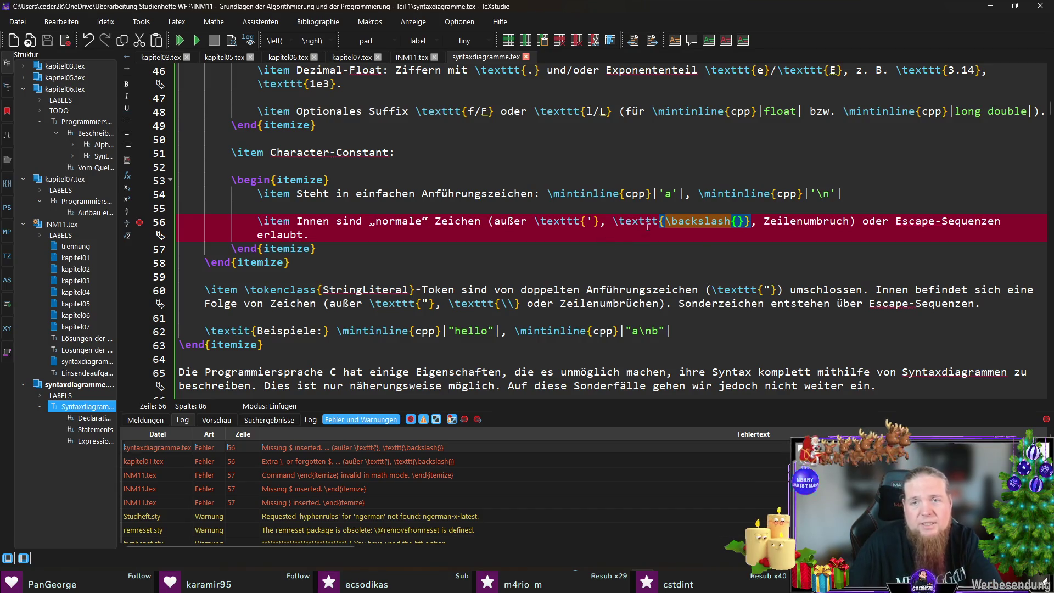
text(})
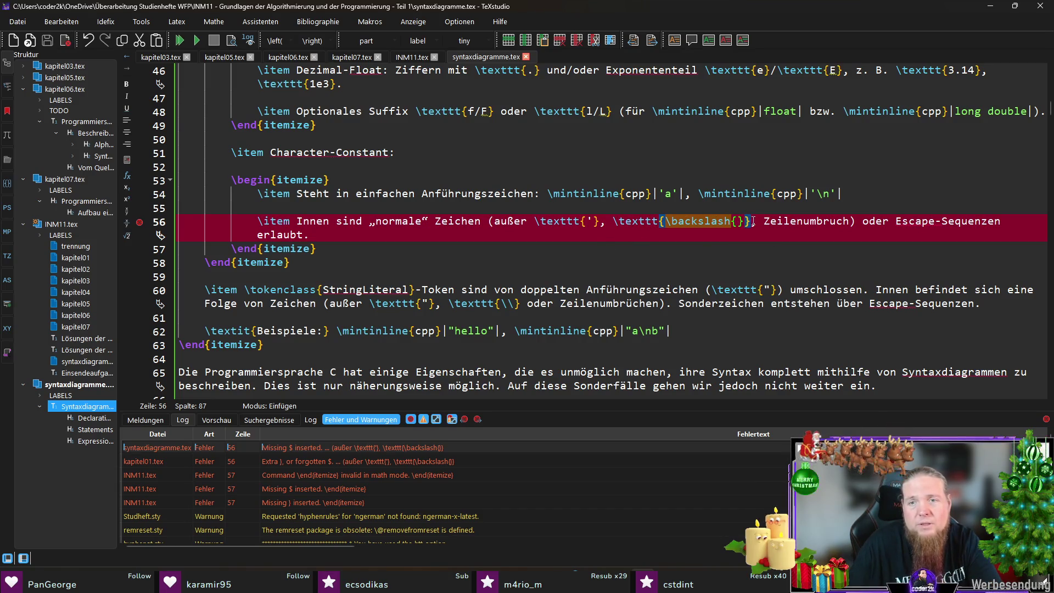
click(695, 241)
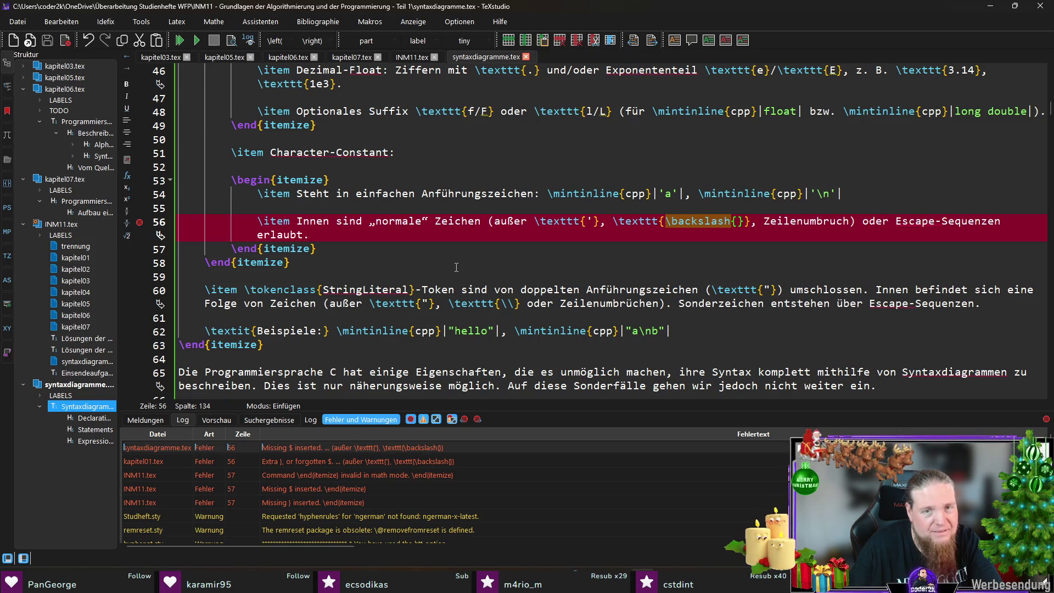
click(749, 252)
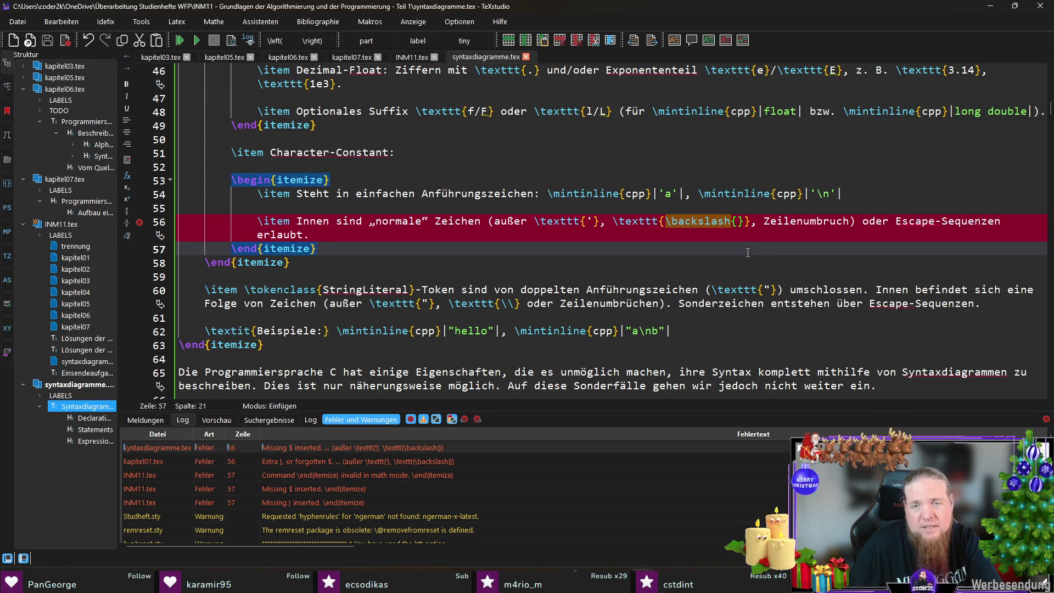
click(661, 223)
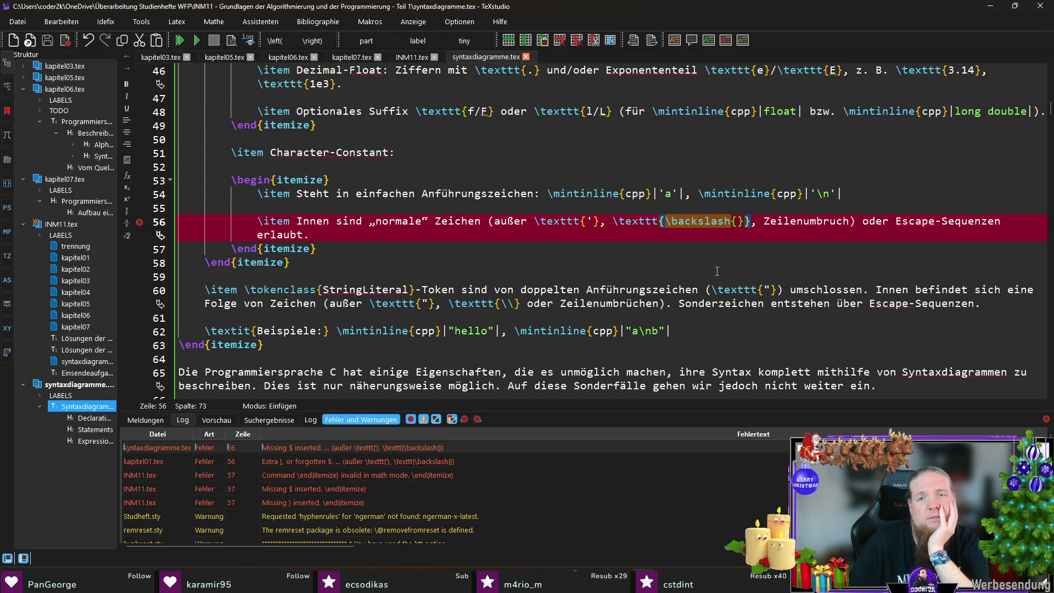
click(732, 248)
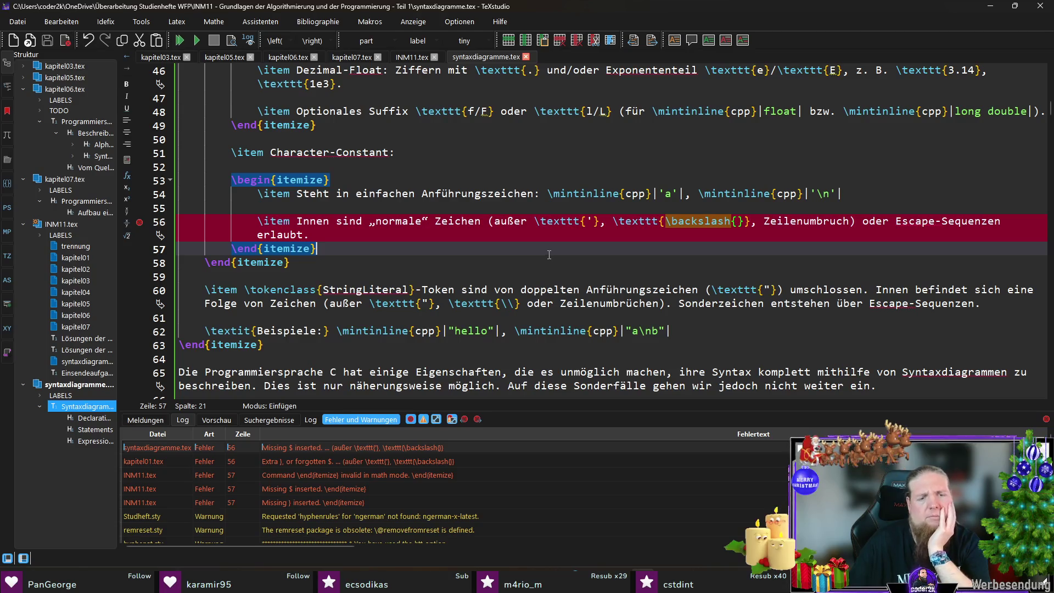
click(674, 224)
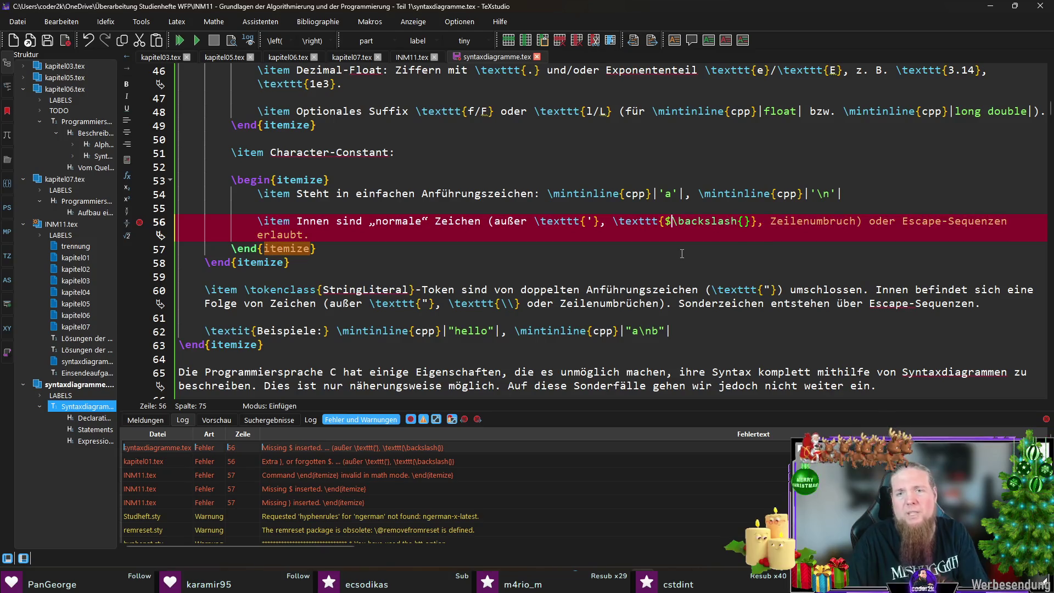
Wrap \texttt{\backslash{}} on line 56 in $…$ and recompile.
key(Left)
key(Left)
key(Left)
text($)
key(Right)
key(Right)
key(Right)
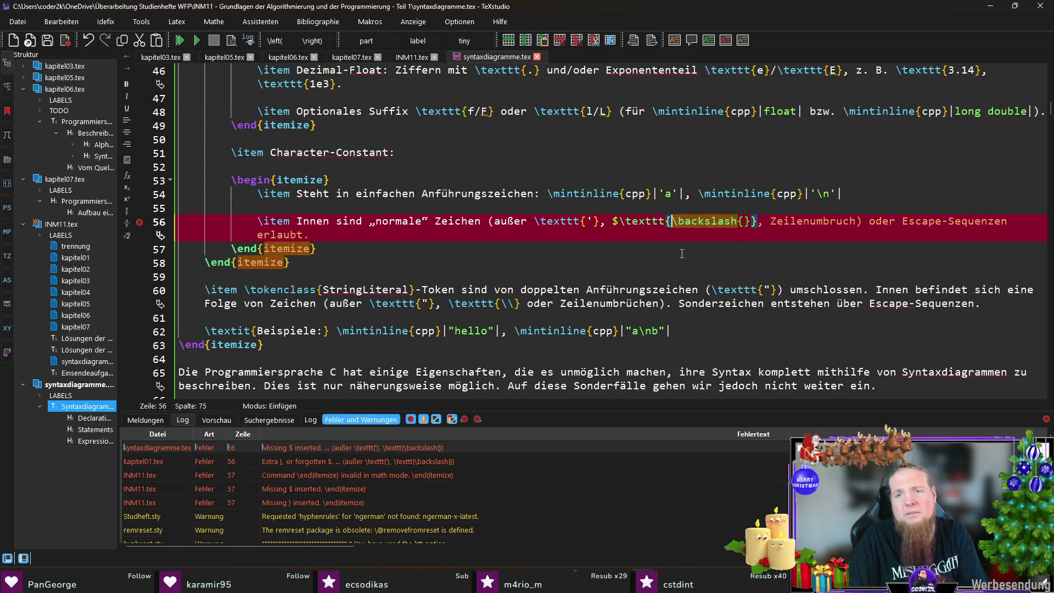
text($)
key(F5)
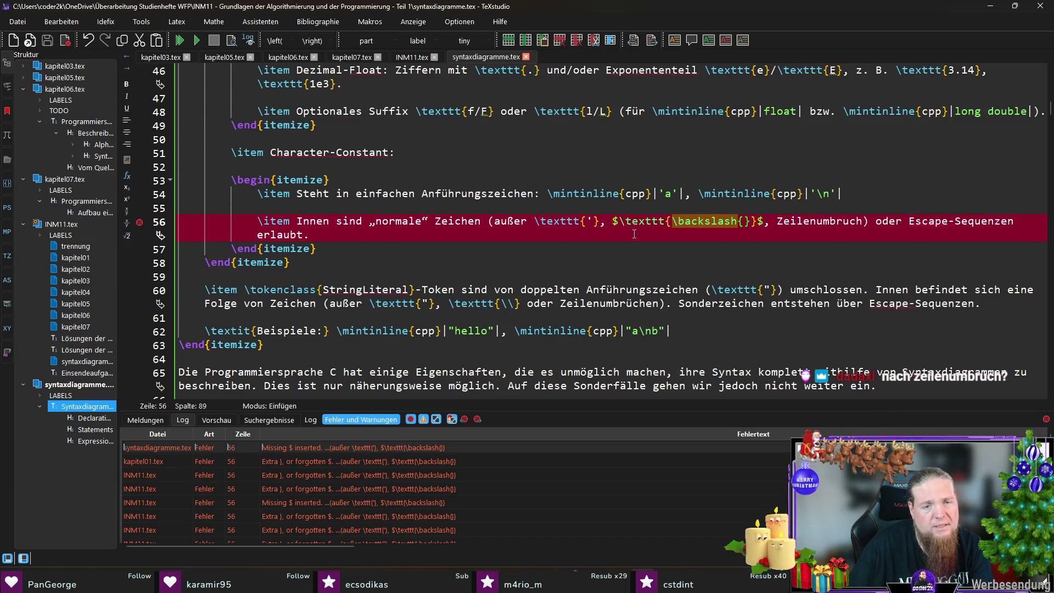
Replace \backslash{} with the placeholder 'bla' inside \texttt and recompile.
click(609, 237)
drag(582, 222, 602, 223)
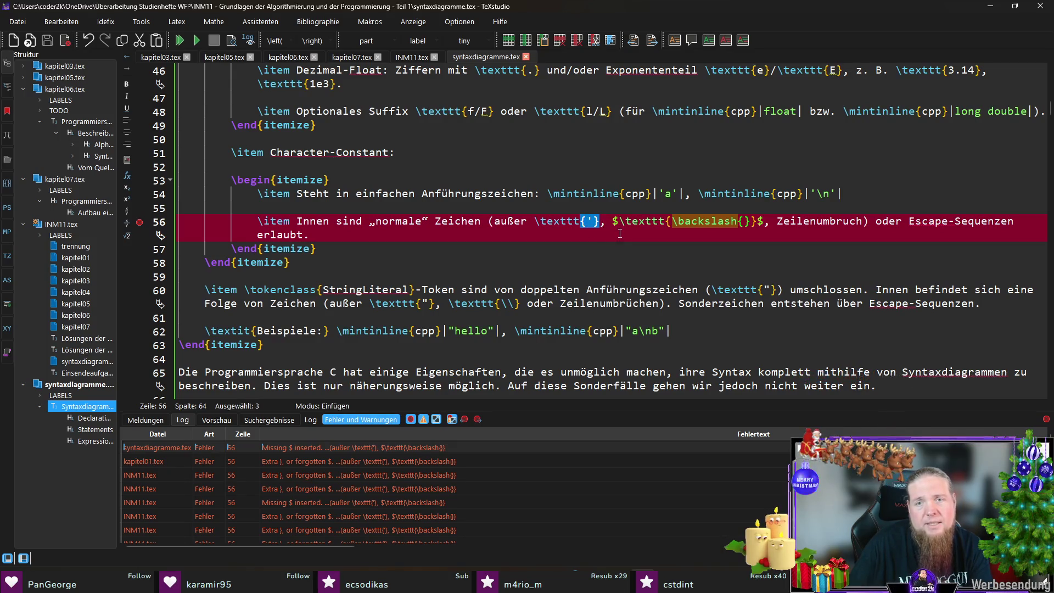
key(End)
drag(751, 222, 672, 224)
key(Delete)
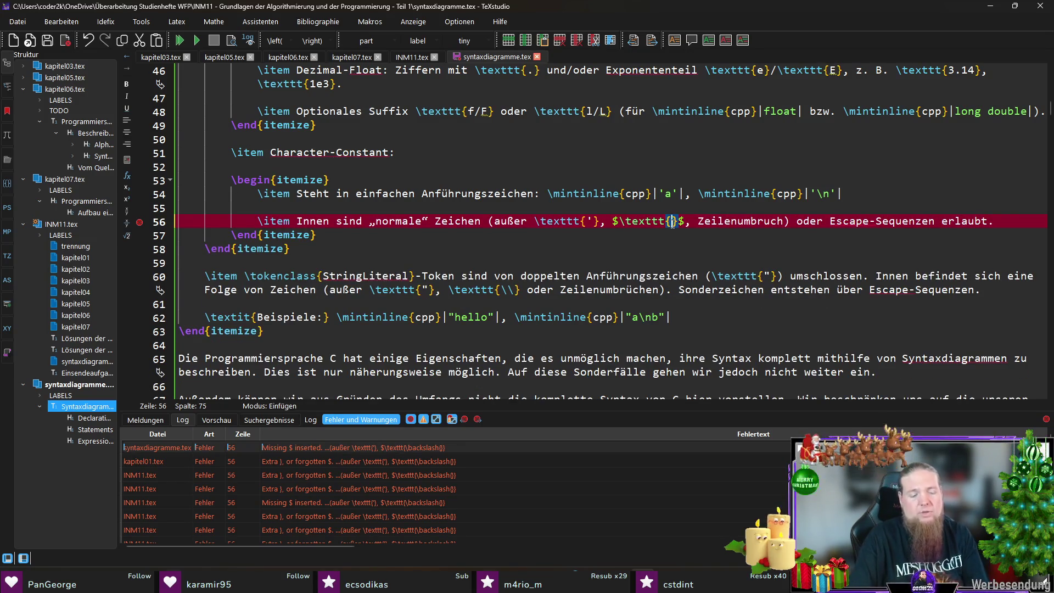
text(bla)
key(F5)
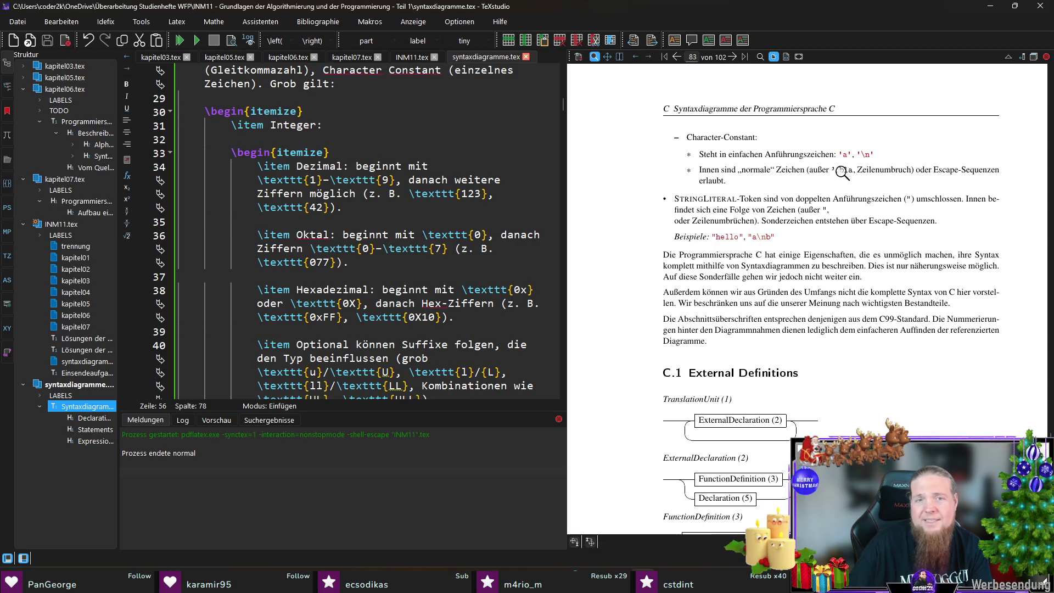
Replace 'bla' with \textbackslash and drop the $ signs, leaving \texttt{\textbackslash{}} on line 56.
scroll(384, 331, down, 1)
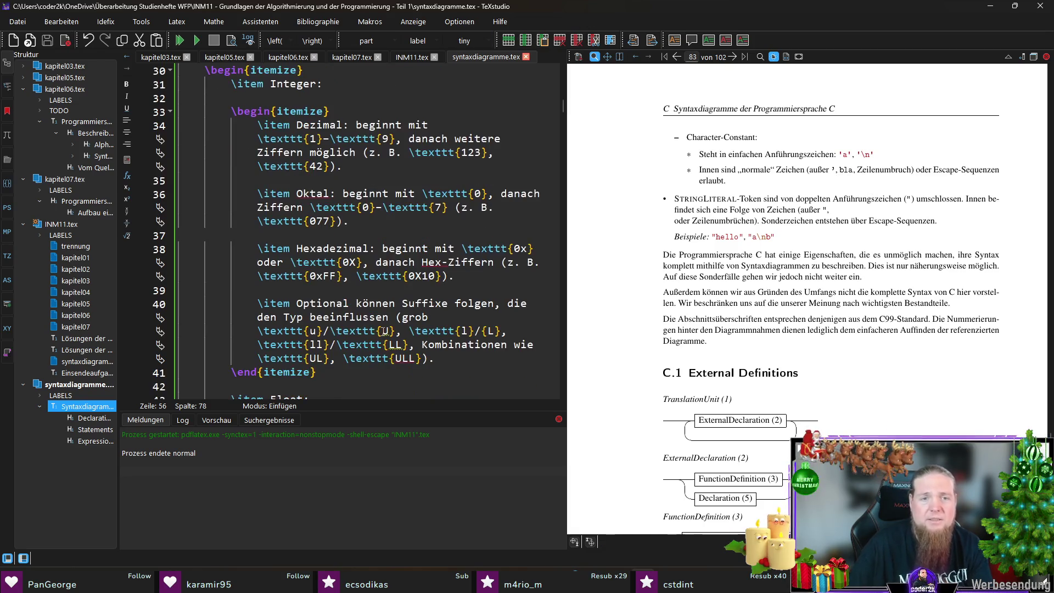
scroll(412, 332, down, 5)
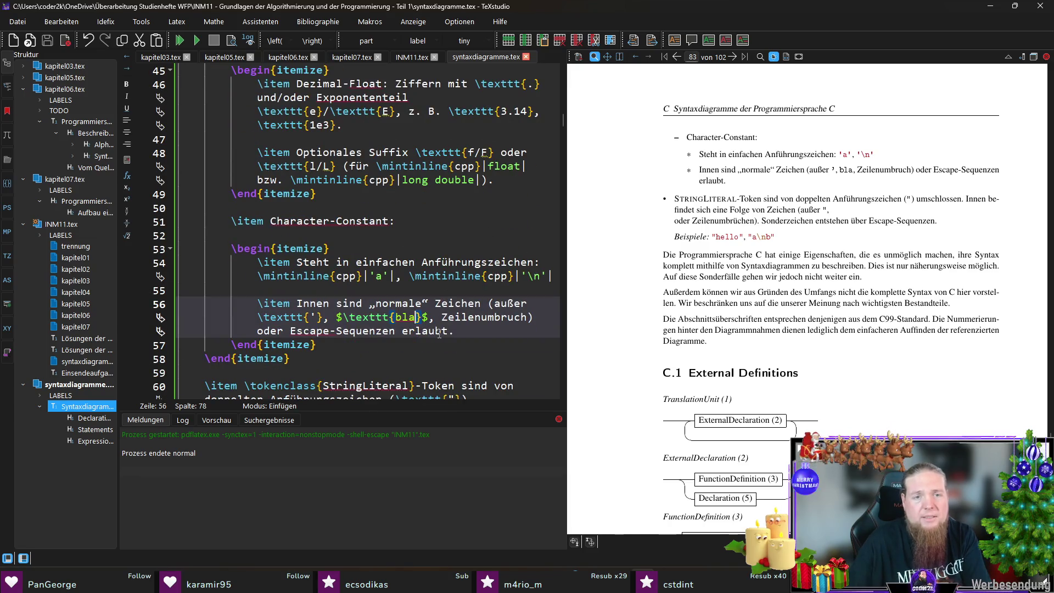
key(BackSpace)
key(BackSpace)
key(BackSpace)
text(\)
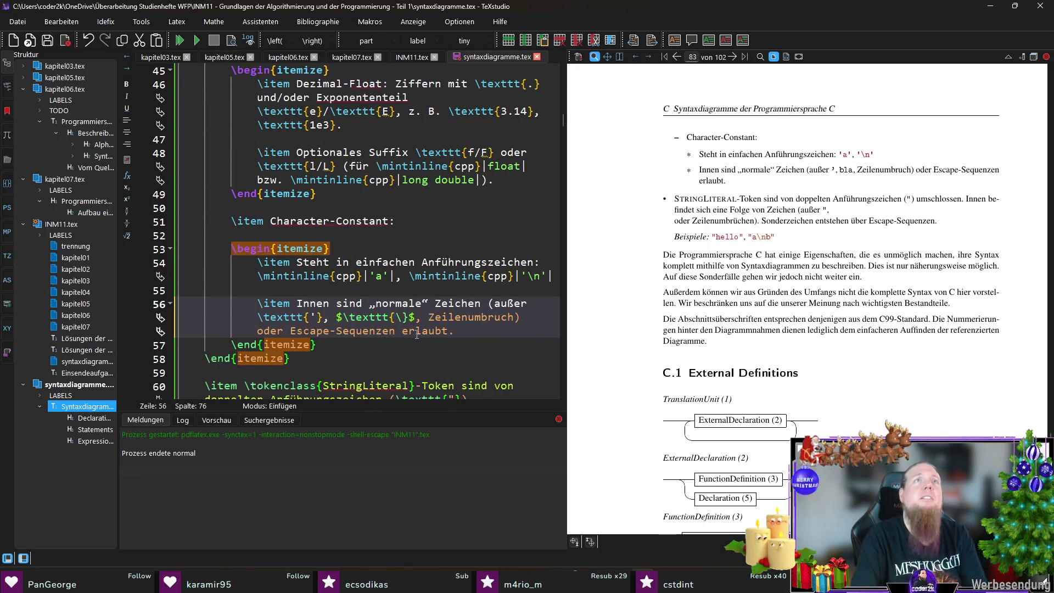
text(textba)
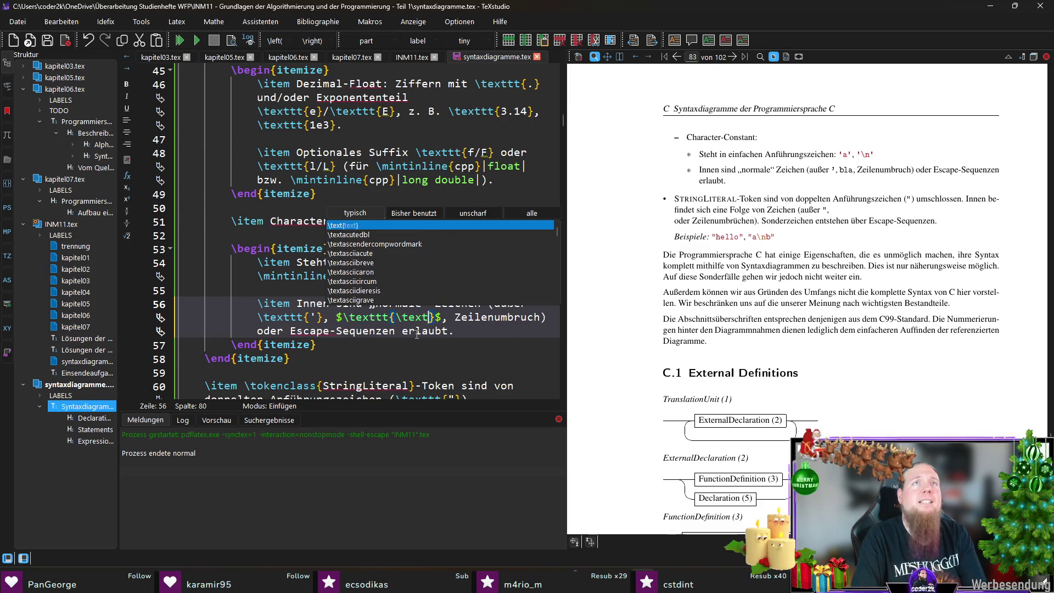
text(ckslash)
key(Delete)
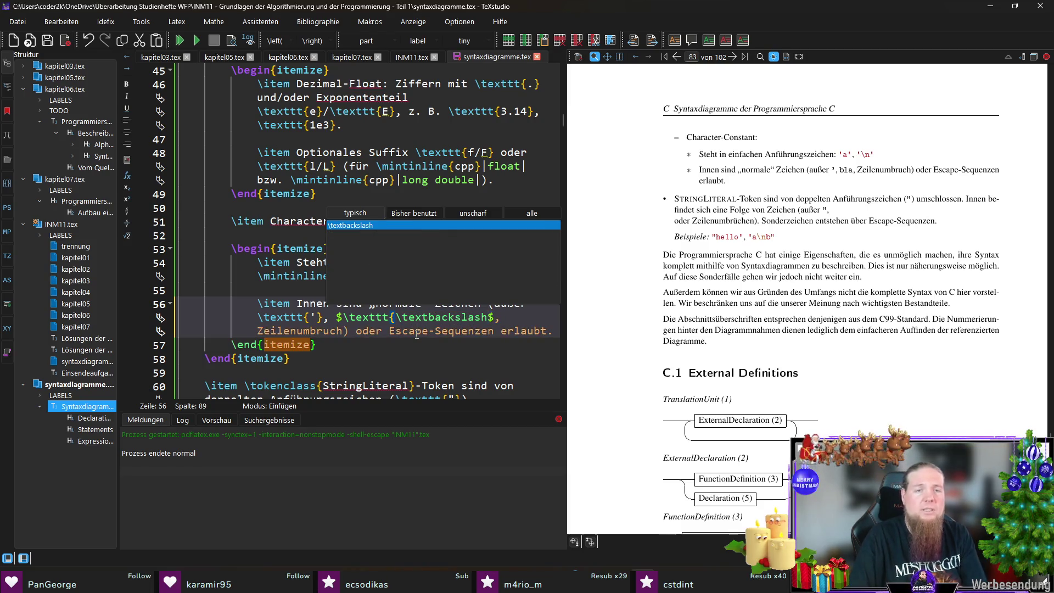
key(Escape)
key(ctrl+Left)
key(BackSpace)
key(BackSpace)
key(BackSpace)
key(ctrl+Right)
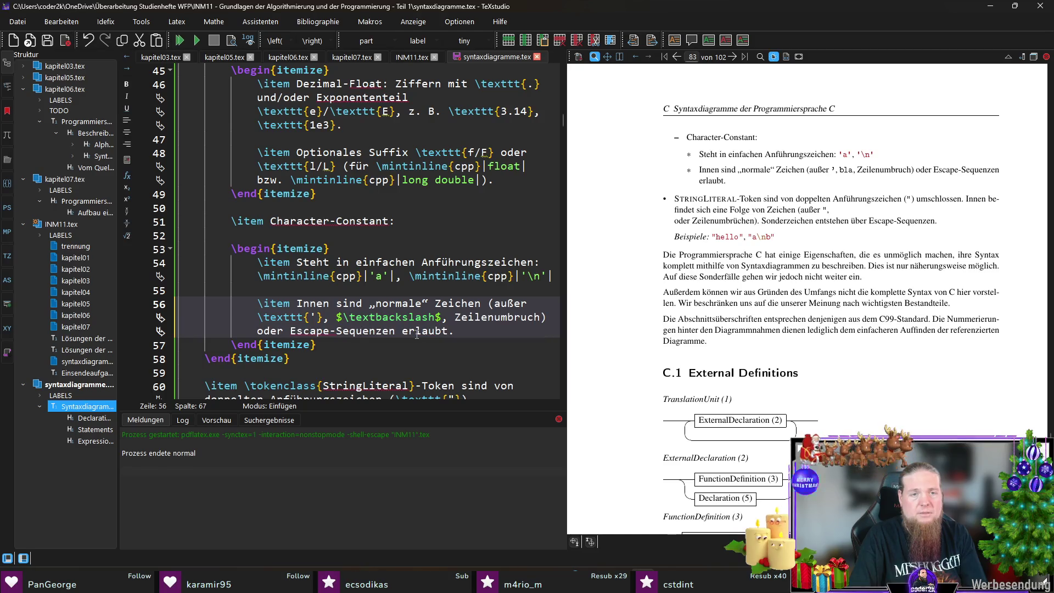
key(BackSpace)
text(exttt{)
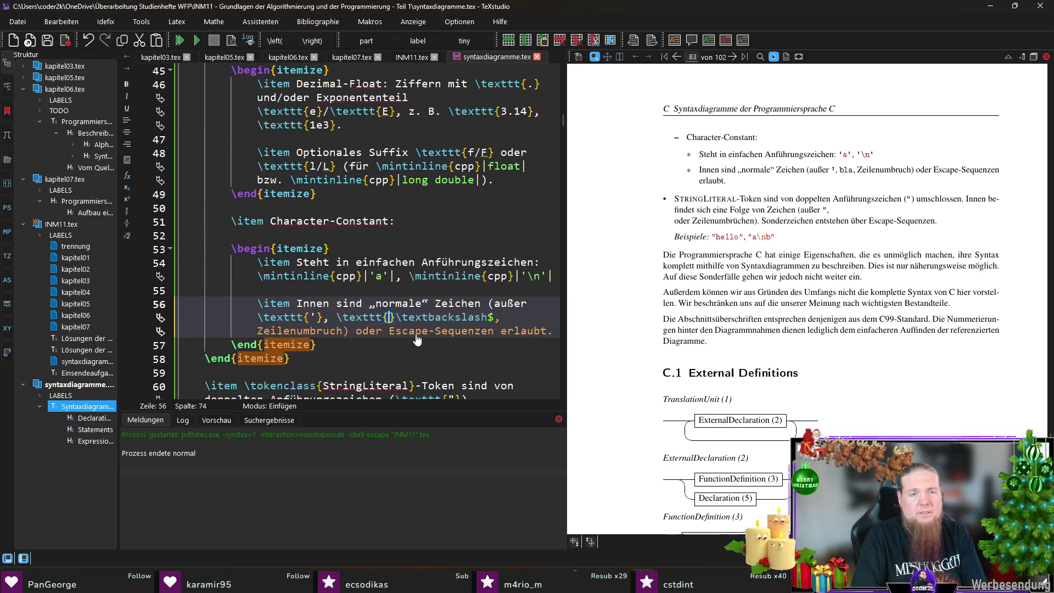
key(Right)
key(ctrl+Right)
key(Right)
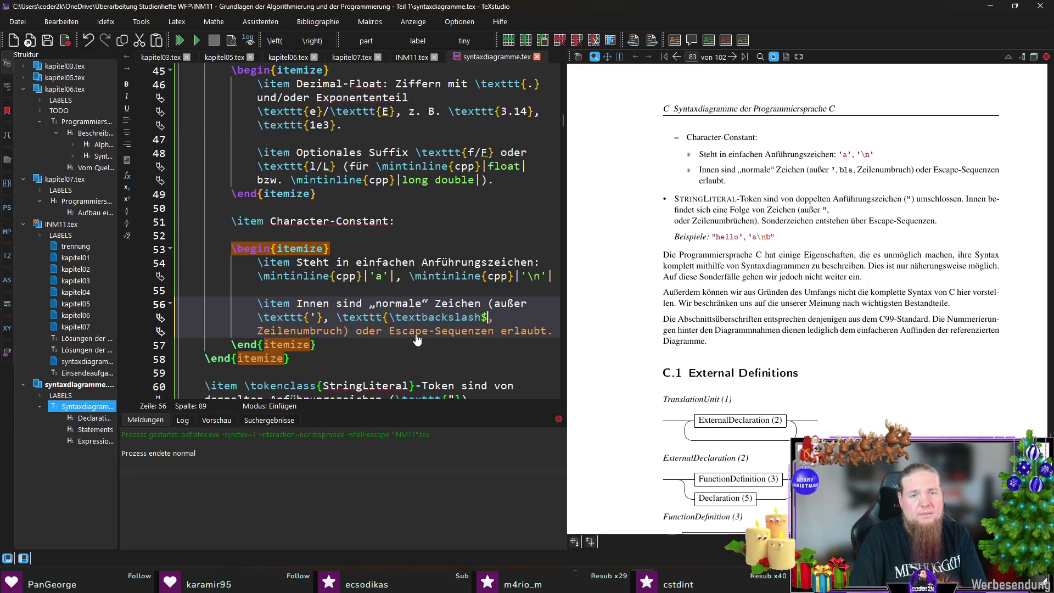
key(BackSpace)
text(})
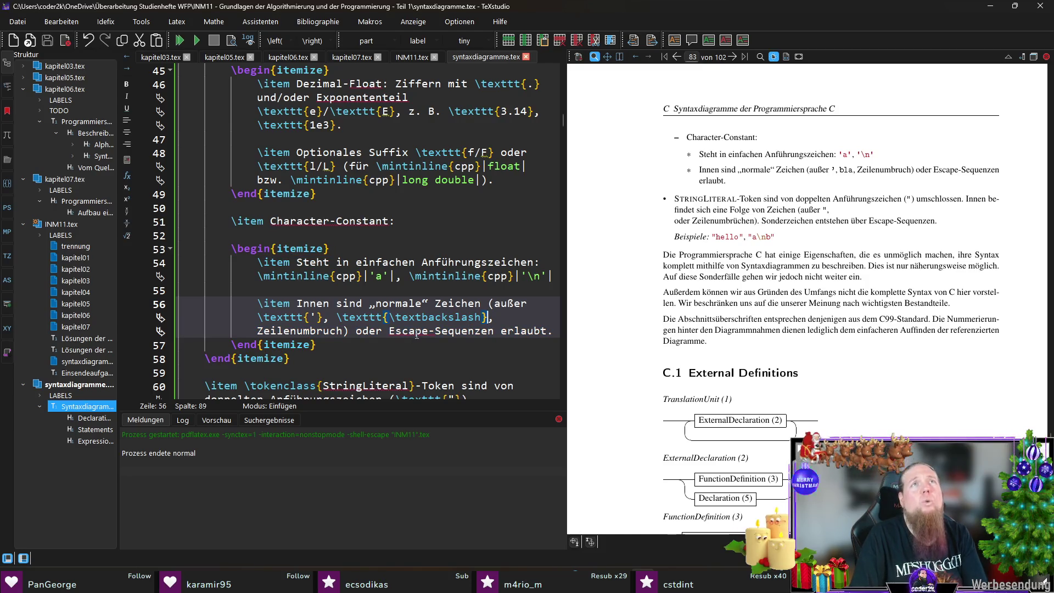
text({})
Recompile and magnify the PDF to confirm it reads (außer ', \, Zeilenumbruch).
key(F5)
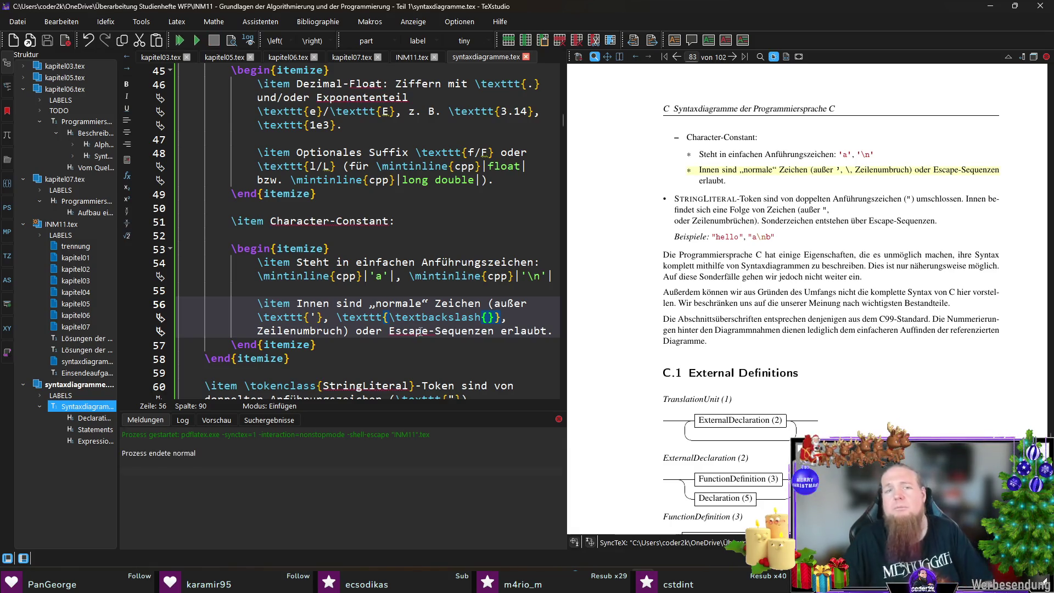
drag(834, 170, 836, 168)
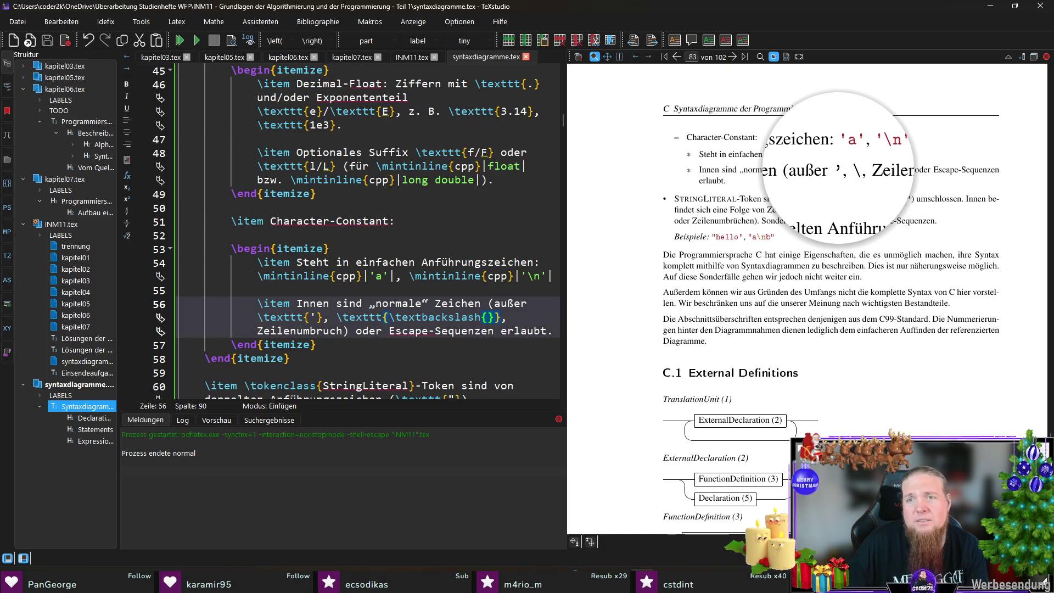
drag(836, 167, 836, 168)
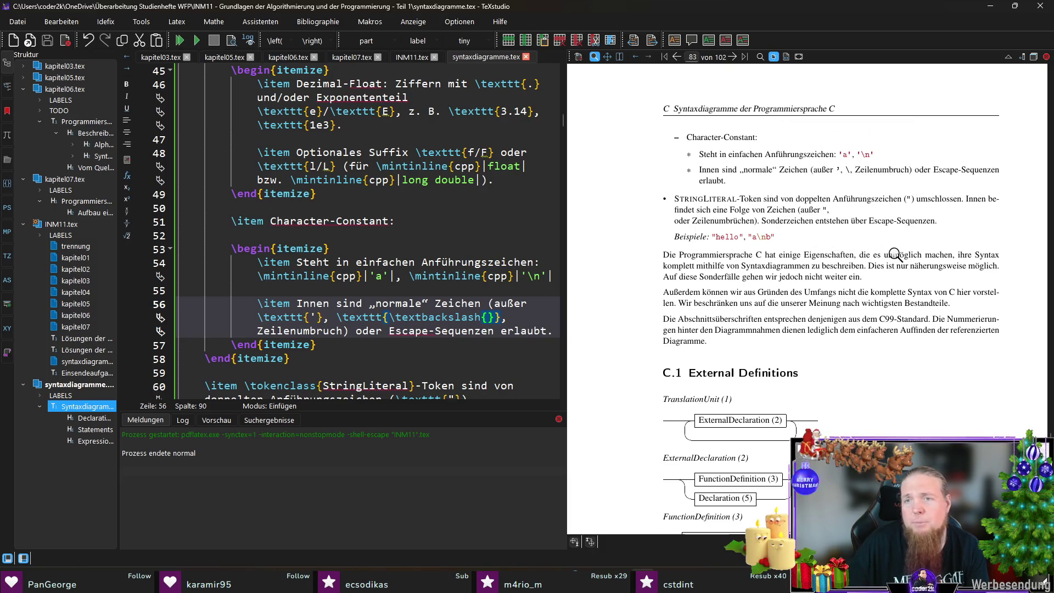
drag(310, 317, 320, 318)
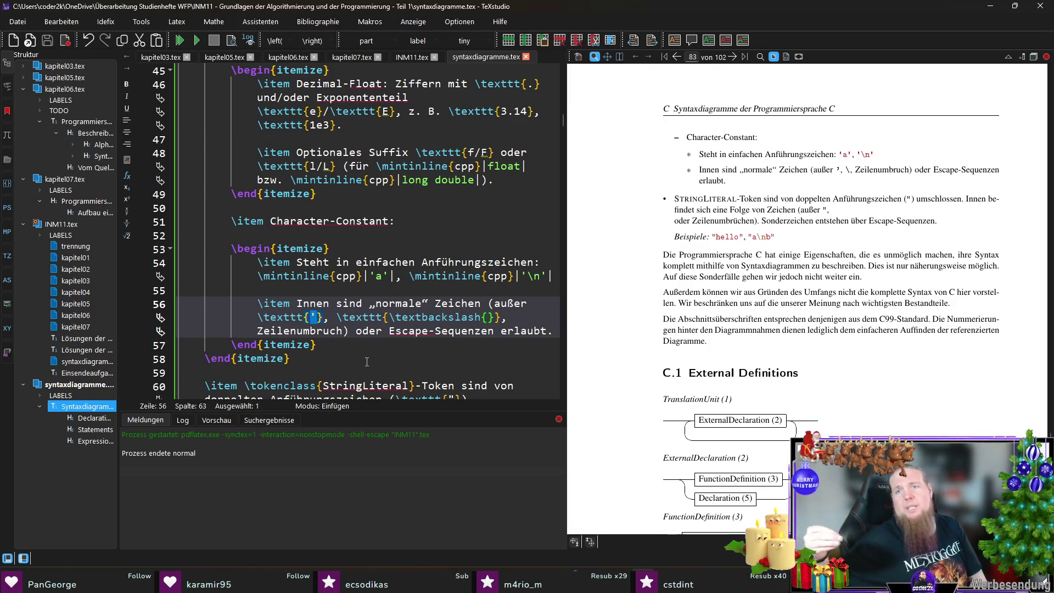
click(518, 319)
drag(908, 204, 912, 201)
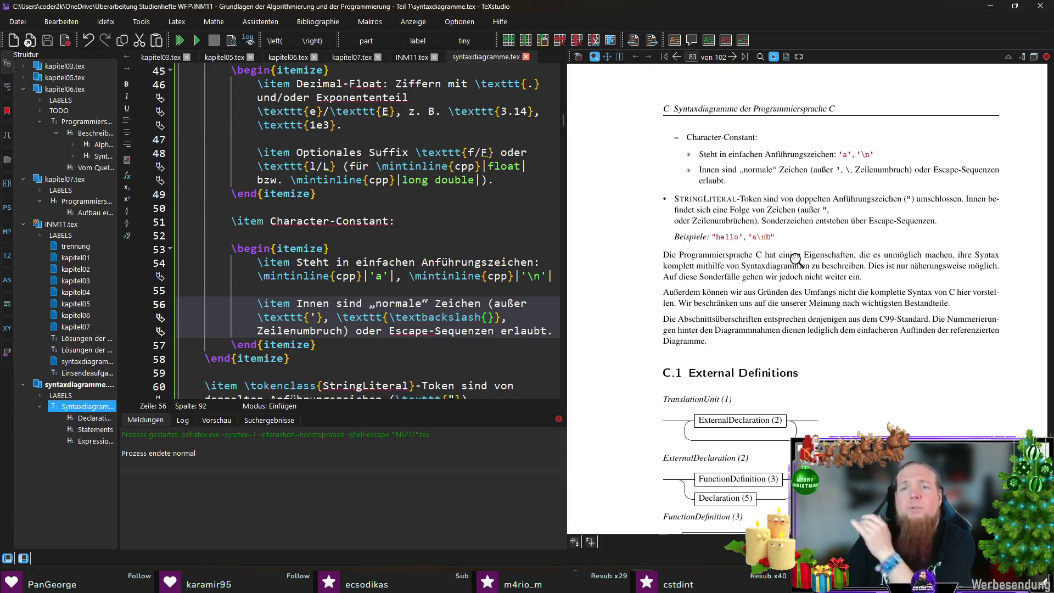
Change 'Token' to 'Tokens' and replace the \\ exception with \textbackslash in StringLiteral, then recompile.
ctrl+click(749, 195)
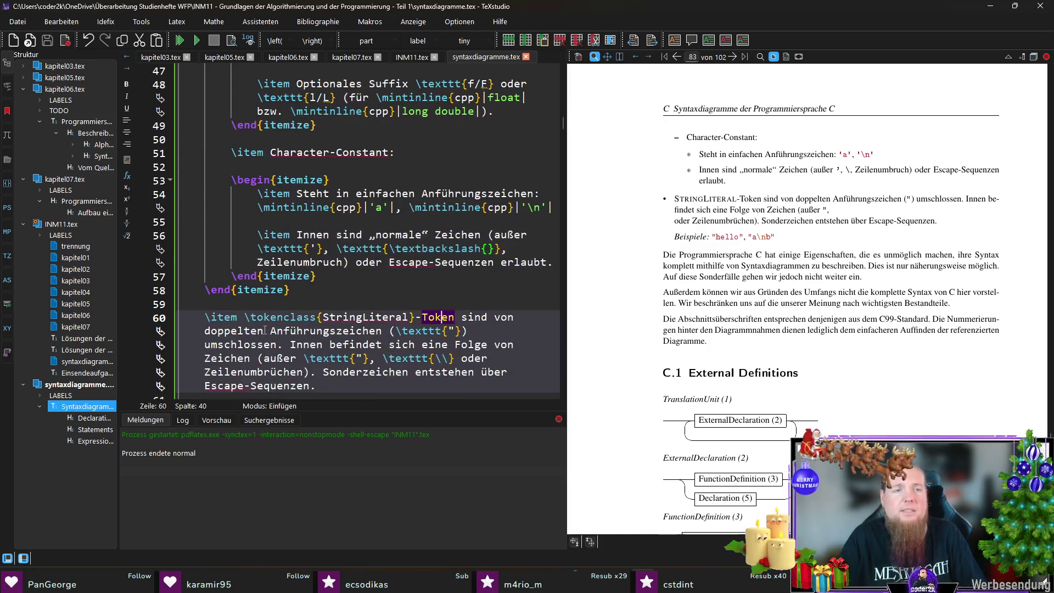
click(457, 319)
text(s)
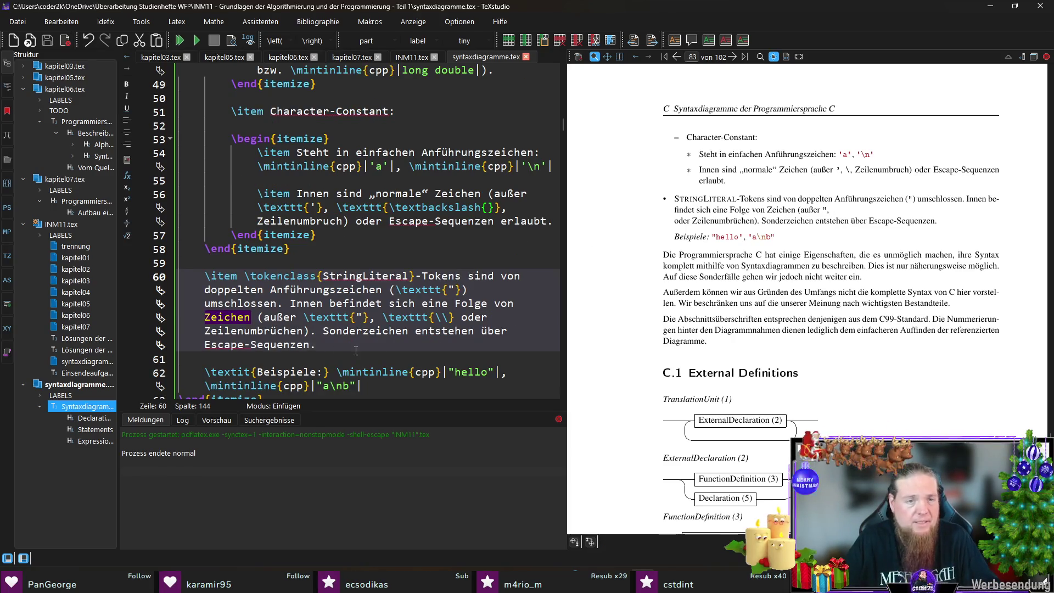
click(449, 317)
key(BackSpace)
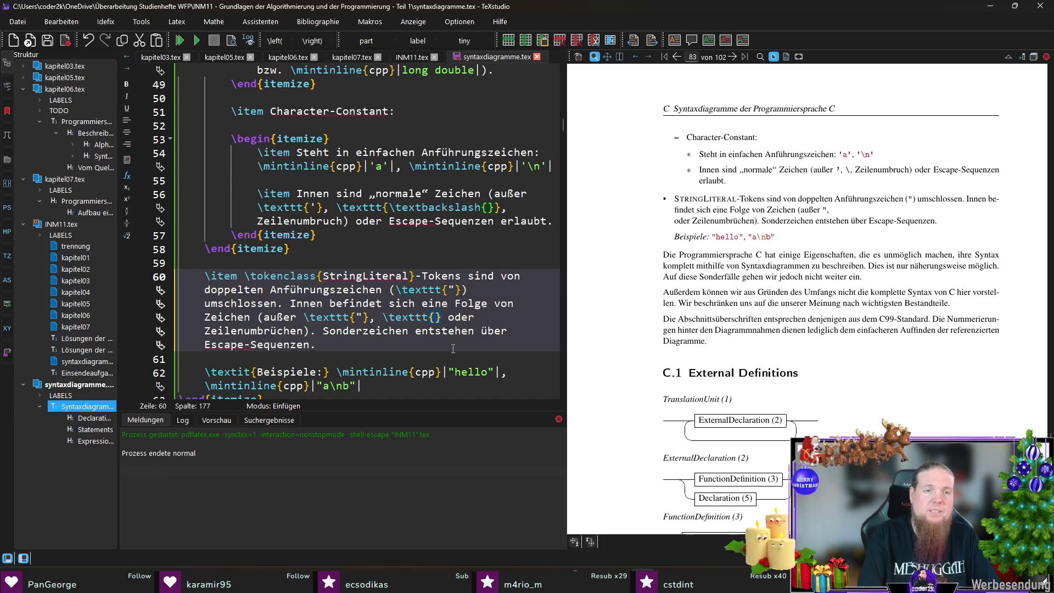
text(text)
text(backslash)
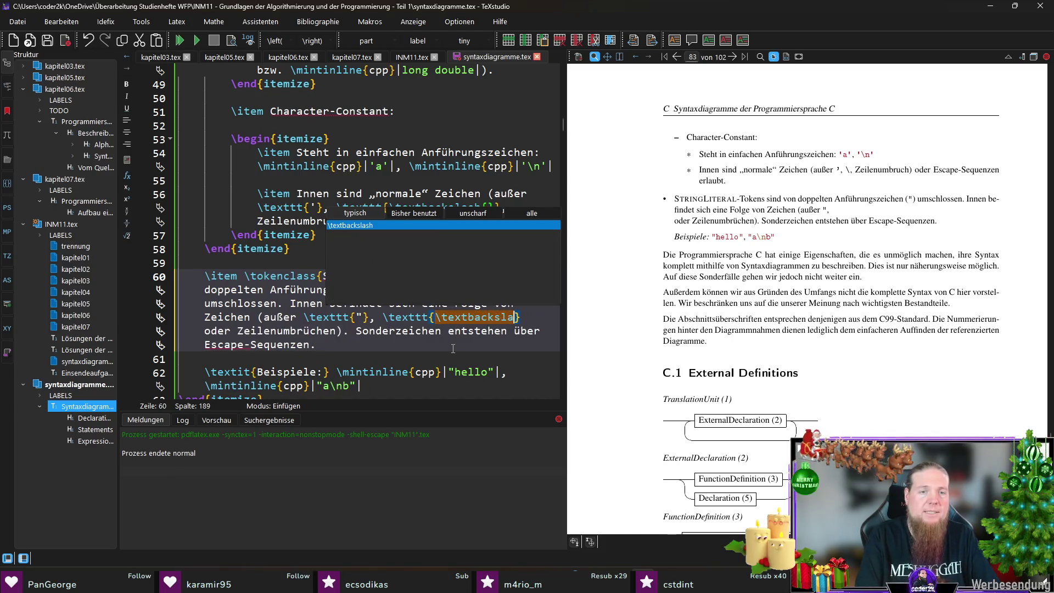
key(Return)
key(Right)
key(F5)
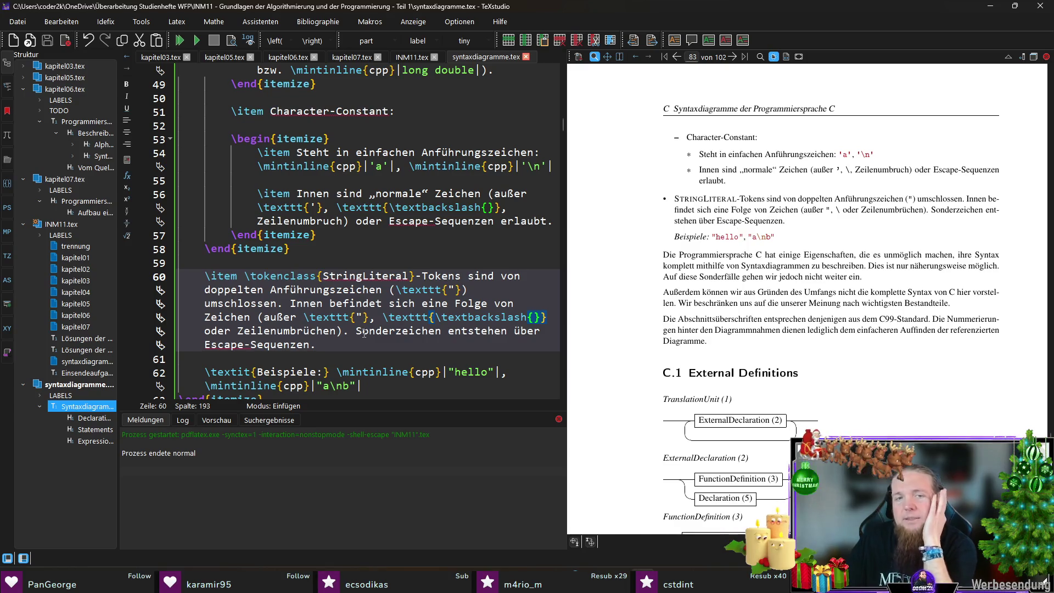
Reword the special-characters sentence to end with 'sind erlaubt' and recompile.
mouse_move(356, 331)
mouse_down()
mouse_move(312, 344)
mouse_move(543, 330)
mouse_up()
key(Delete)
text(sind erlaubt.)
key(F5)
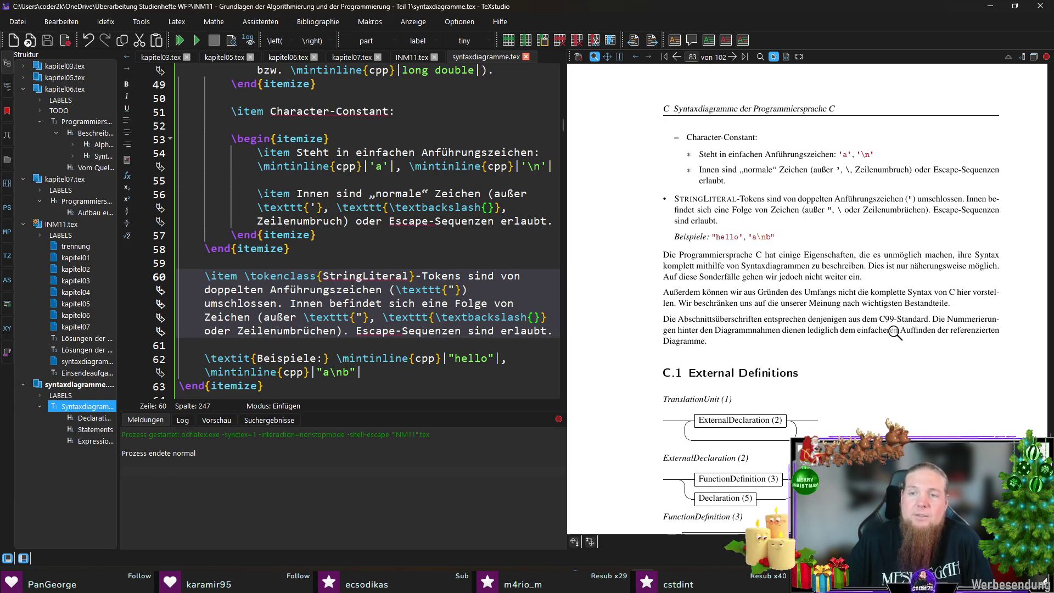
Replace 'Dies' with 'Es' at the start of the intro's second sentence and save.
ctrl+click(873, 266)
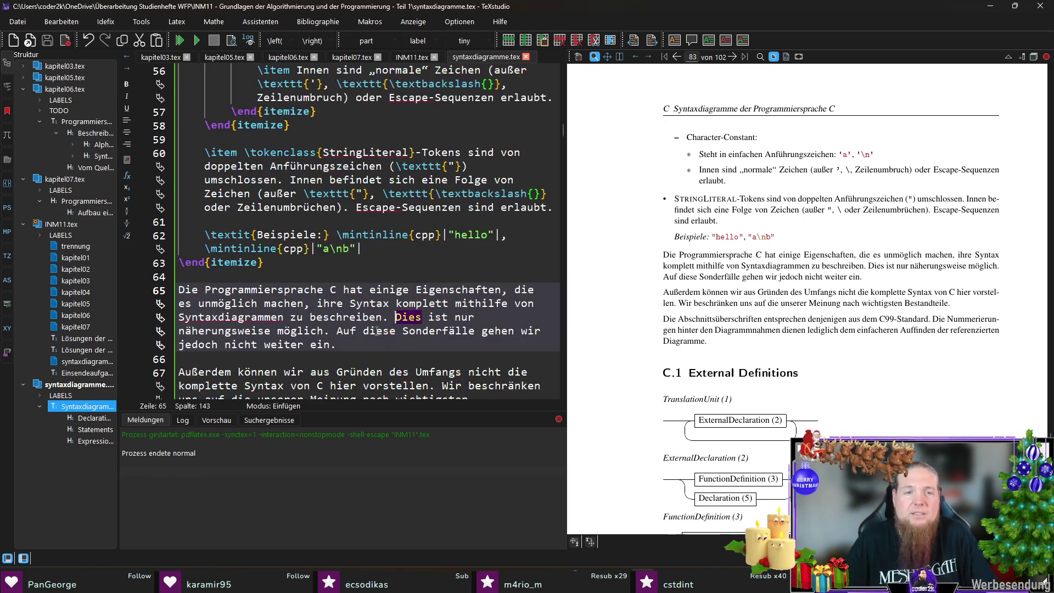
double_click(407, 317)
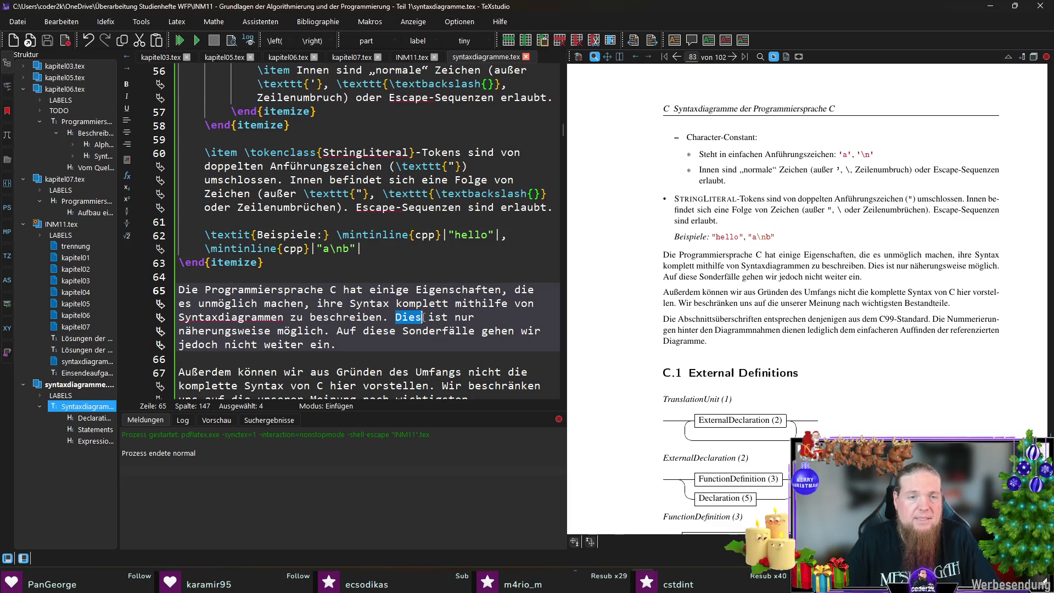
text(Es)
key(ctrl+s)
Replace the last sentence with 'Die Syntaxdiagramme in den nächsten Abschnitten stellen daher nur eine Näherung dar.' and recompile.
click(419, 347)
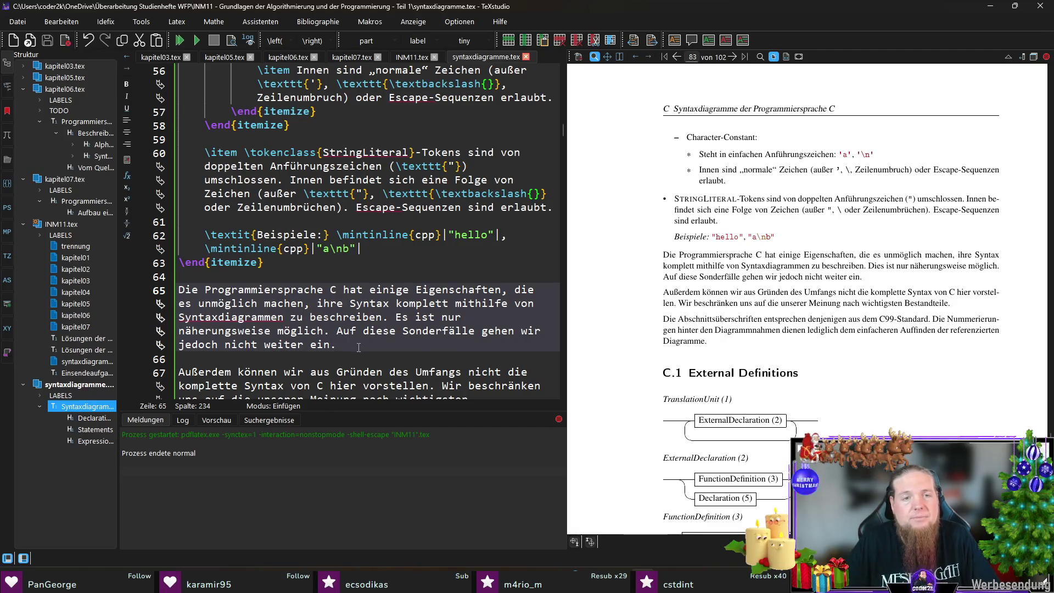
scroll(388, 348, down, 1)
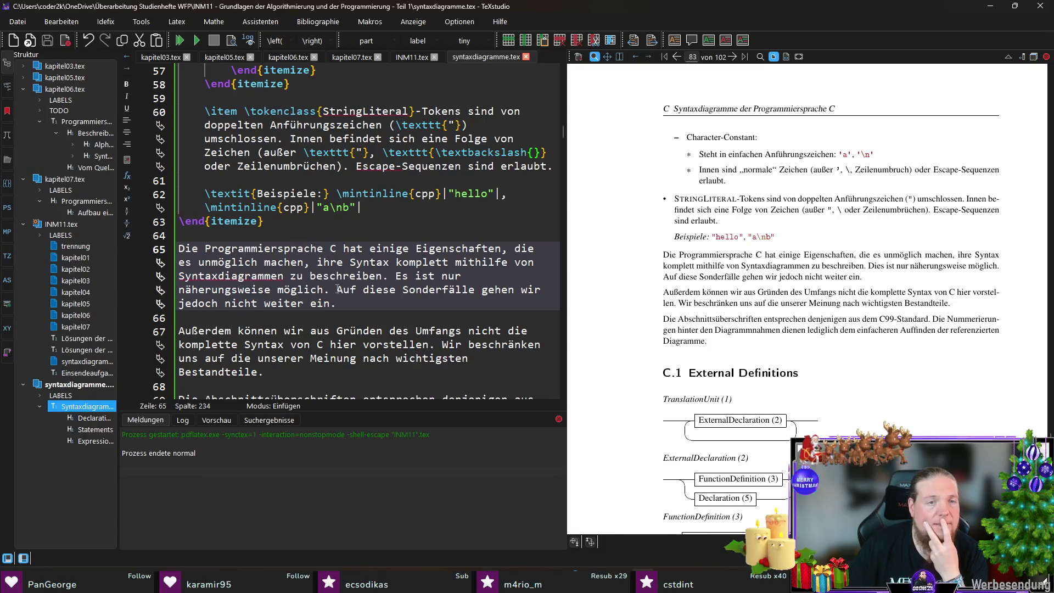
drag(337, 289, 351, 304)
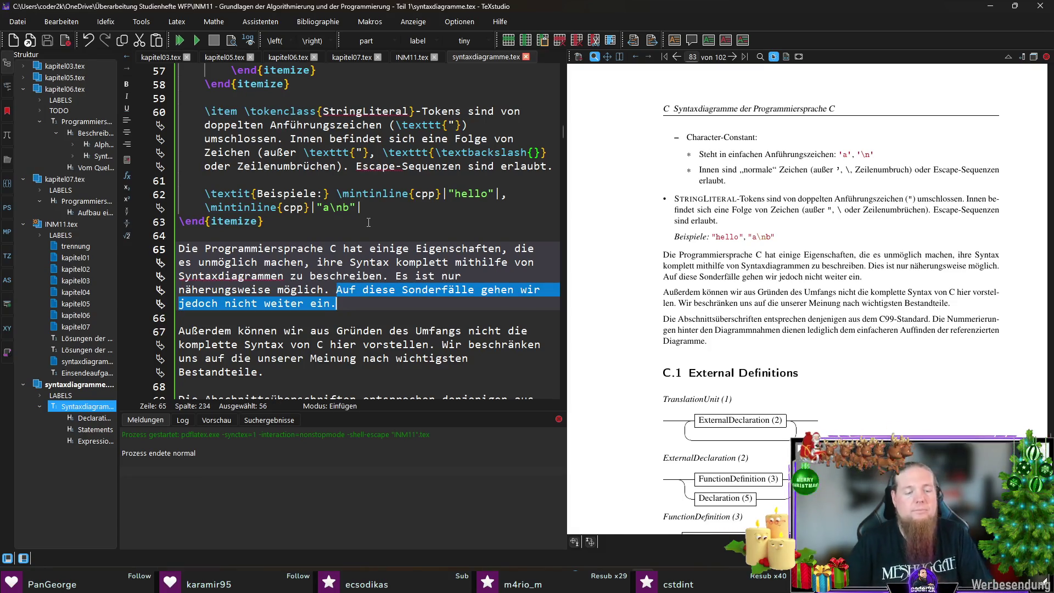
text(Die )
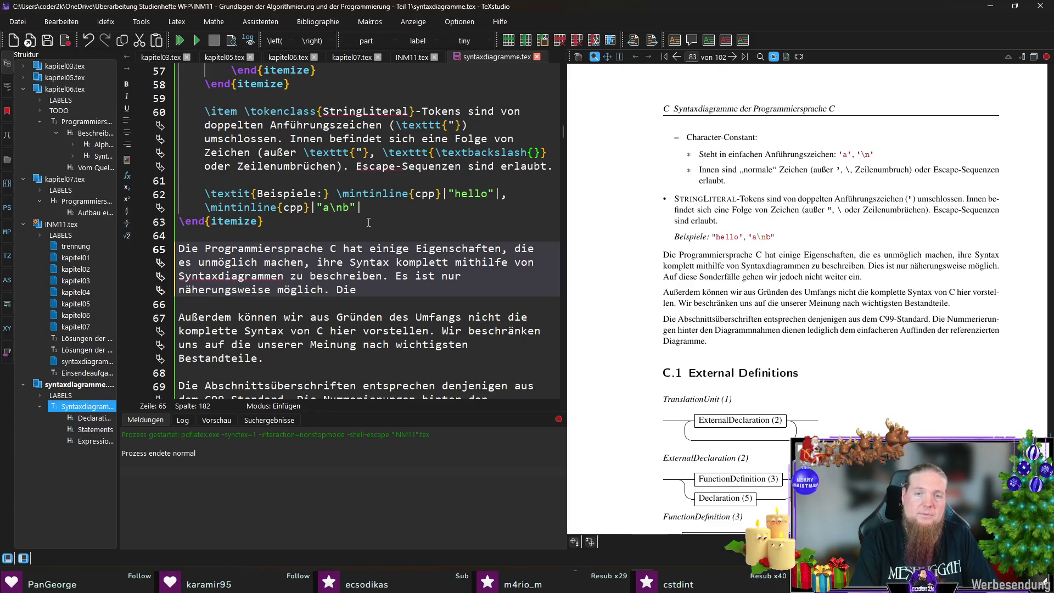
text(Syntaxdiagramme in den nächsten Abschnitten)
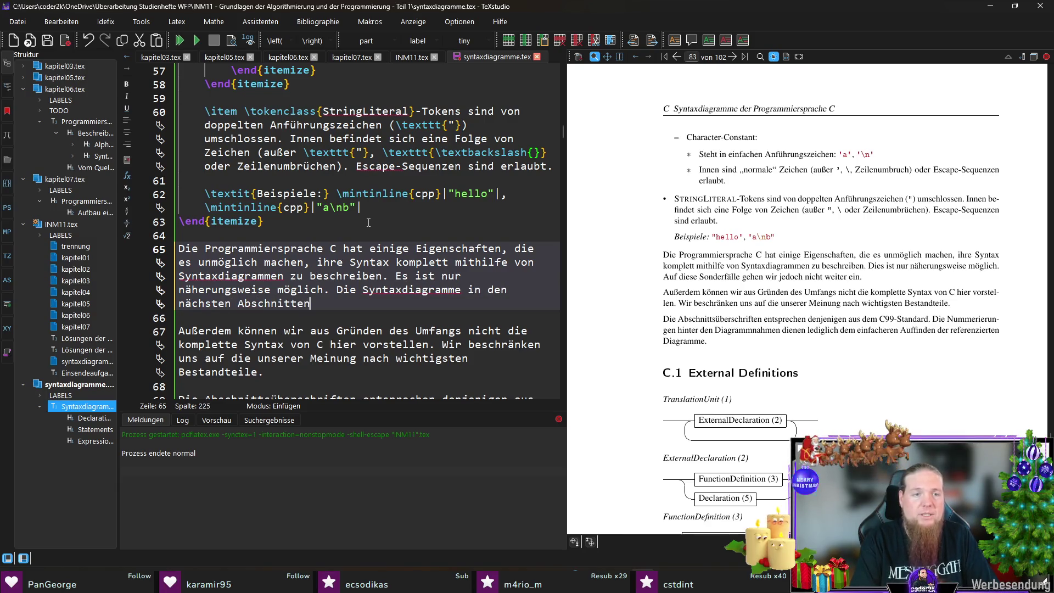
text( stellen daher)
text( nur eine Näherung dar)
text(.)
key(F5)
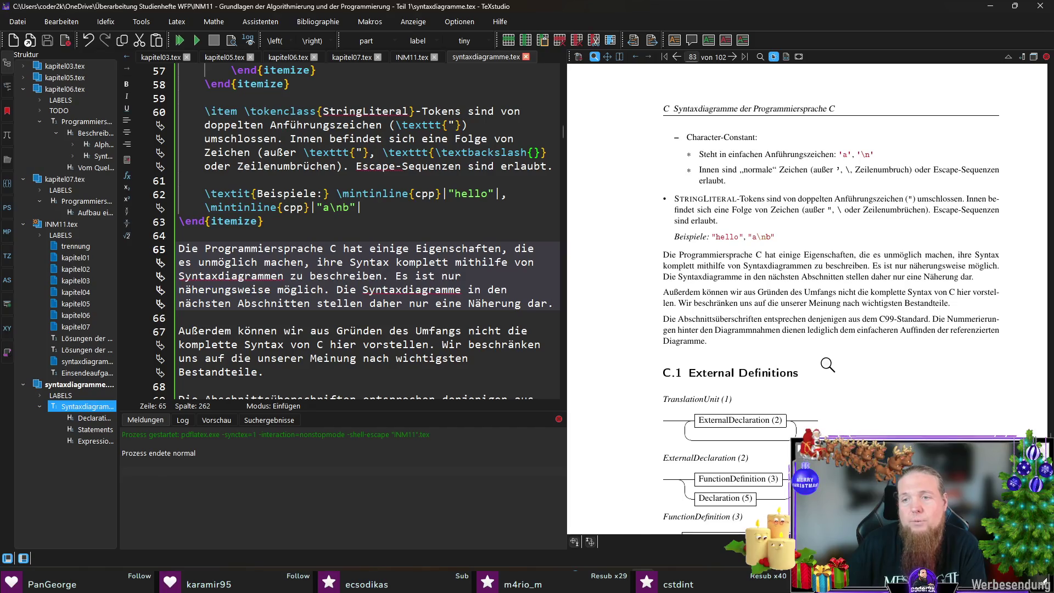
Scroll the PDF through the syntax diagrams to Expression and ConstantExpression, then click blank line 64.
scroll(890, 375, down, 2)
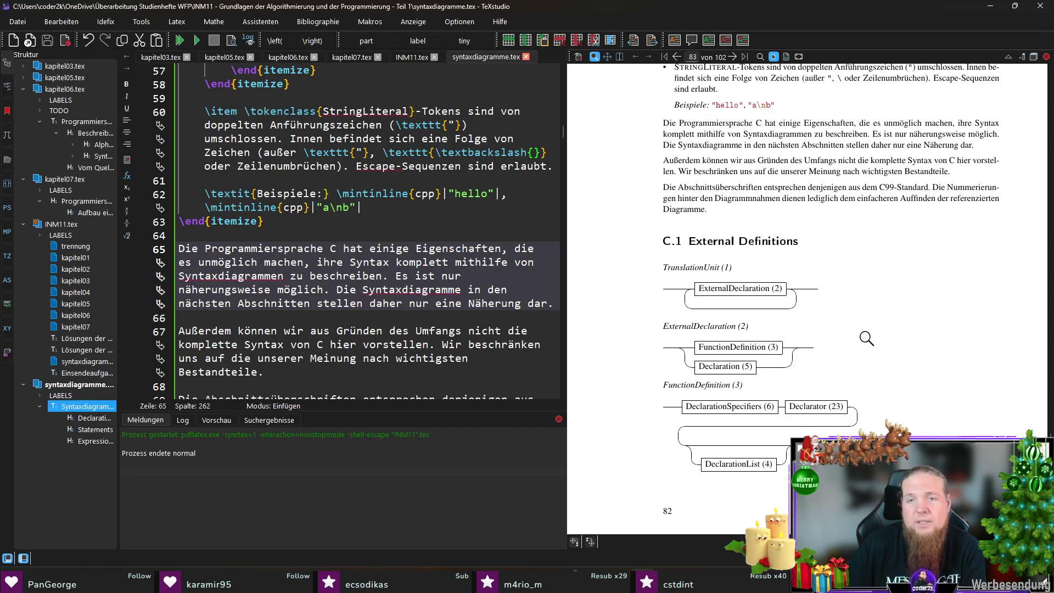
scroll(857, 308, down, 9)
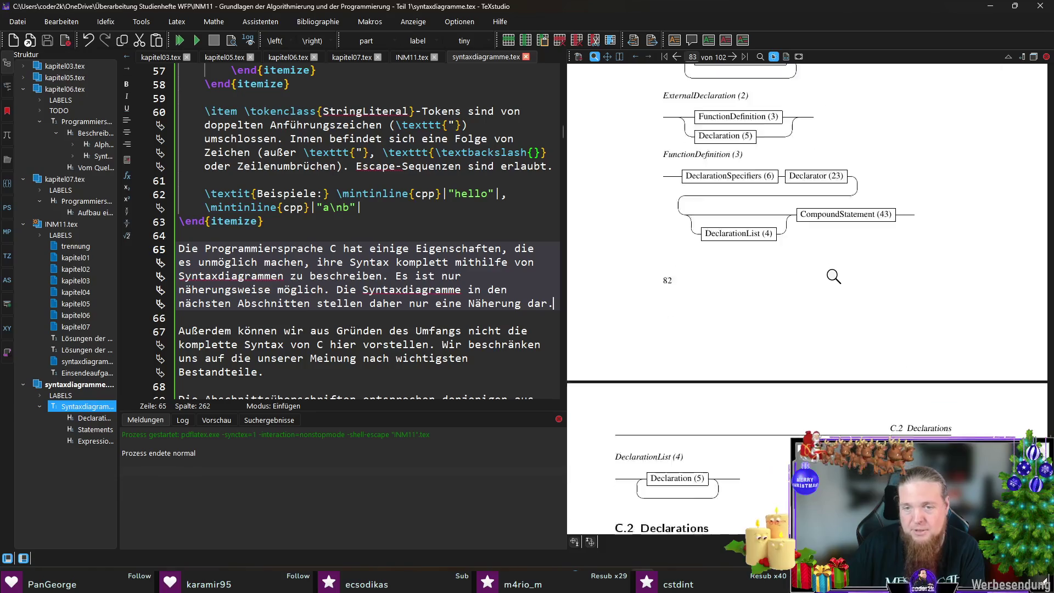
scroll(834, 297, down, 6)
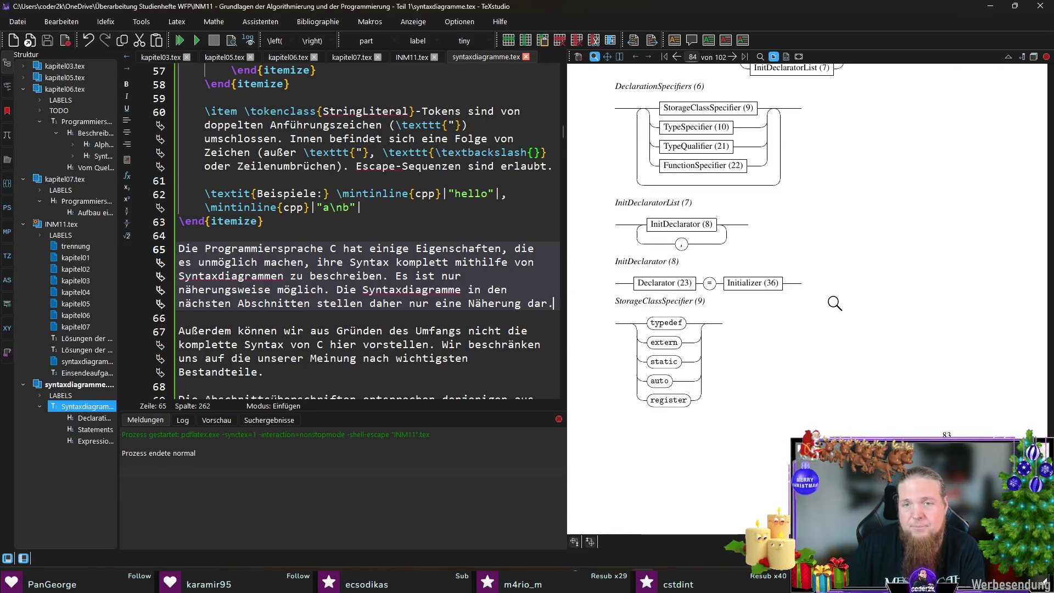
scroll(834, 302, up, 12)
scroll(834, 302, up, 11)
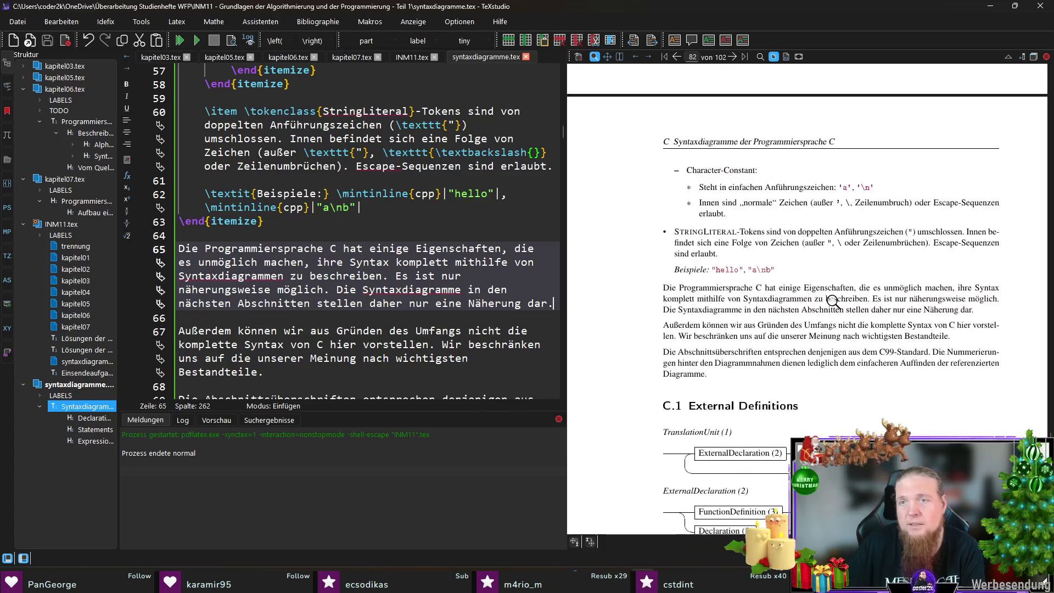
scroll(862, 299, down, 4)
scroll(862, 299, down, 20)
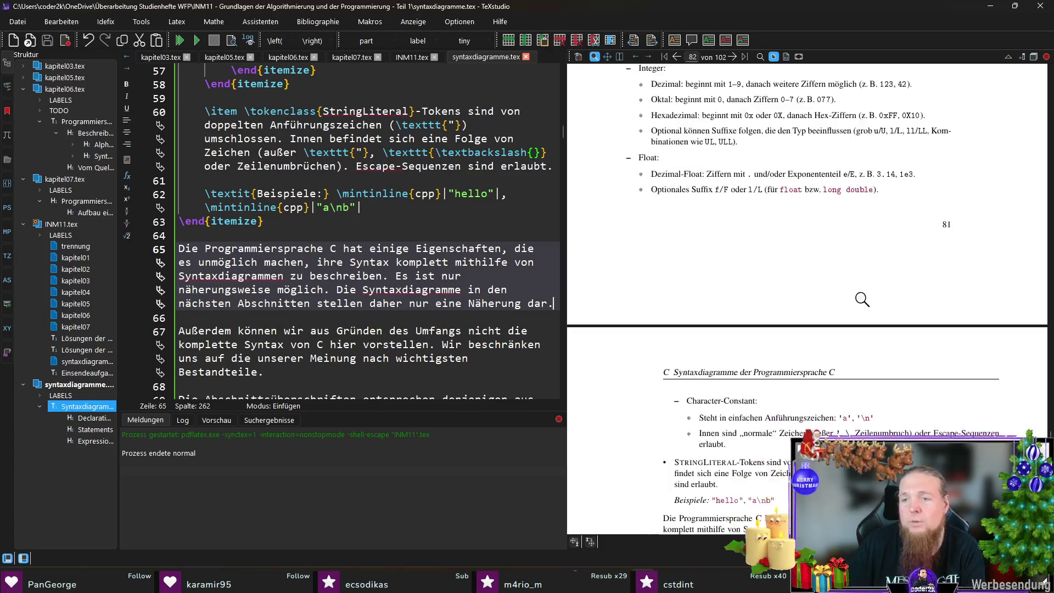
scroll(877, 300, down, 20)
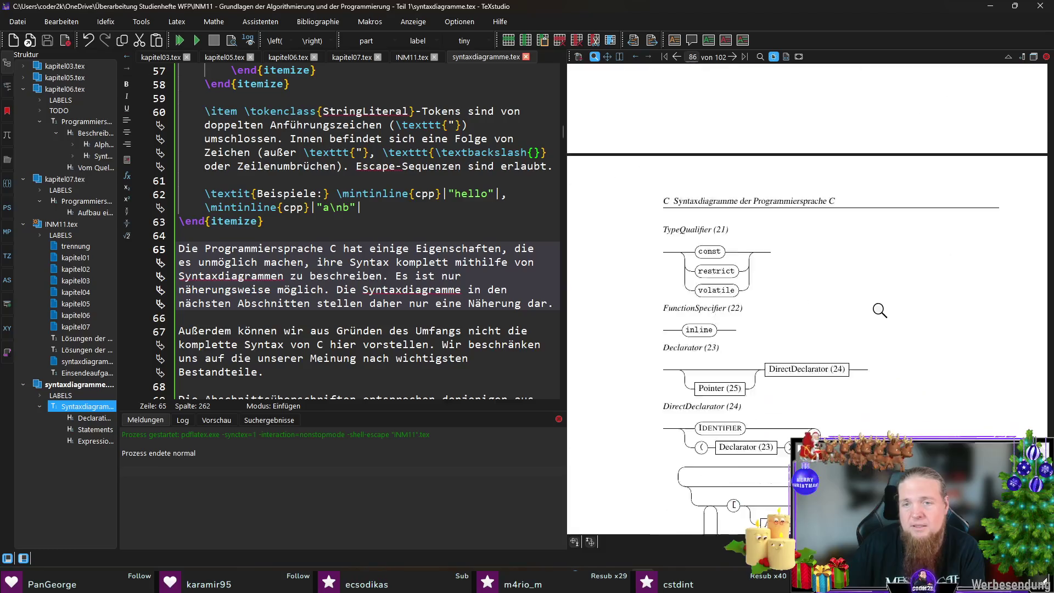
scroll(888, 310, down, 15)
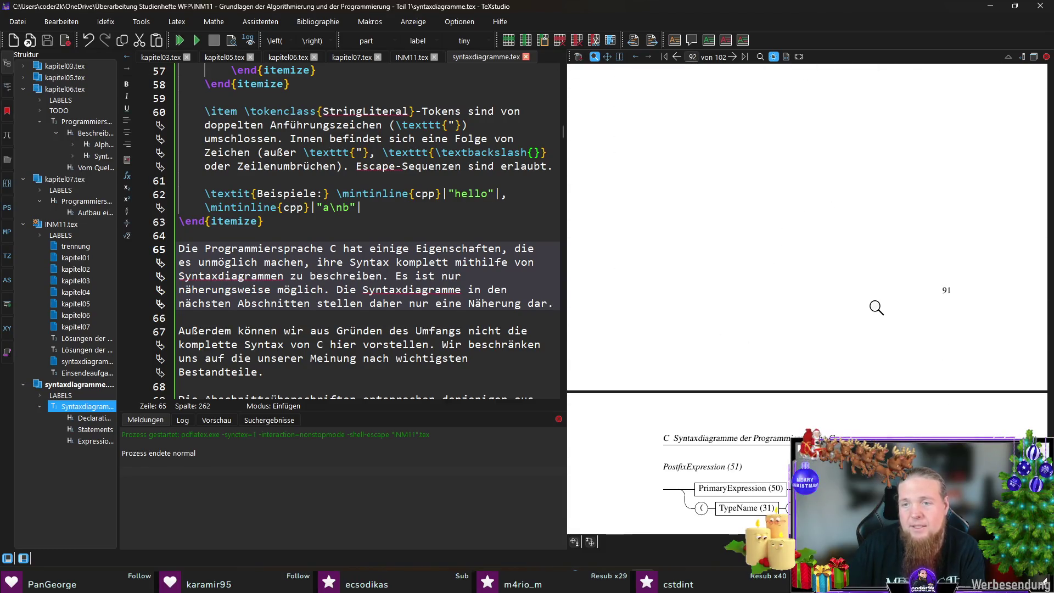
scroll(872, 306, down, 7)
scroll(873, 312, down, 15)
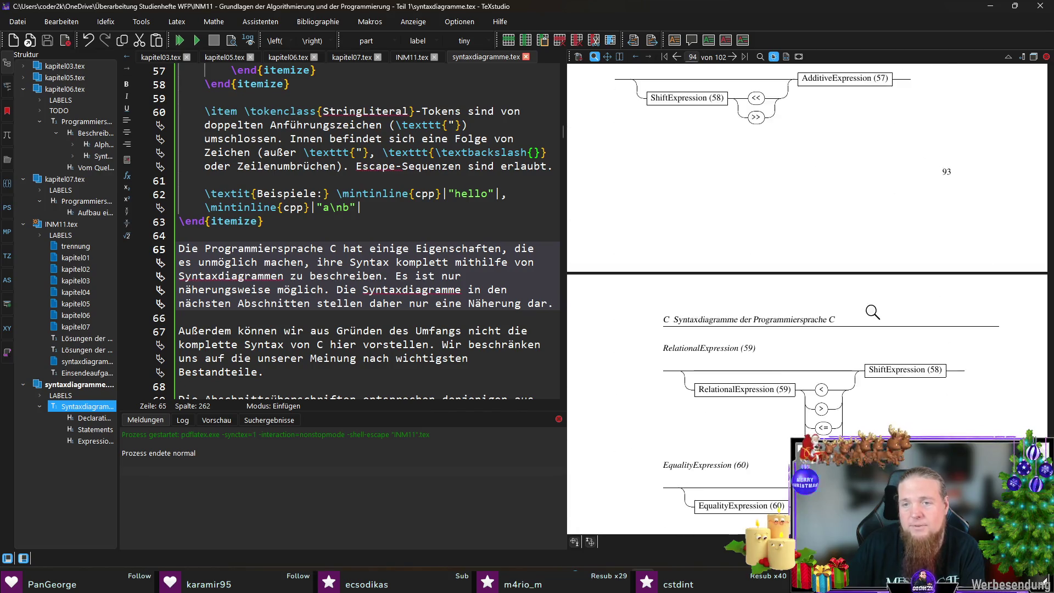
scroll(873, 322, down, 5)
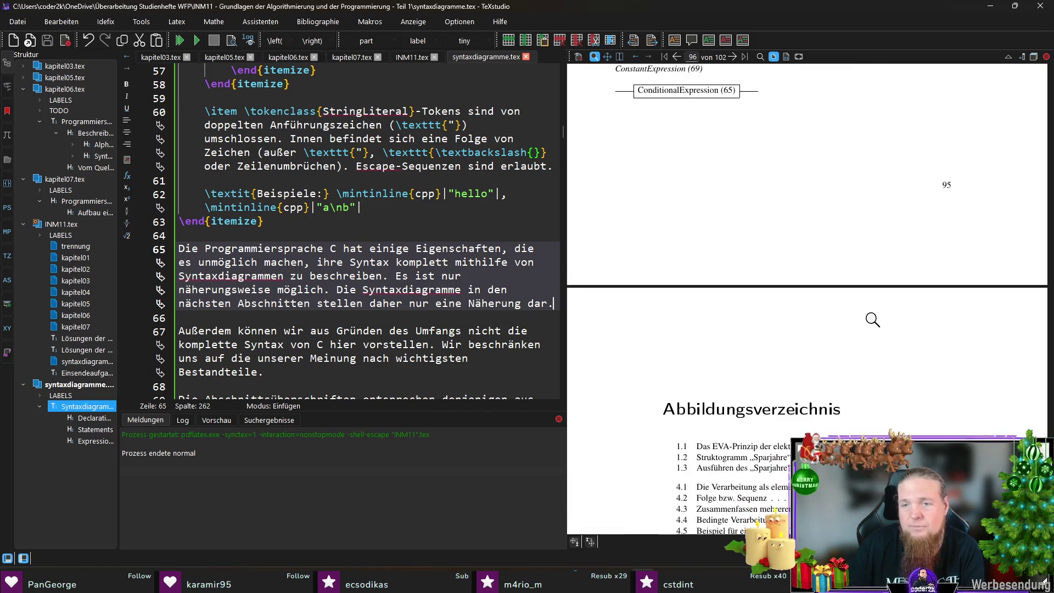
scroll(865, 314, up, 6)
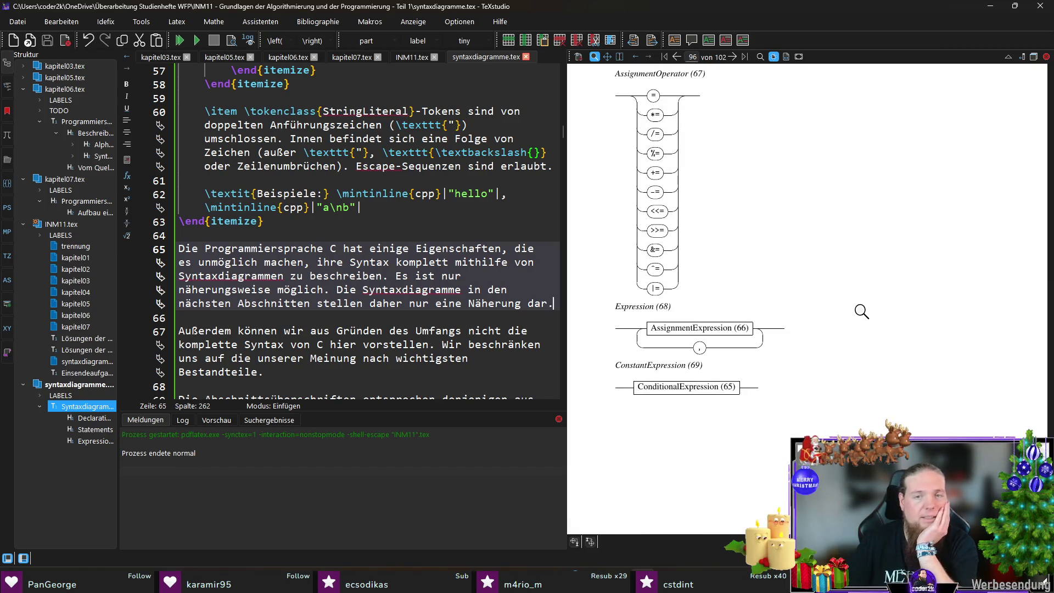
scroll(850, 306, up, 1)
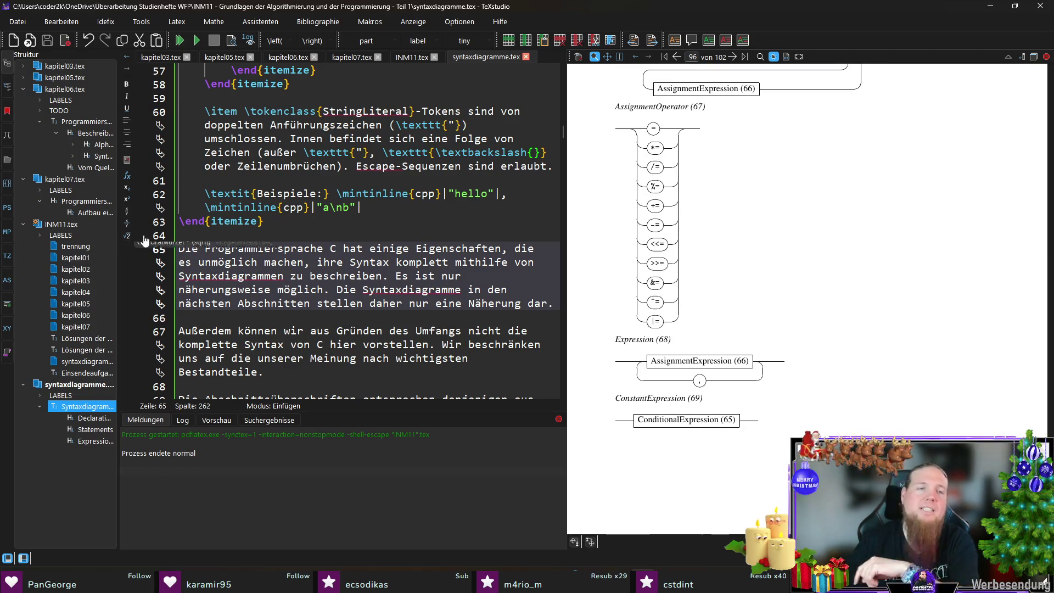
click(391, 234)
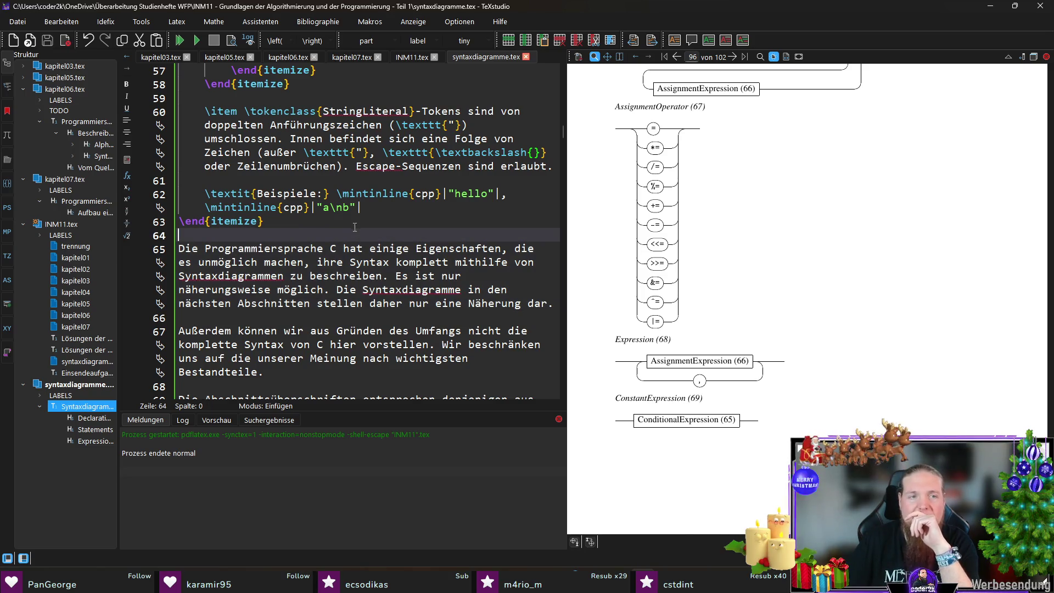
In Git Bash, stage everything with 'git add .' and run 'git commit --amend'.
key(alt+Tab)
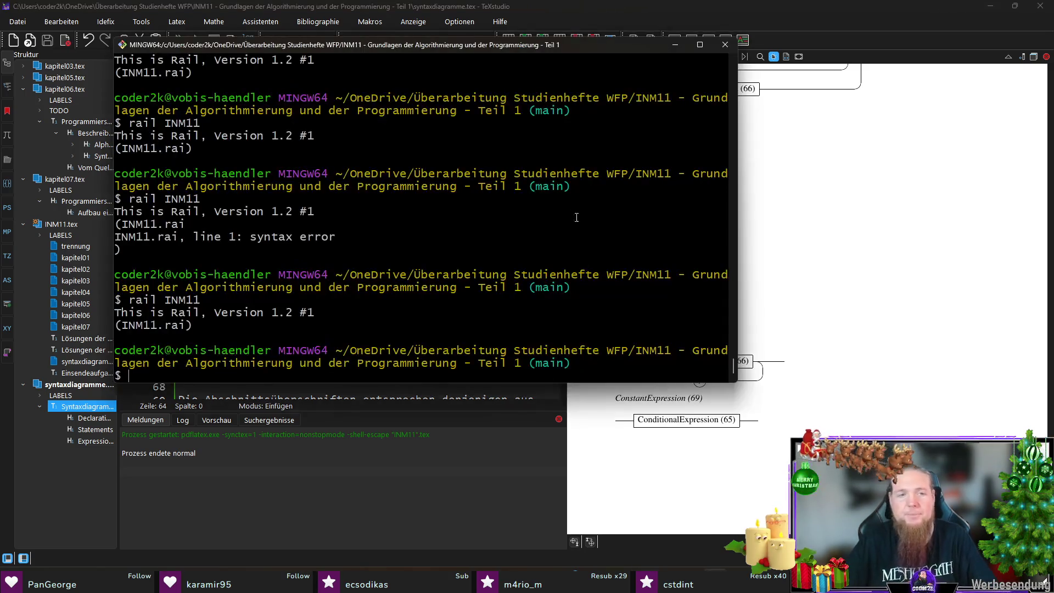
text(git add .)
key(Return)
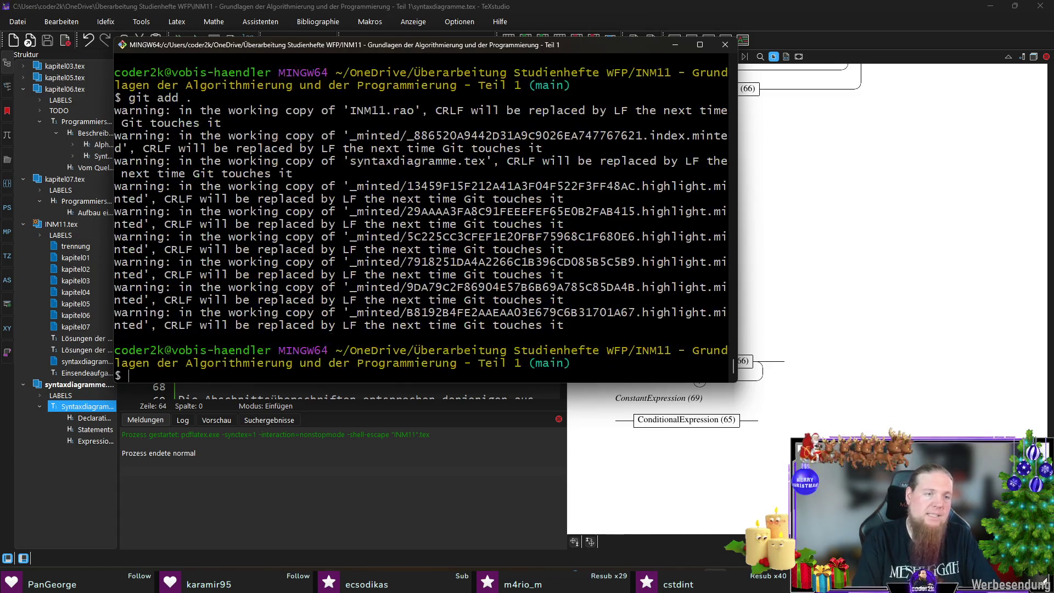
text(git a)
key(BackSpace)
text(commit --amend)
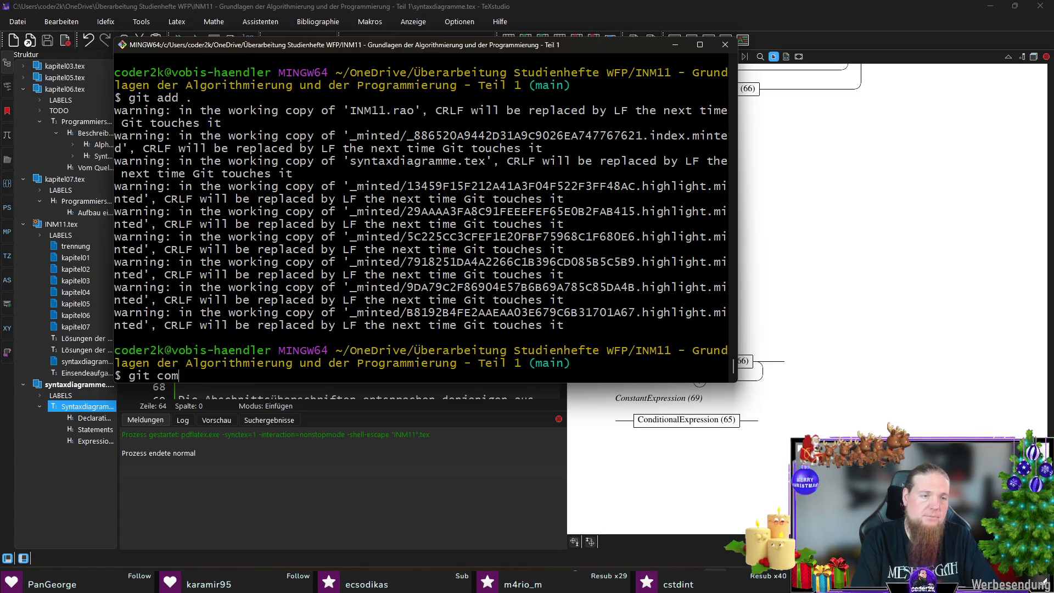
key(Return)
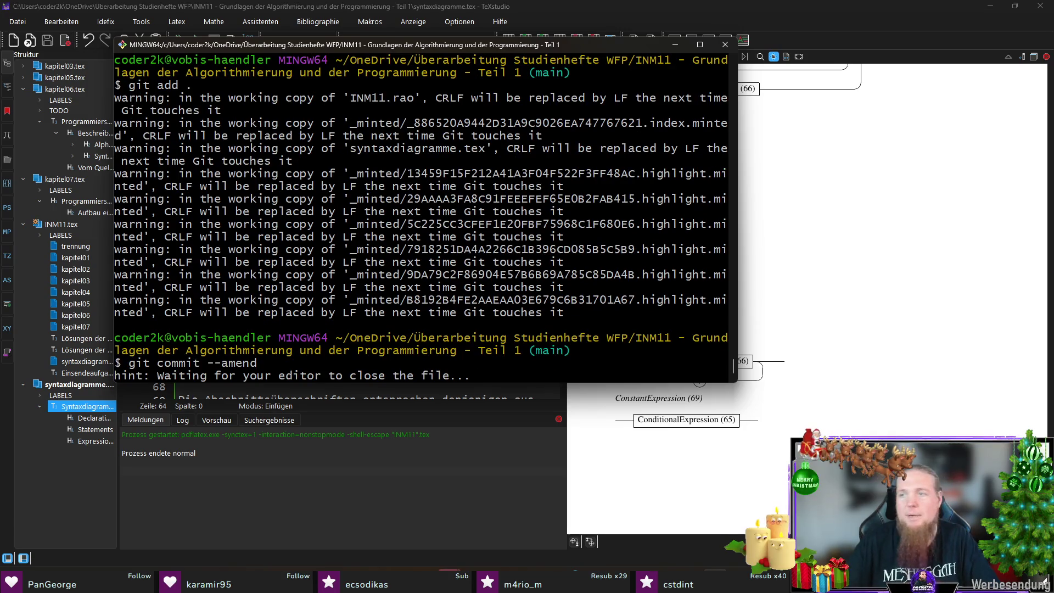
Push the amended commit with 'git push' and close the terminal.
text(git push)
key(Return)
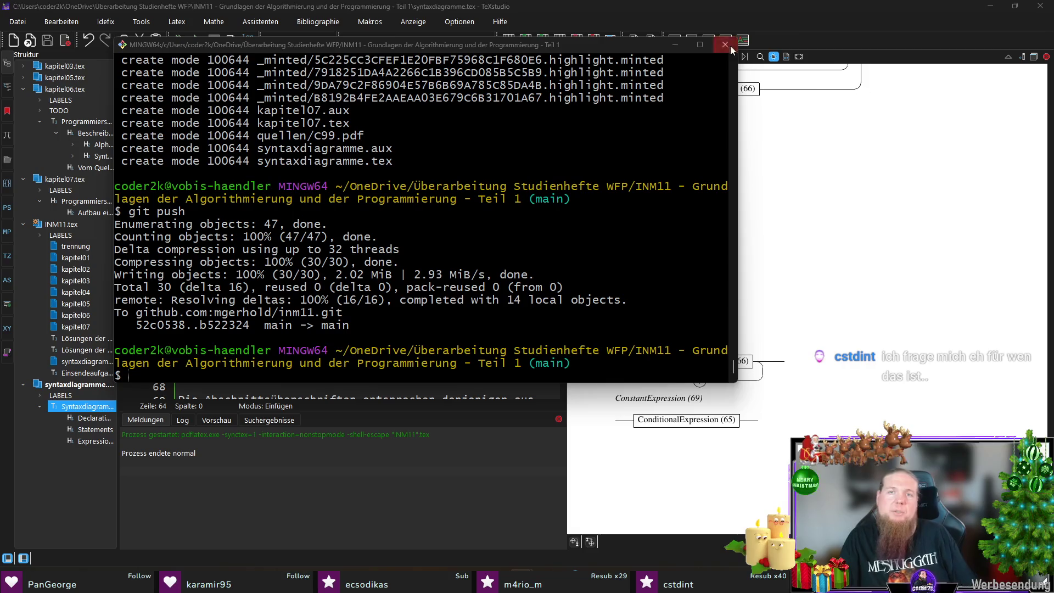
click(797, 21)
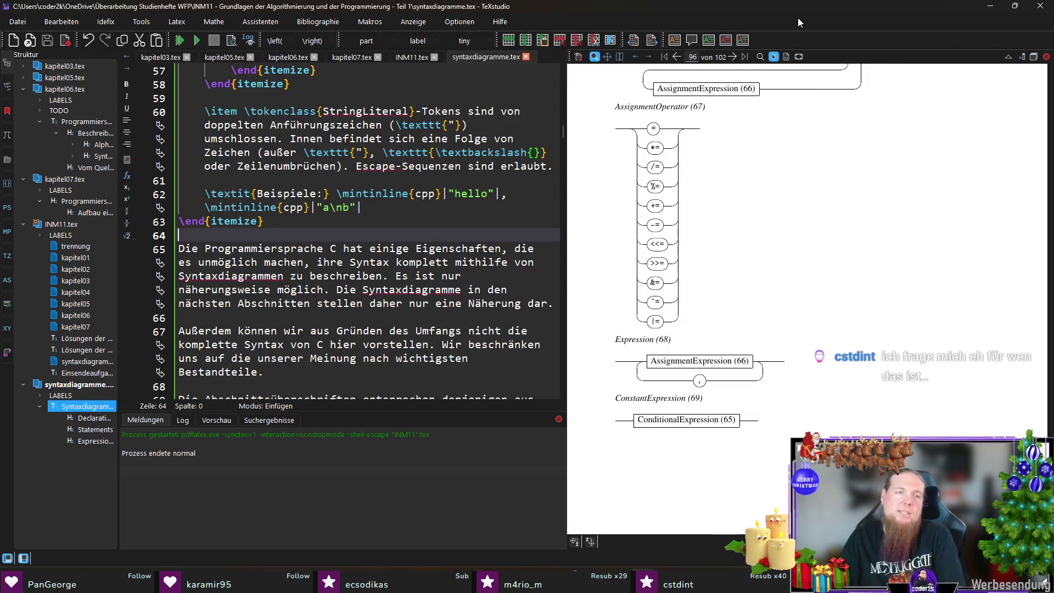